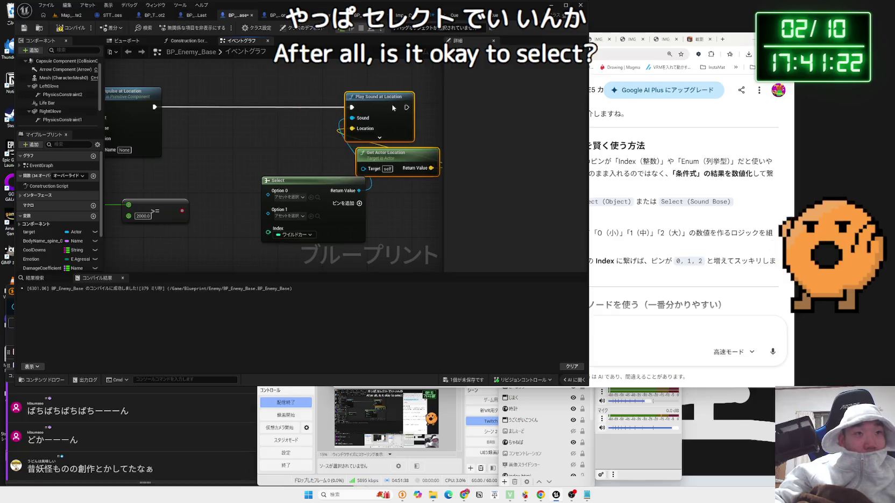
# Move the Play Sound at Location and Get Actor Location nodes further right.
pyautogui.moveTo(319, 185); pyautogui.dragTo(308, 190)
pyautogui.click(235, 214)
pyautogui.moveTo(235, 214); pyautogui.dragTo(270, 179)
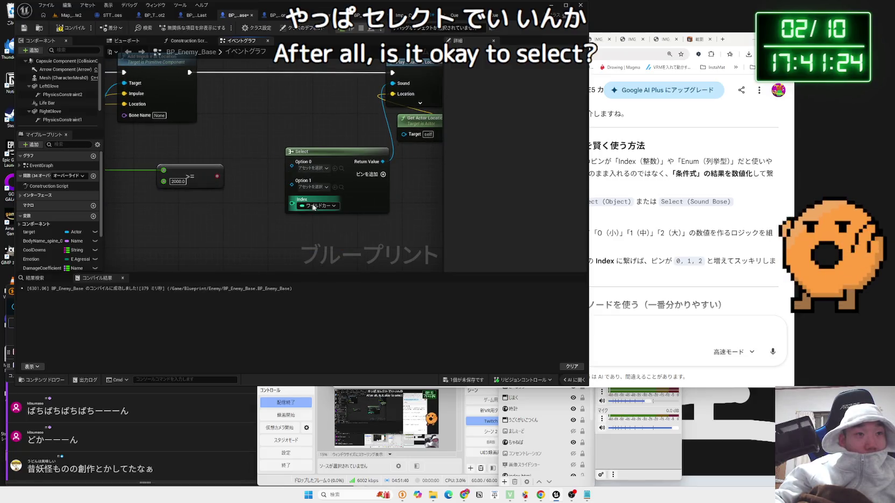
# Try making the Select node's Index pin an Integer, undo it, and pan to the >= check.
pyautogui.click(318, 205)
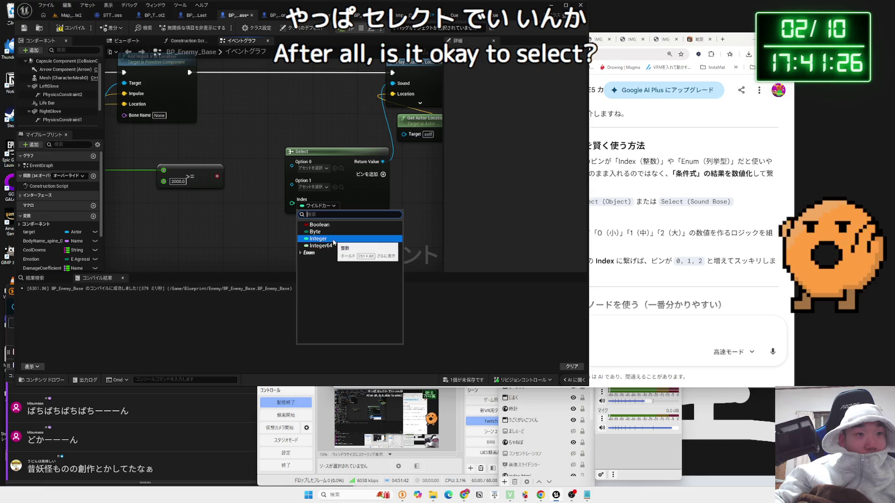
pyautogui.click(320, 238)
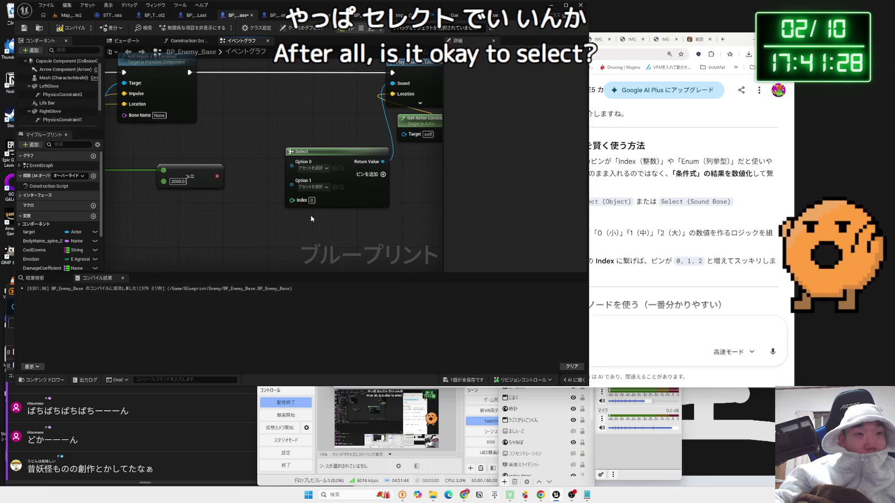
pyautogui.hotkey('ctrl', 'z')
pyautogui.moveTo(246, 213)
pyautogui.mouseDown()
pyautogui.moveTo(278, 196)
pyautogui.moveTo(227, 209)
pyautogui.mouseUp()
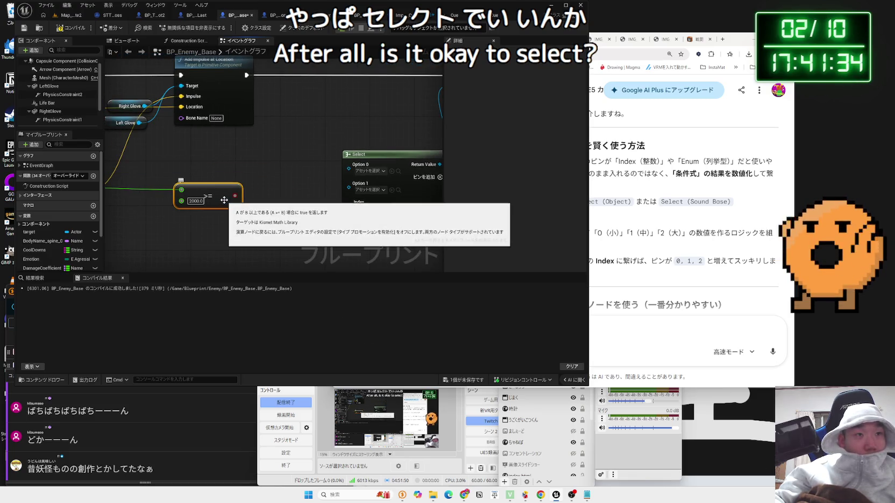
pyautogui.moveTo(140, 207); pyautogui.dragTo(301, 203)
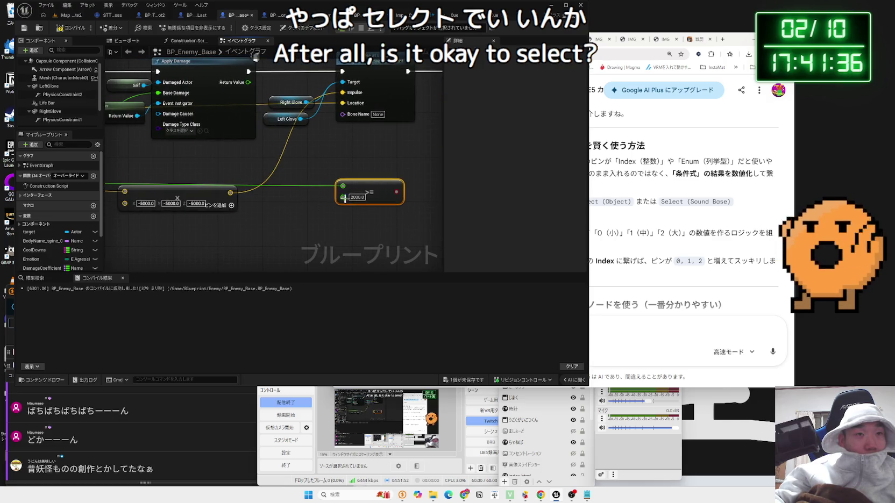
pyautogui.click(611, 325)
# Draft a Gemini question that float can't drive Select or Switch On, and start a 引数 戻り値 search.
pyautogui.press('Zenkaku_Hankaku')
pyautogui.write('float g')
pyautogui.press('Zenkaku_Hankaku')
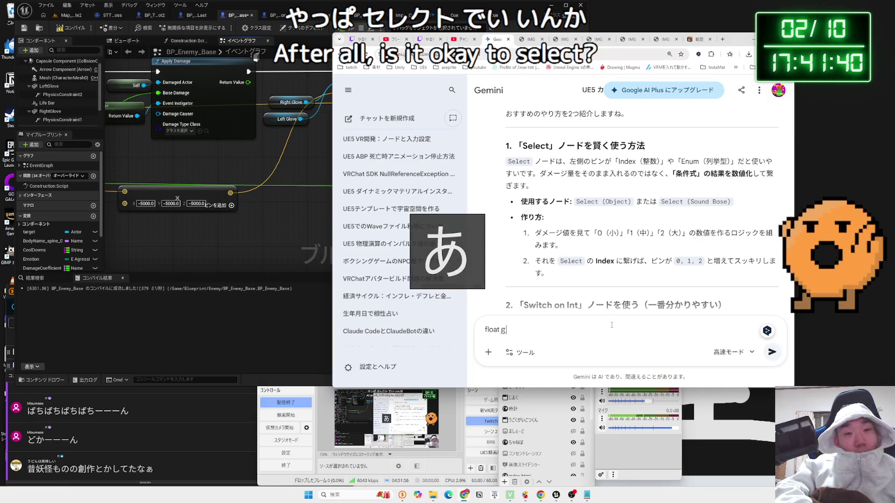
pyautogui.write('a')
pyautogui.write('ele')
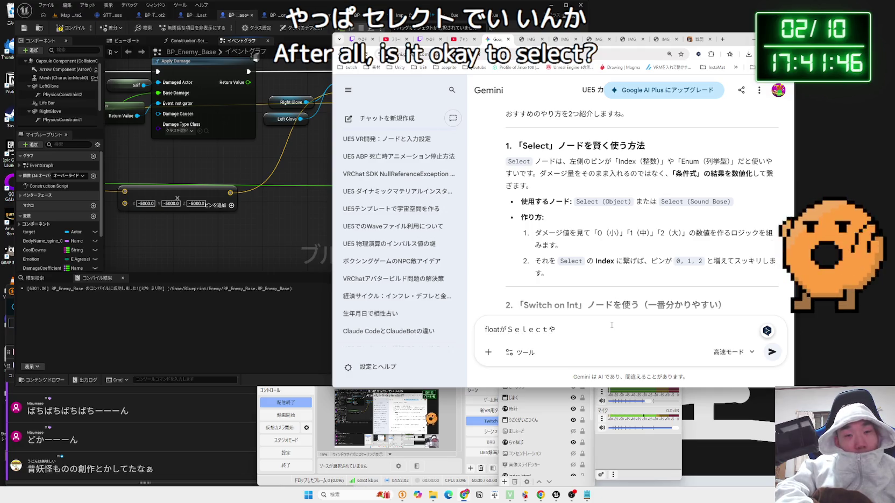
pyautogui.write('SwitchOn')
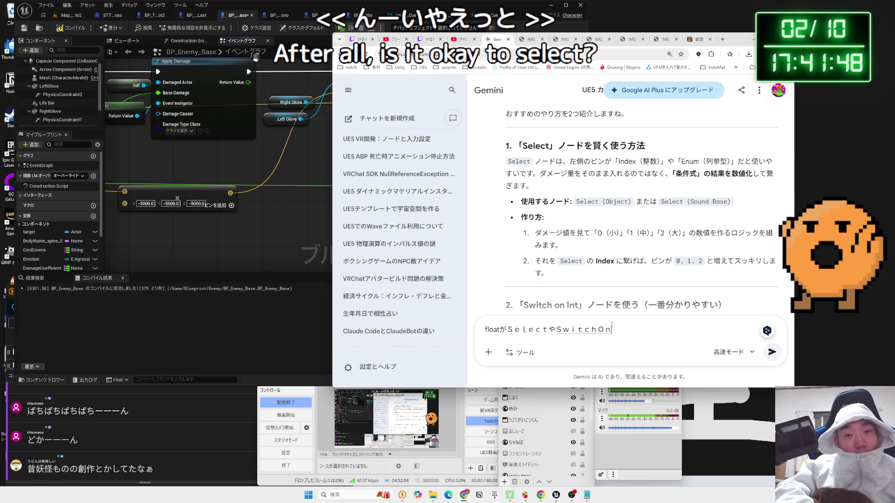
pyautogui.write('でつk')
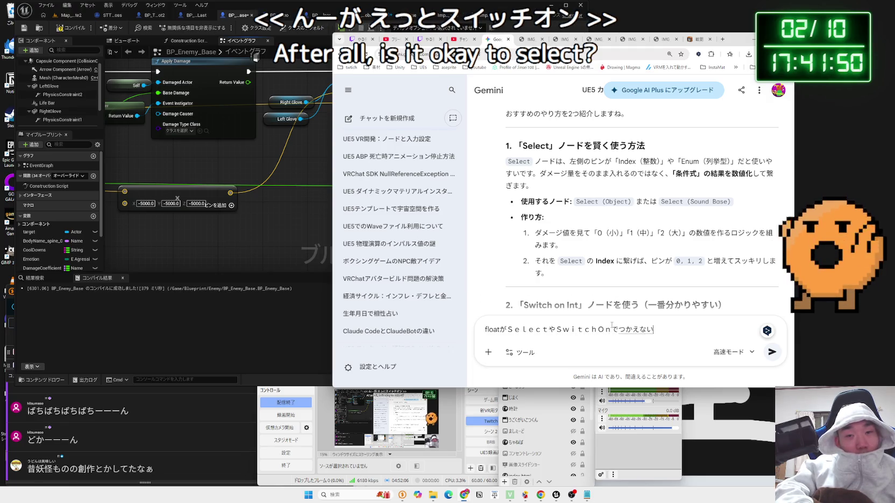
pyautogui.write('ne')
pyautogui.press('space')
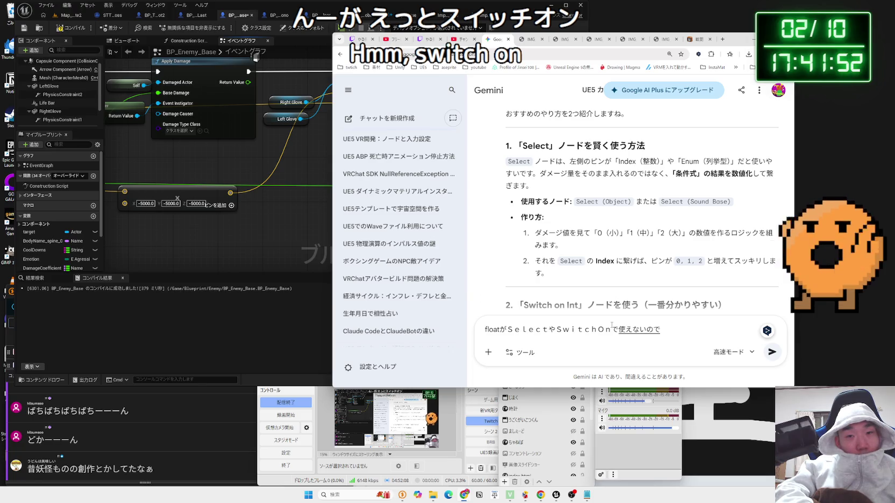
pyautogui.press('Return')
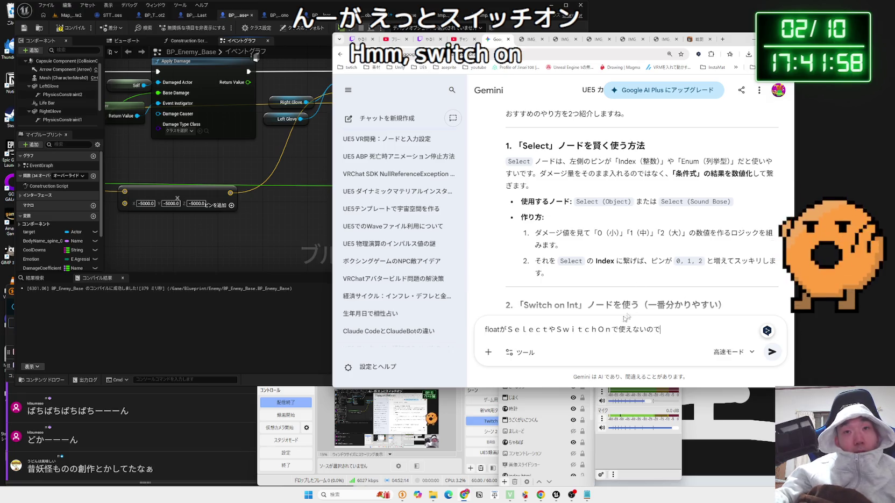
pyautogui.click(722, 42)
pyautogui.write('引数')
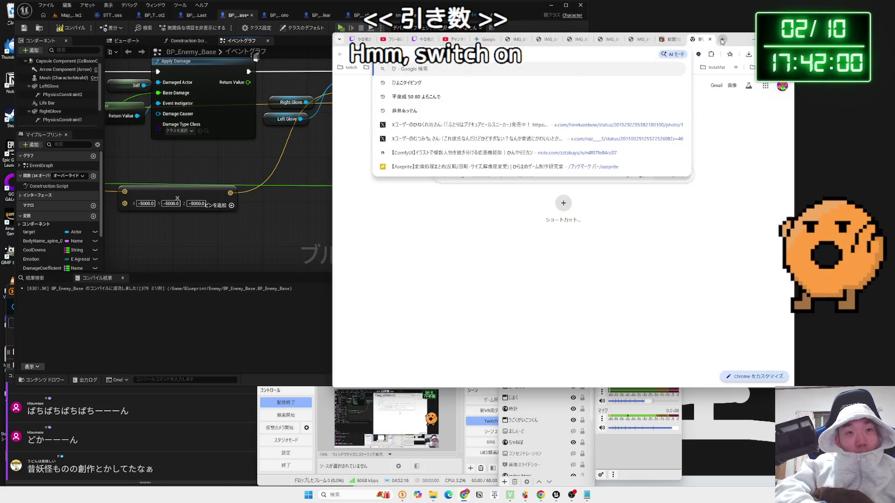
pyautogui.write(' 戻り値')
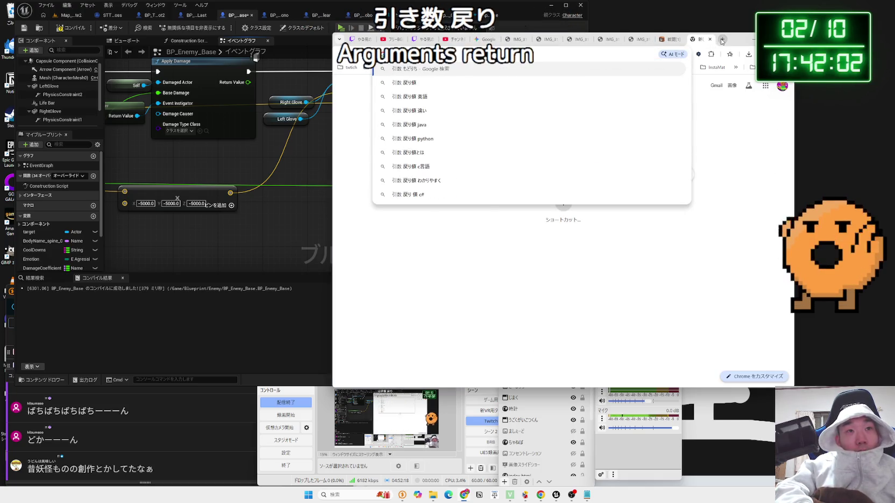
# Run the Google search for 引数 戻り値, then return to the Gemini chat.
pyautogui.press('Return')
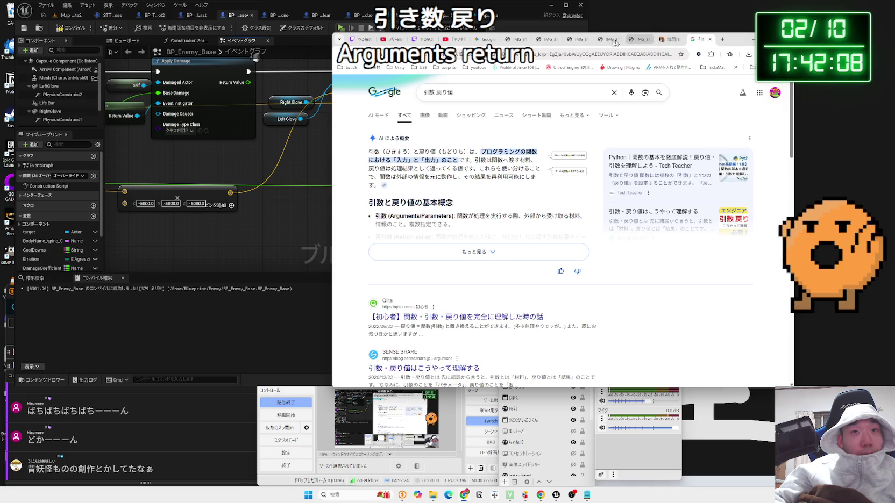
pyautogui.click(485, 39)
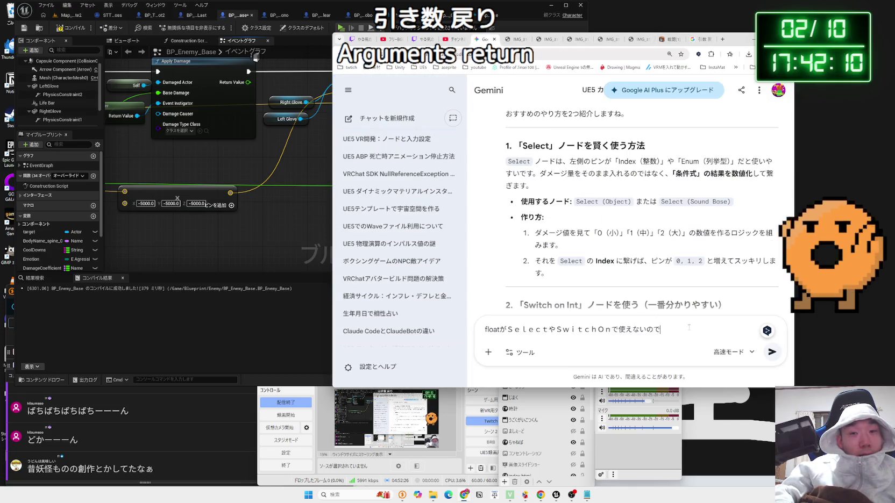
# Finish the question asking whether this is by design, send it, and read Gemini's answer.
pyautogui.press('BackSpace')
pyautogui.press('BackSpace')
pyautogui.write('ひきすうと')
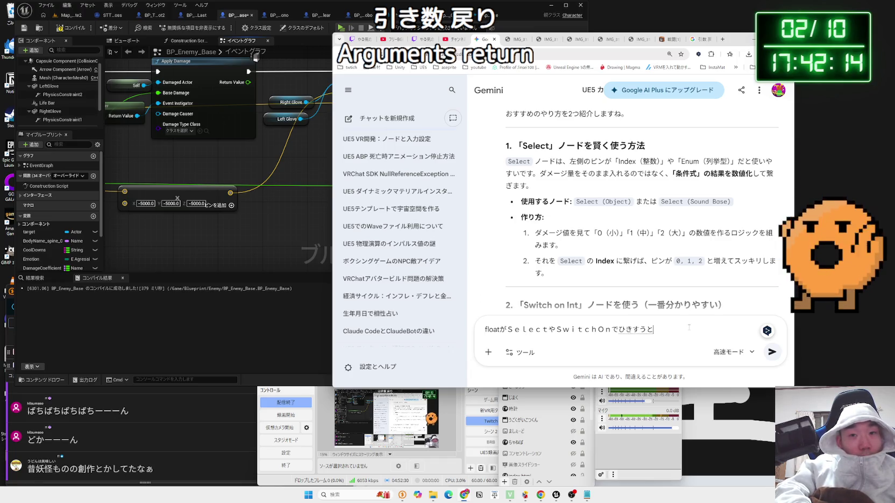
pyautogui.write('して')
pyautogui.press('space')
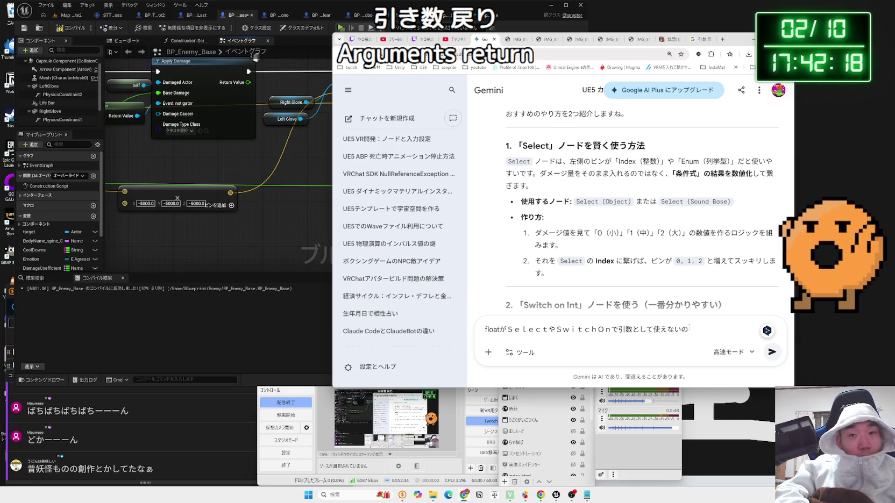
pyautogui.press('BackSpace')
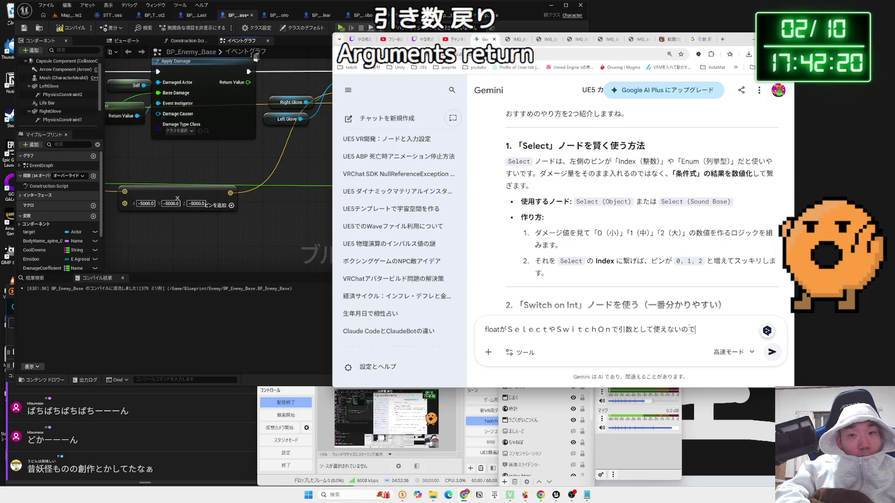
pyautogui.write('す。')
pyautogui.write('ひ')
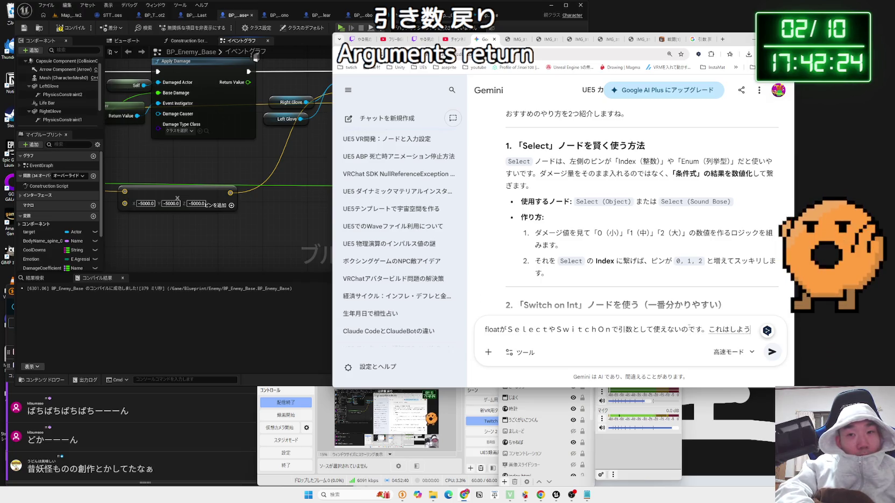
pyautogui.press('space')
pyautogui.write('か？')
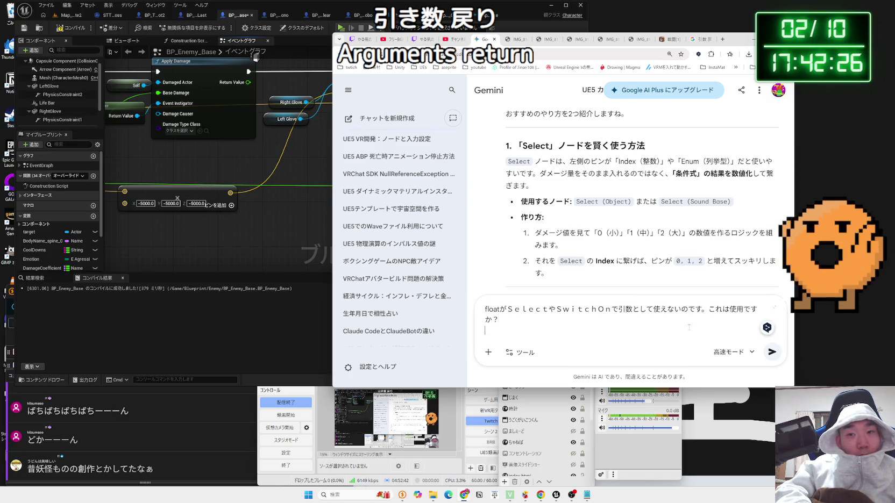
pyautogui.press('Return')
pyautogui.press('Return')
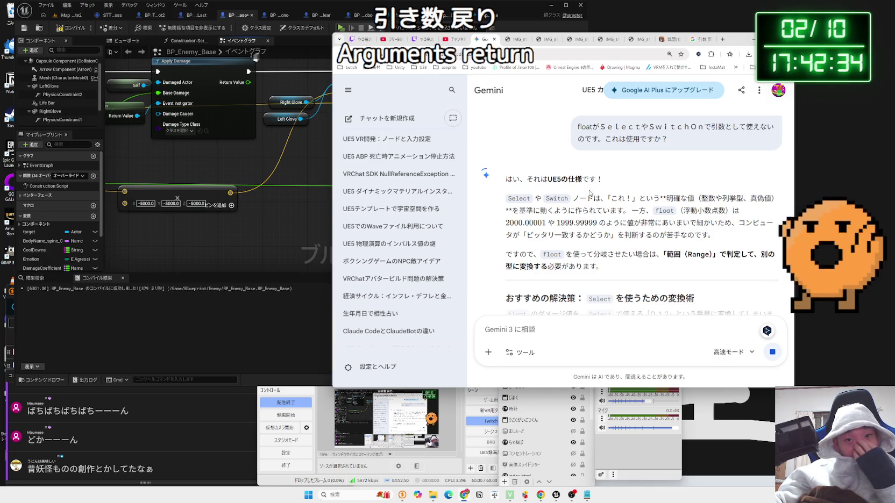
pyautogui.scroll(-2, 590, 193)
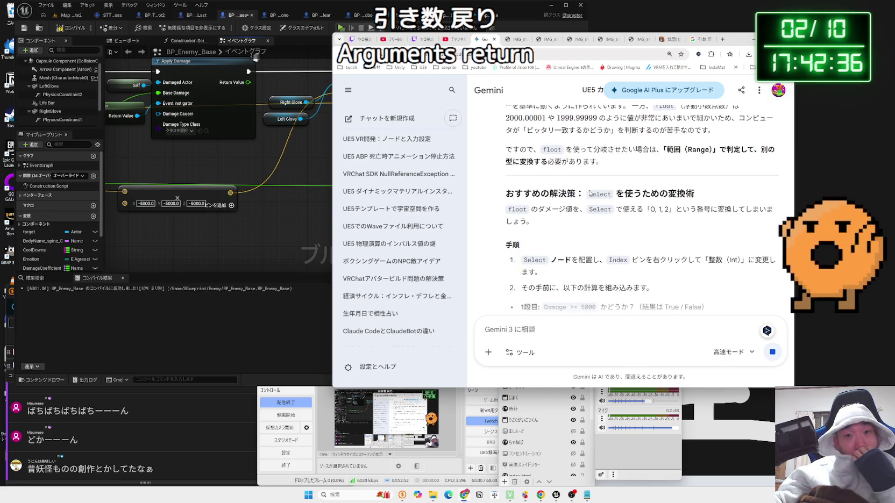
pyautogui.click(315, 222)
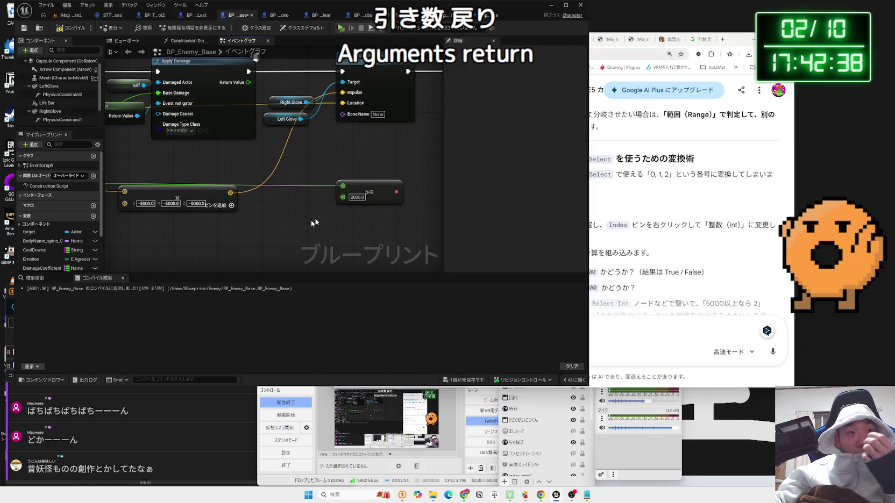
# Add an In Range (Integer) node from the Select Index pin, then delete it.
pyautogui.moveTo(352, 165); pyautogui.dragTo(199, 187)
pyautogui.moveTo(356, 224); pyautogui.dragTo(313, 233)
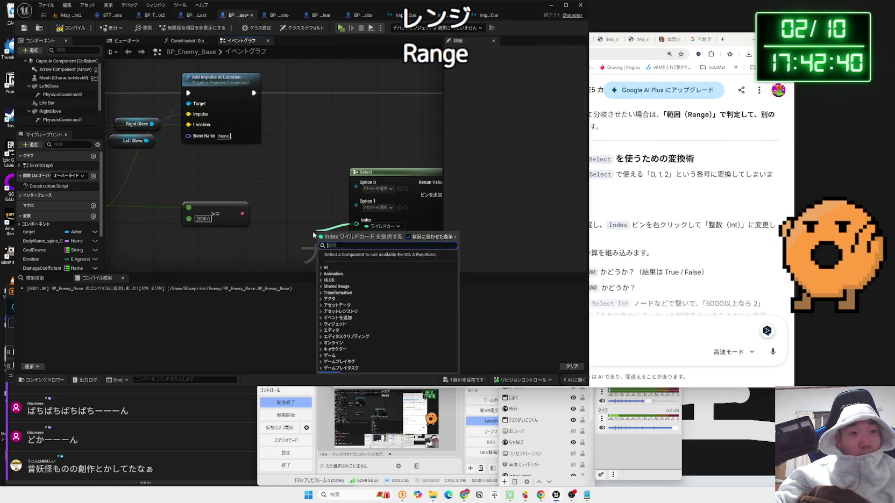
pyautogui.write('range')
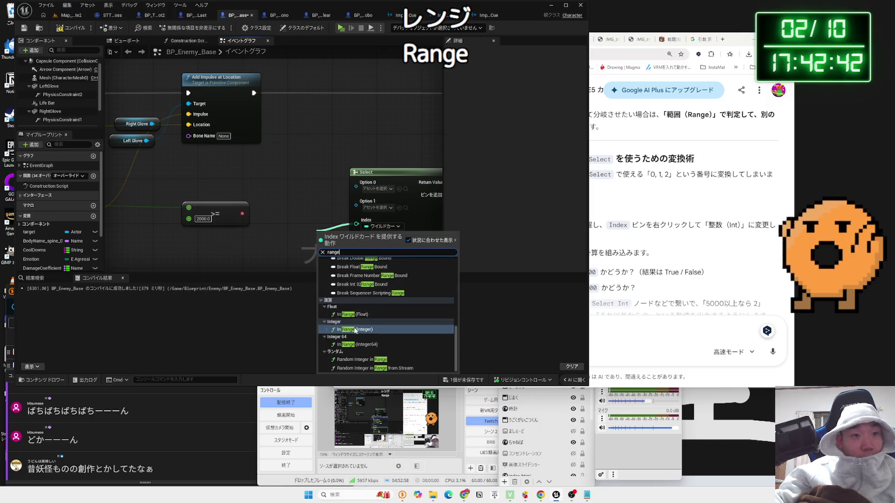
pyautogui.click(354, 300)
pyautogui.moveTo(330, 236)
pyautogui.mouseDown()
pyautogui.moveTo(285, 232)
pyautogui.moveTo(228, 193)
pyautogui.moveTo(244, 210)
pyautogui.moveTo(379, 211)
pyautogui.mouseUp()
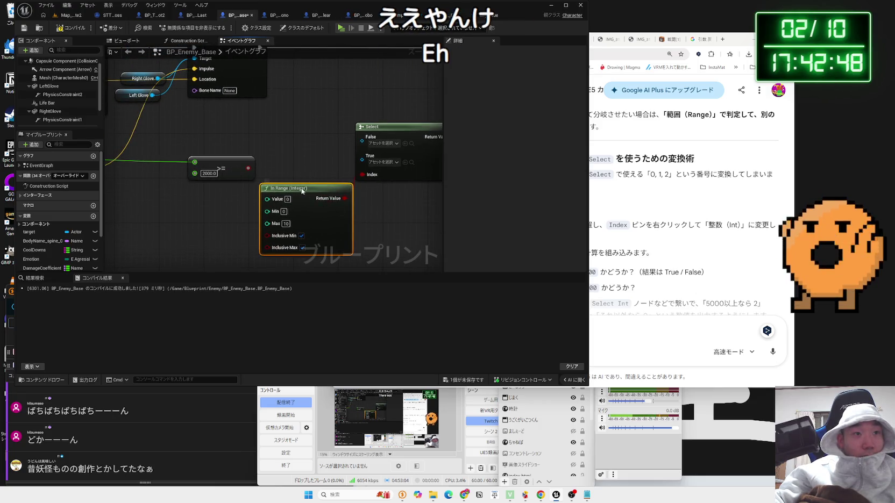
pyautogui.moveTo(302, 191); pyautogui.dragTo(302, 197)
pyautogui.press('Delete')
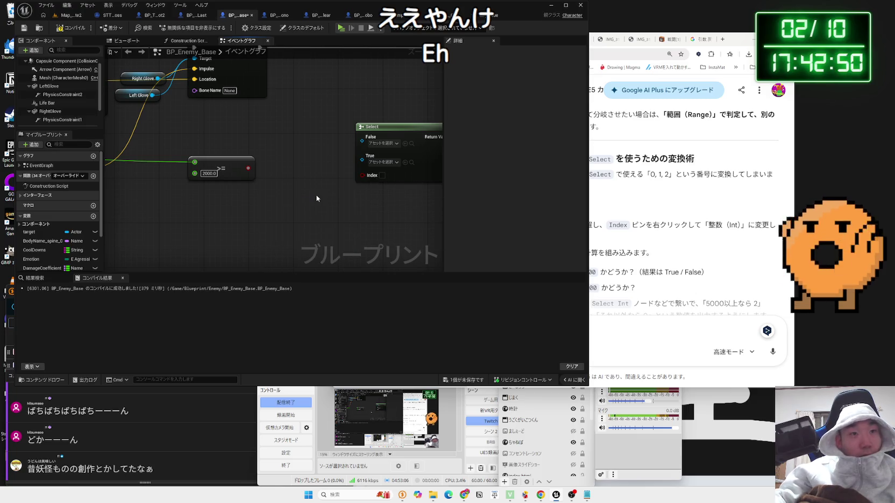
# Add an In Range (Float) node beside the Select node instead.
pyautogui.moveTo(362, 175); pyautogui.dragTo(319, 196)
pyautogui.write('in range')
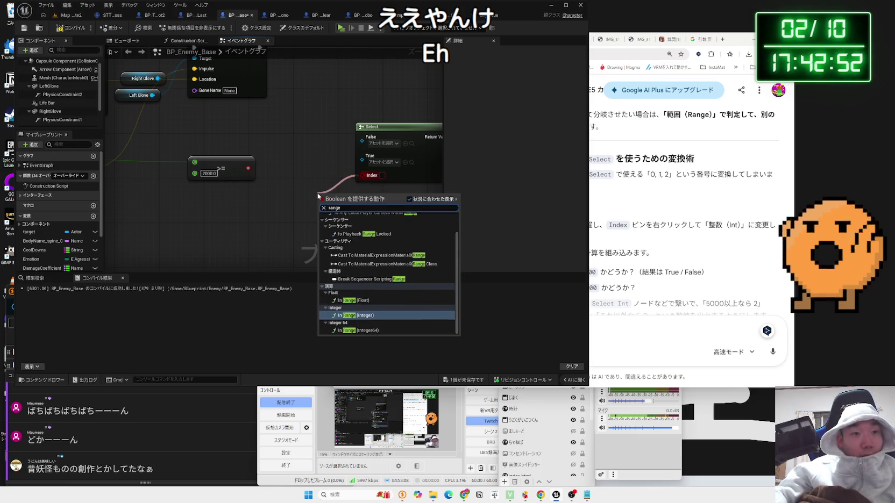
pyautogui.click(356, 294)
pyautogui.moveTo(355, 194); pyautogui.dragTo(316, 194)
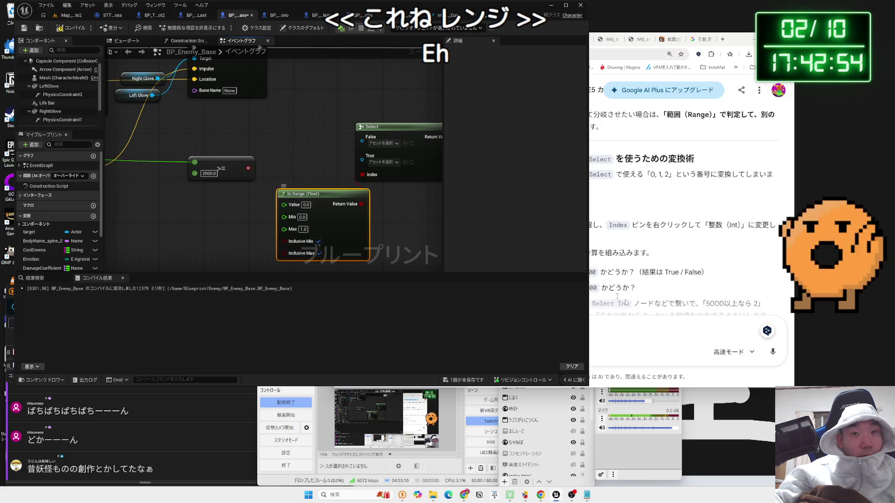
pyautogui.click(644, 333)
pyautogui.write('Rag')
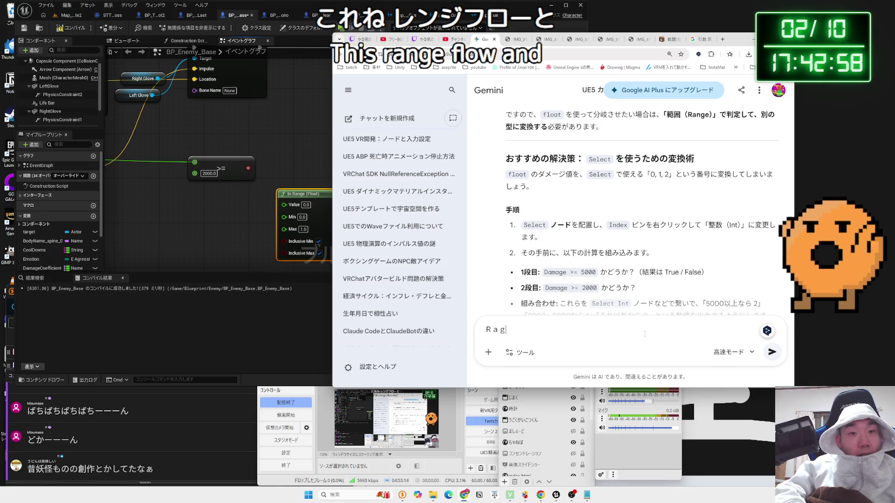
# Send Gemini the thanks 'Rangeあったよ！さんきゅ！' reporting the Range node was found.
pyautogui.press('BackSpace')
pyautogui.press('Zenkaku_Hankaku')
pyautogui.write('nge')
pyautogui.press('Zenkaku_Hankaku')
pyautogui.write('あ')
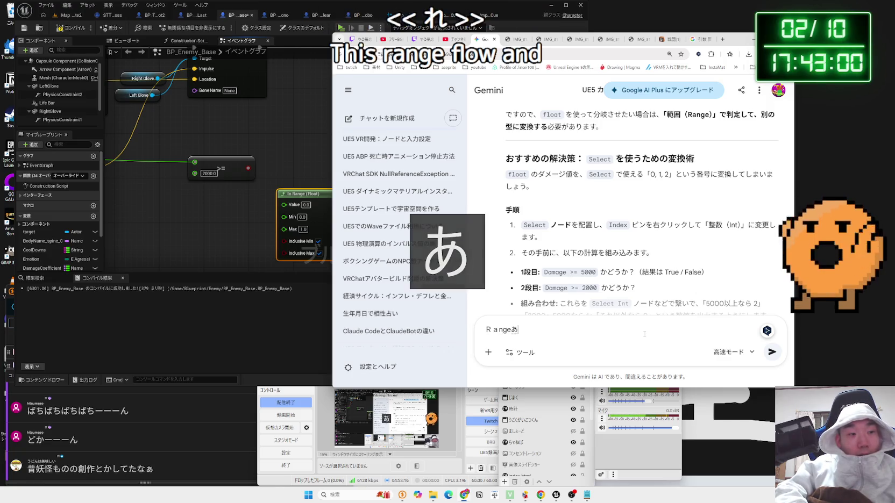
pyautogui.write('ったy')
pyautogui.press('Return')
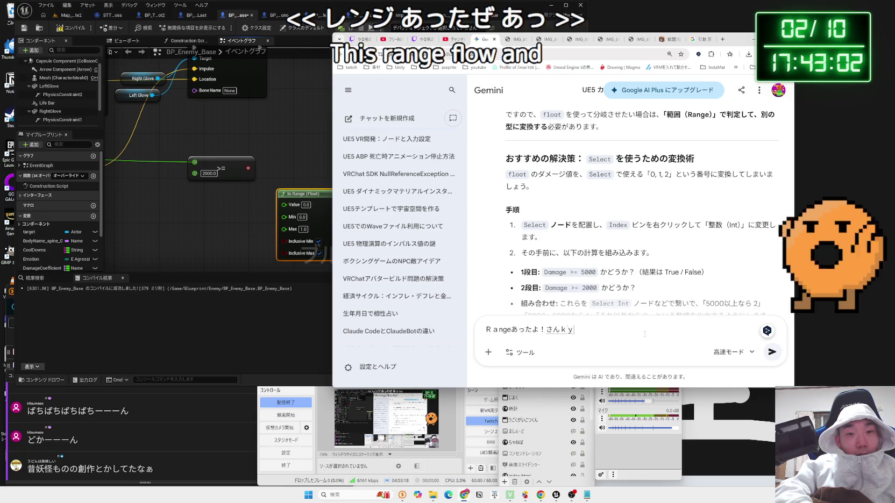
pyautogui.press('Return')
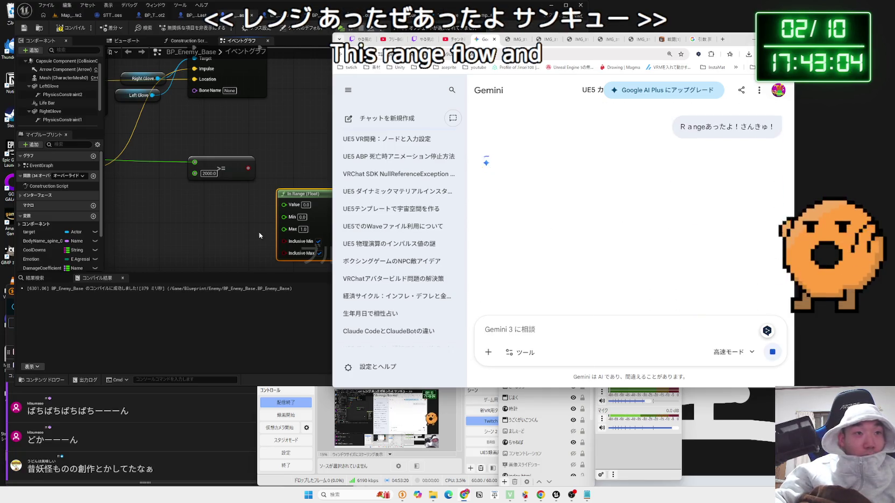
pyautogui.click(259, 232)
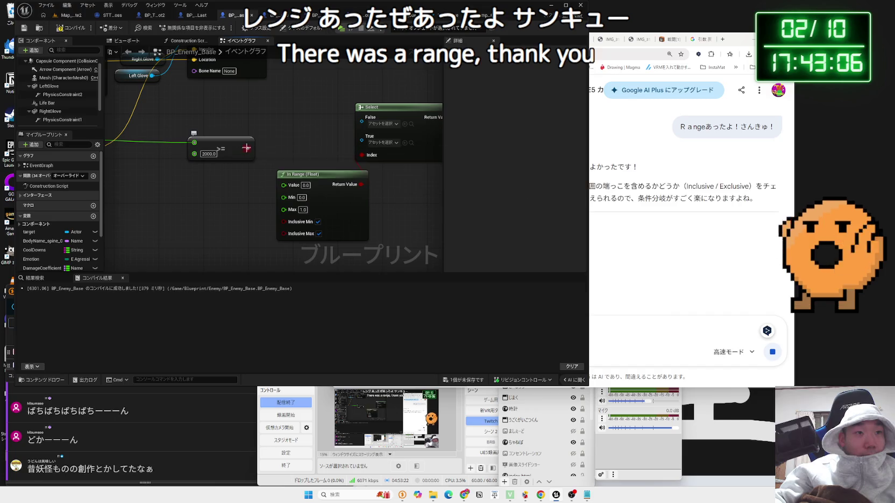
# Delete the >= comparison node and tidy the In Range (Float) node's position.
pyautogui.moveTo(242, 149); pyautogui.dragTo(346, 153)
pyautogui.click(346, 153)
pyautogui.press('Delete')
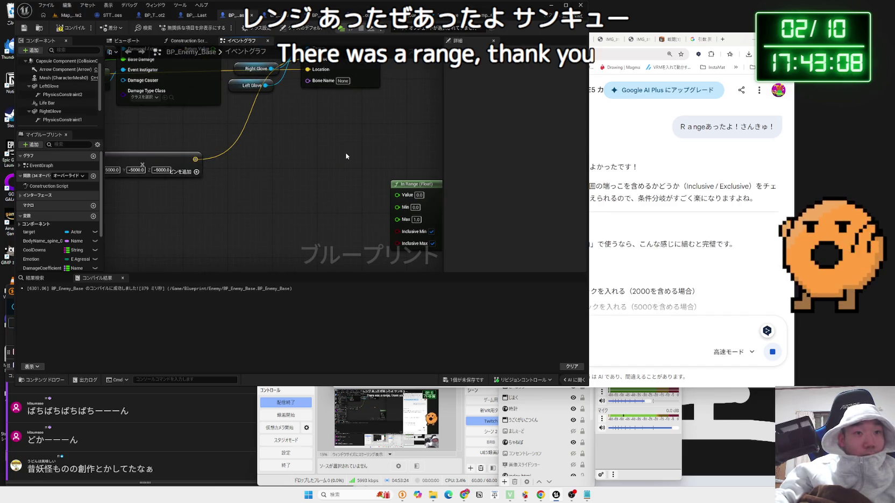
pyautogui.scroll(-3, 275, 153)
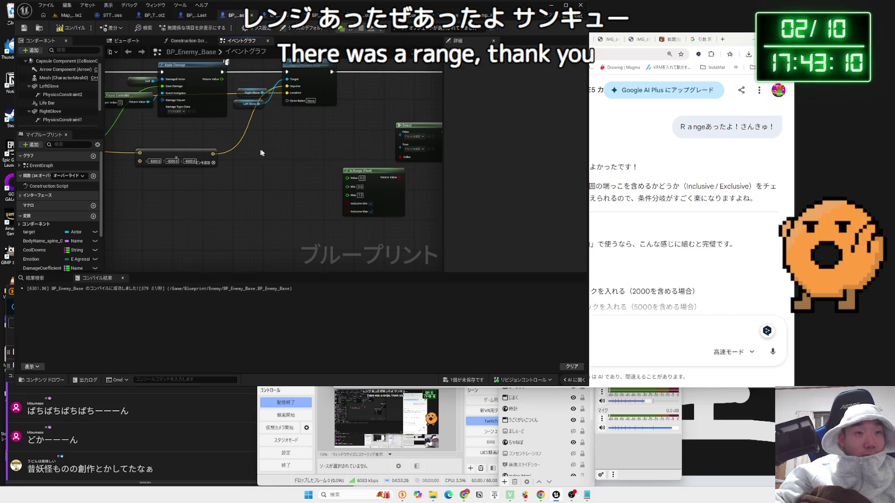
pyautogui.moveTo(401, 157); pyautogui.dragTo(335, 162)
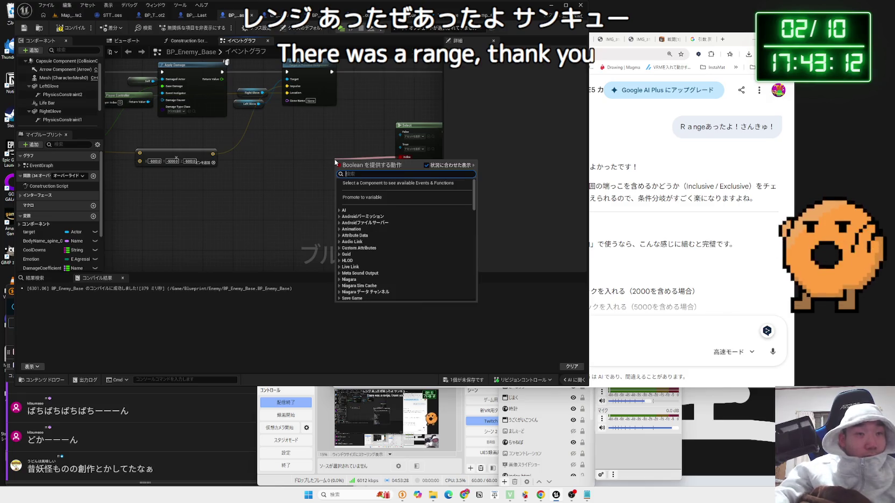
pyautogui.click(338, 147)
pyautogui.scroll(2, 339, 148)
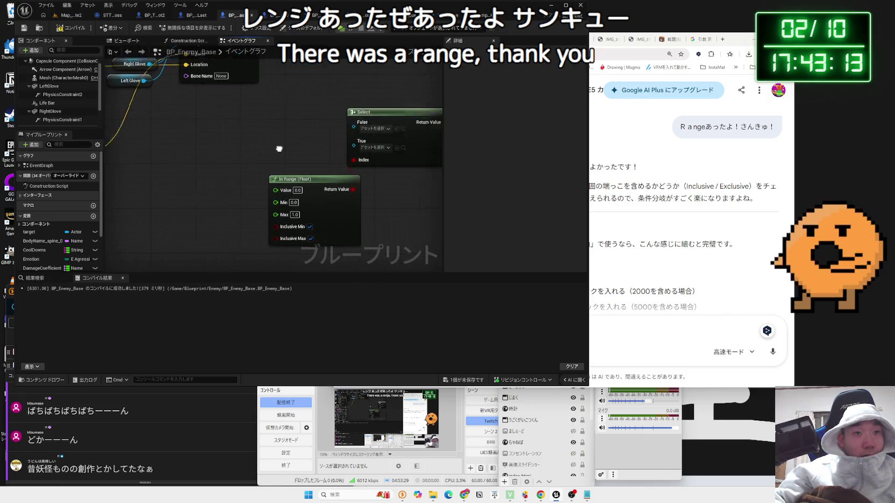
pyautogui.rightClick(351, 139)
pyautogui.click(338, 150)
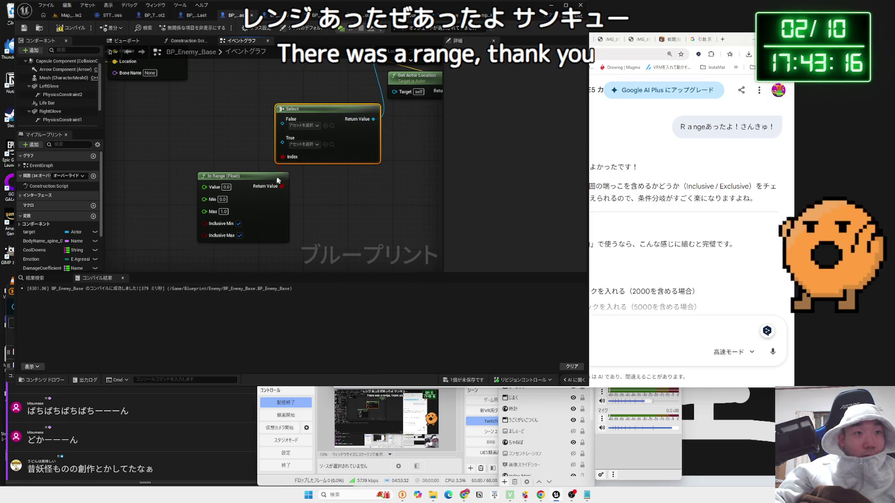
pyautogui.moveTo(277, 180); pyautogui.dragTo(261, 186)
# Replace the old Select with a new one wired into Sound, with Options 0, 1 and 2.
pyautogui.moveTo(329, 126); pyautogui.dragTo(238, 198)
pyautogui.click(249, 182)
pyautogui.press('Delete')
pyautogui.moveTo(292, 118); pyautogui.dragTo(242, 153)
pyautogui.write('select')
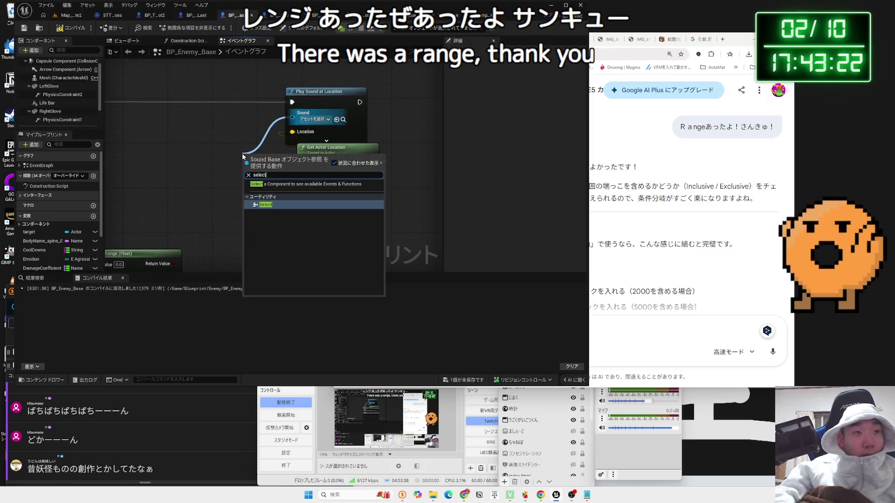
pyautogui.click(264, 205)
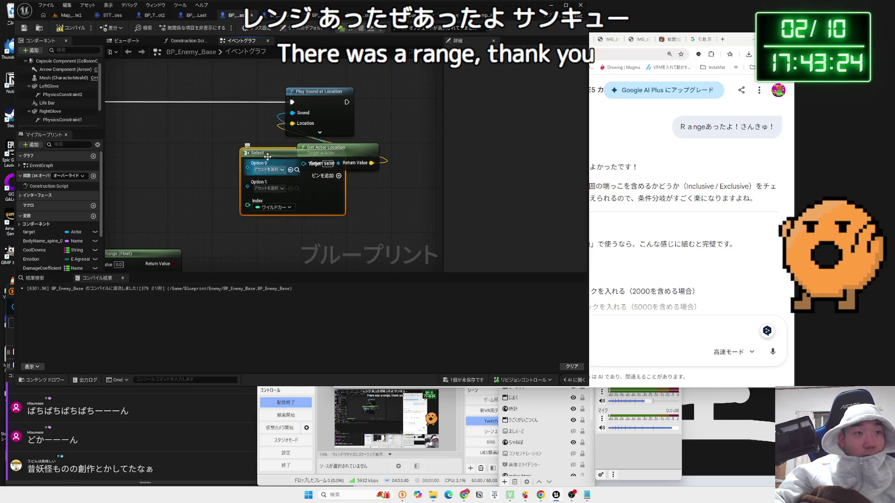
pyautogui.moveTo(267, 156); pyautogui.dragTo(180, 156)
pyautogui.moveTo(139, 255)
pyautogui.mouseDown()
pyautogui.moveTo(244, 170)
pyautogui.moveTo(223, 160)
pyautogui.moveTo(211, 181)
pyautogui.mouseUp()
pyautogui.moveTo(323, 115); pyautogui.dragTo(306, 149)
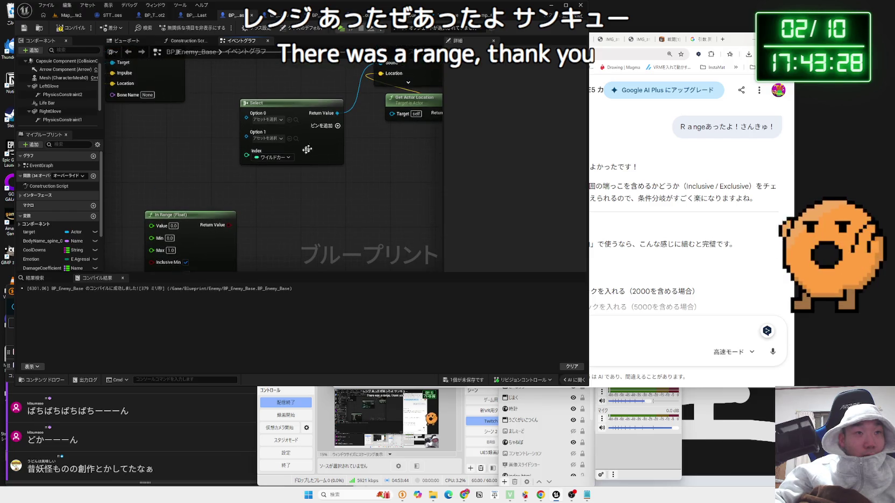
pyautogui.click(338, 125)
pyautogui.moveTo(218, 219); pyautogui.dragTo(289, 189)
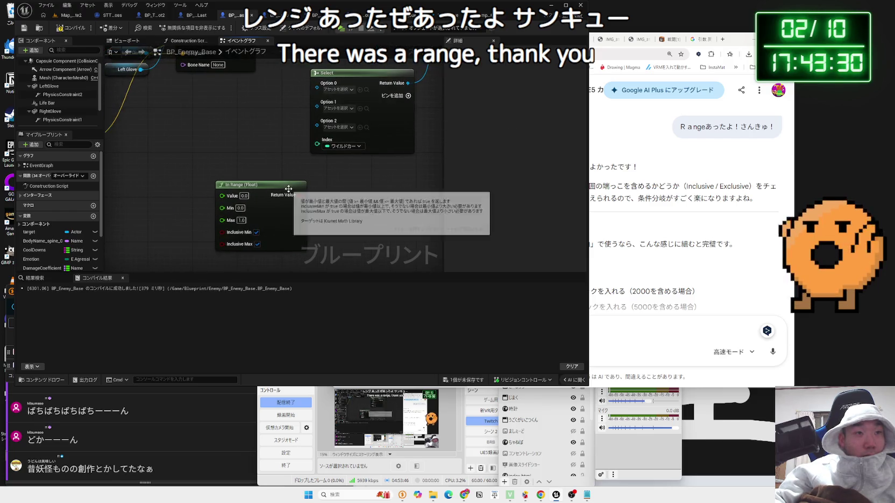
# Swap In Range (Float) for a Random Float in Range node and try wiring it to Index.
pyautogui.click(289, 189)
pyautogui.press('Delete')
pyautogui.rightClick(288, 188)
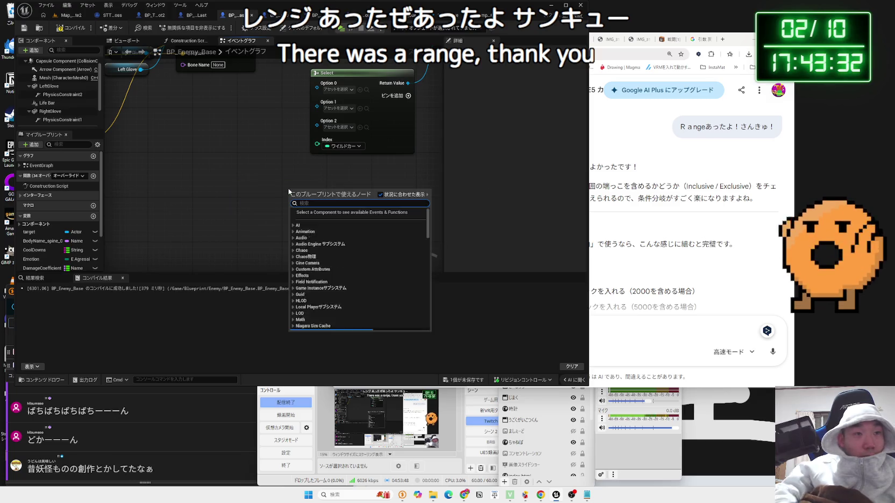
pyautogui.write('range float')
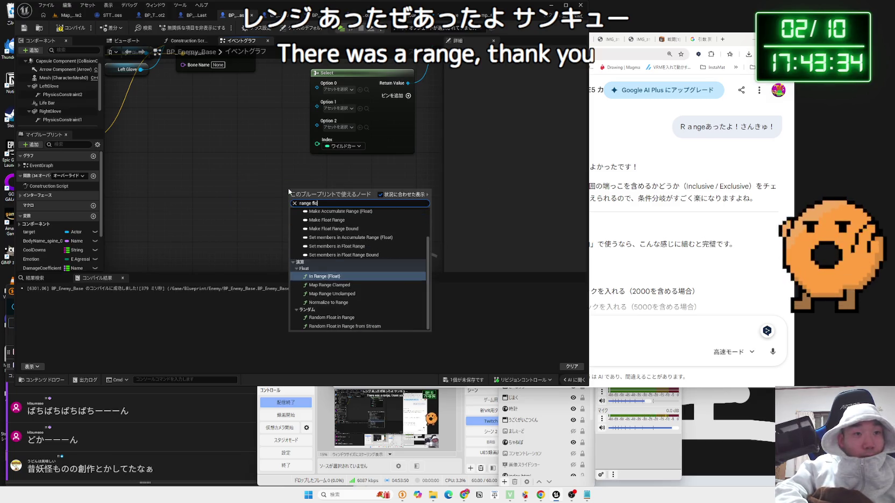
pyautogui.click(346, 317)
pyautogui.moveTo(307, 187); pyautogui.dragTo(242, 178)
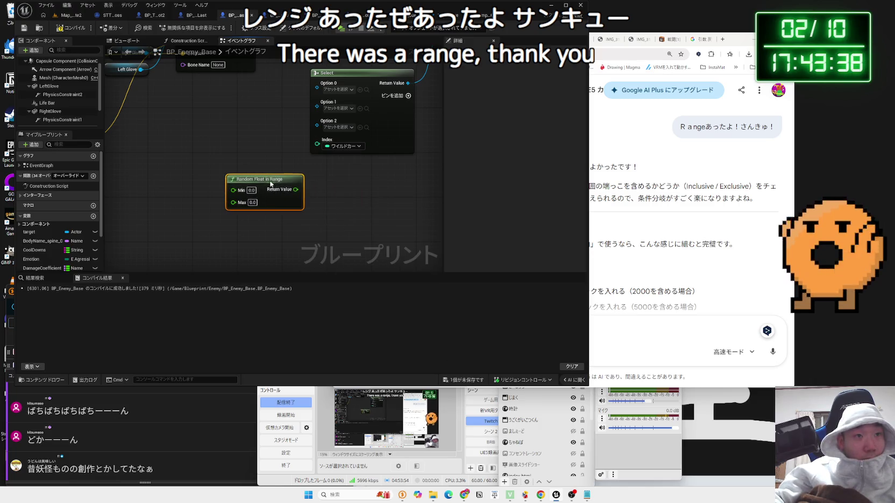
pyautogui.moveTo(296, 189); pyautogui.dragTo(308, 151)
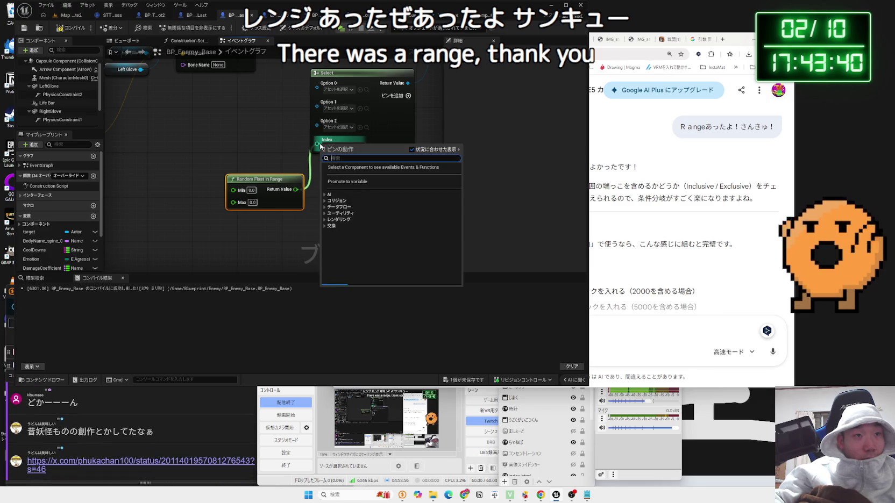
pyautogui.click(279, 180)
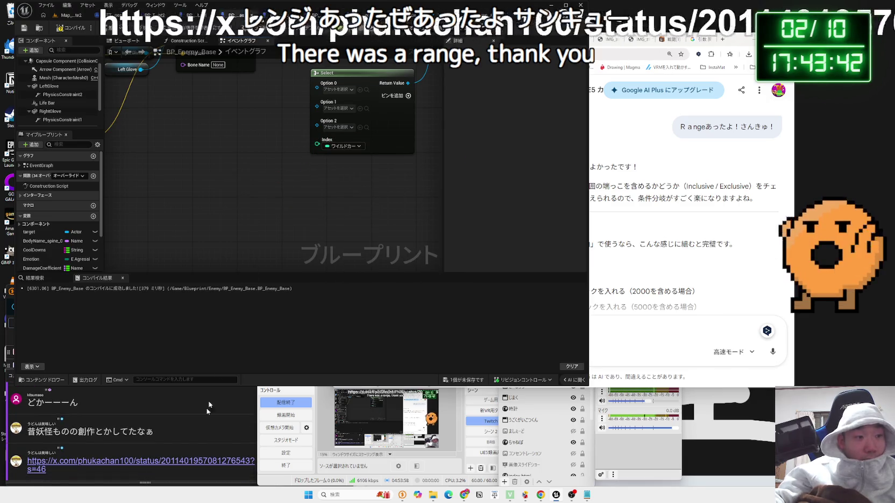
pyautogui.click(150, 461)
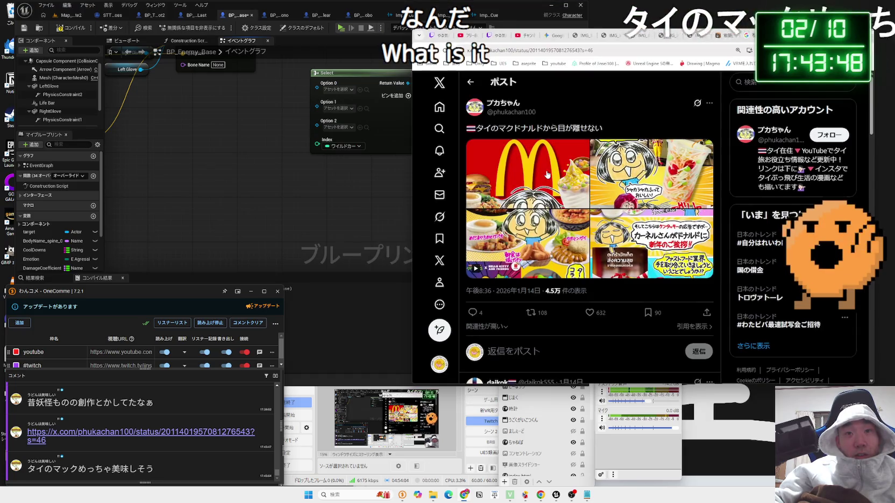
# Browse the Thai McDonald's post's images on X, ending back on the first image.
pyautogui.click(547, 175)
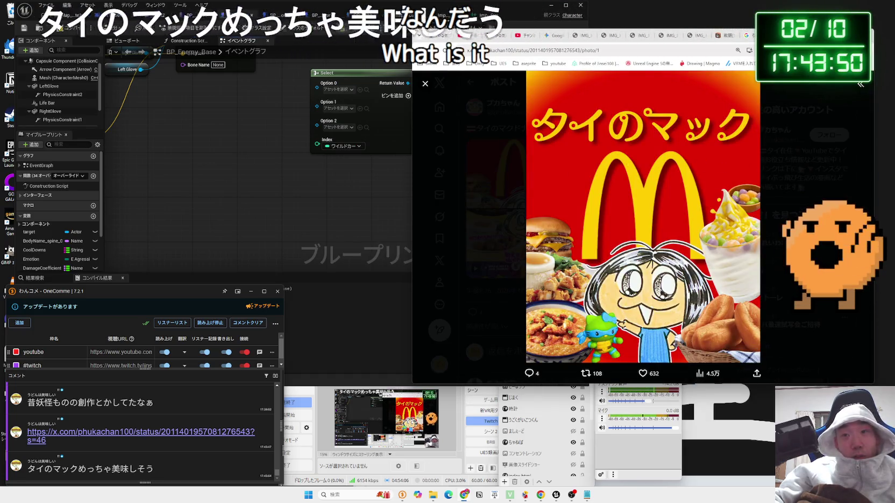
pyautogui.press('Right')
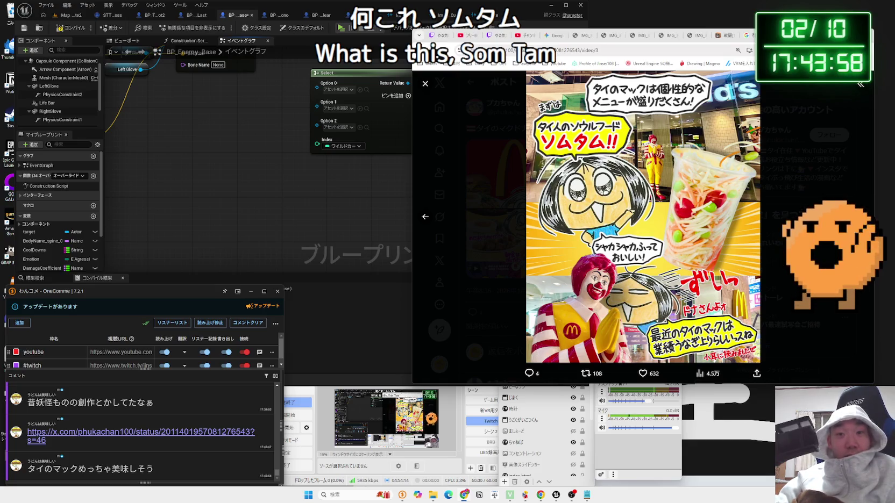
pyautogui.press('Right')
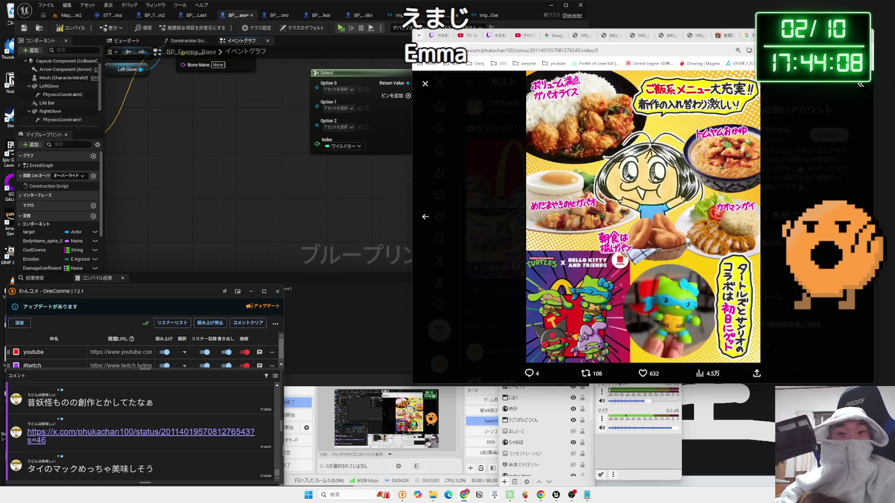
pyautogui.moveTo(605, 341)
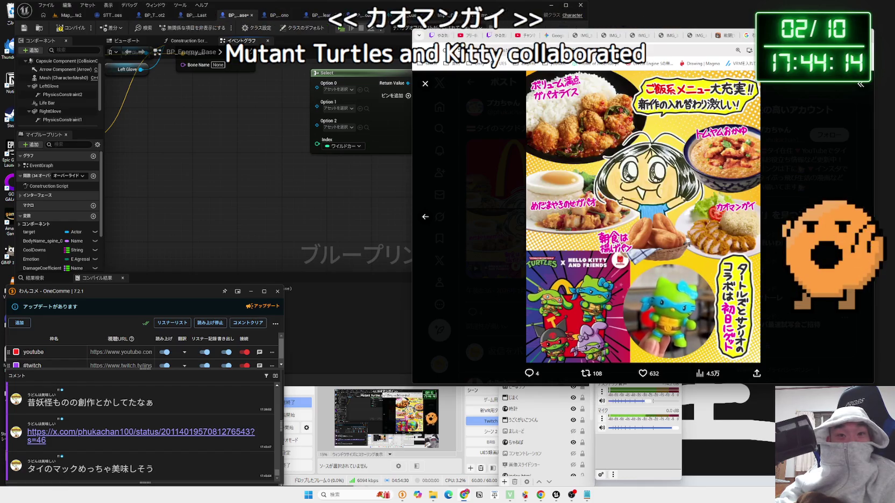
pyautogui.press('Right')
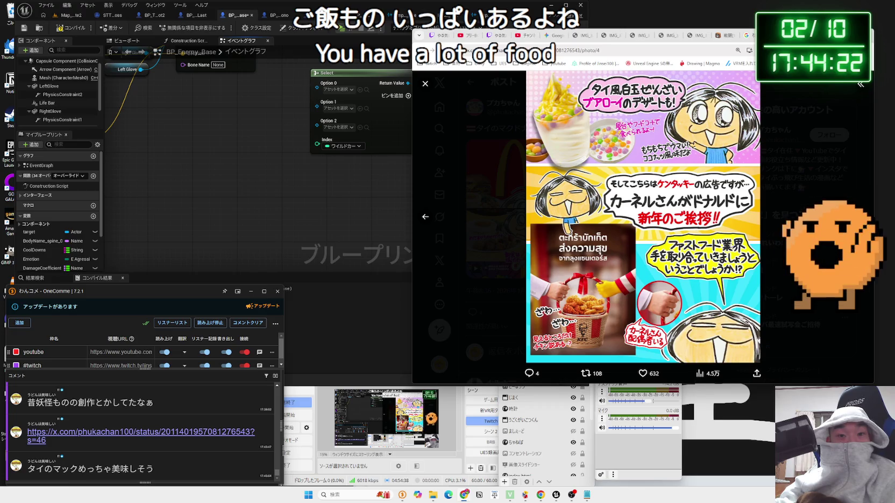
pyautogui.click(430, 219)
pyautogui.click(431, 220)
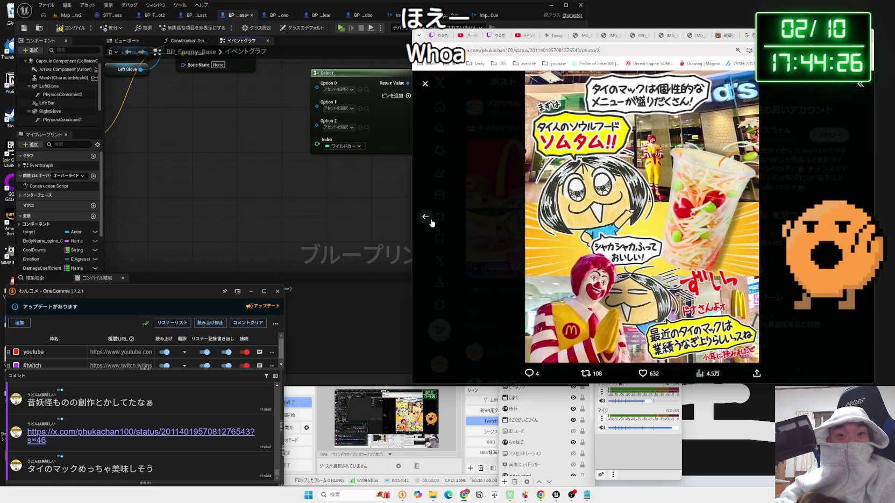
pyautogui.click(431, 219)
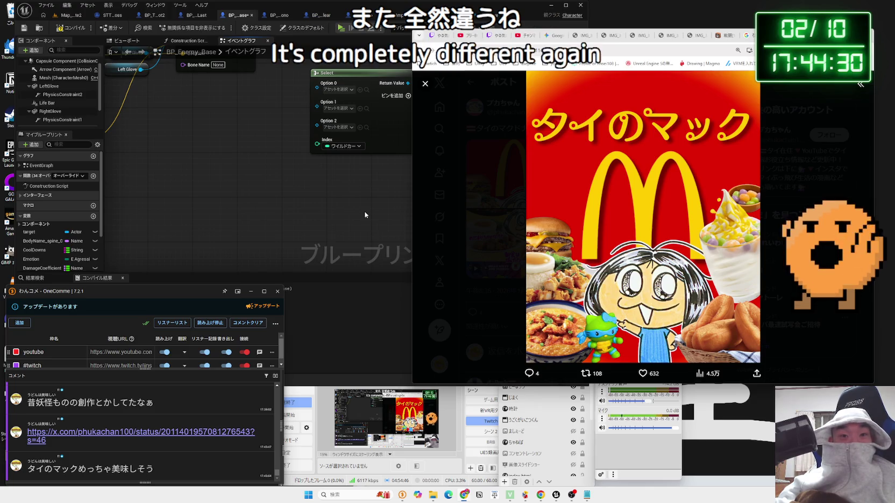
pyautogui.click(365, 215)
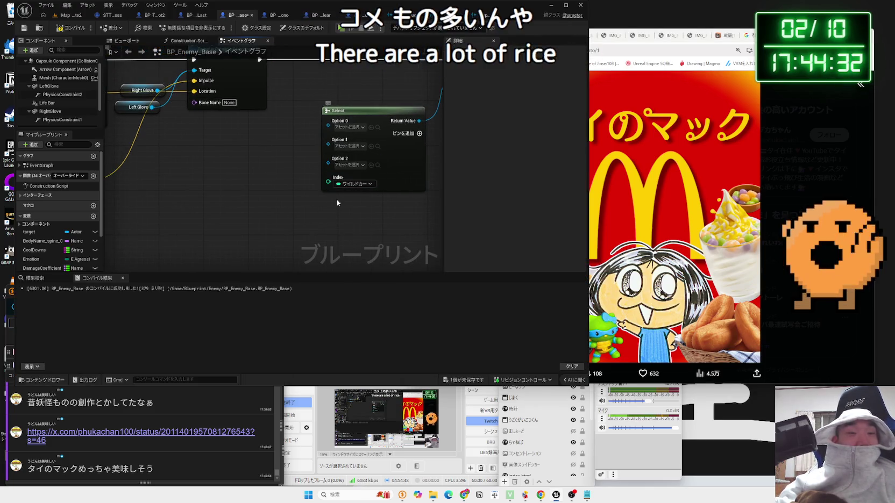
# Restore and remove Random Float in Range again, then abandon a switch-node search from Index.
pyautogui.hotkey('ctrl', 'v')
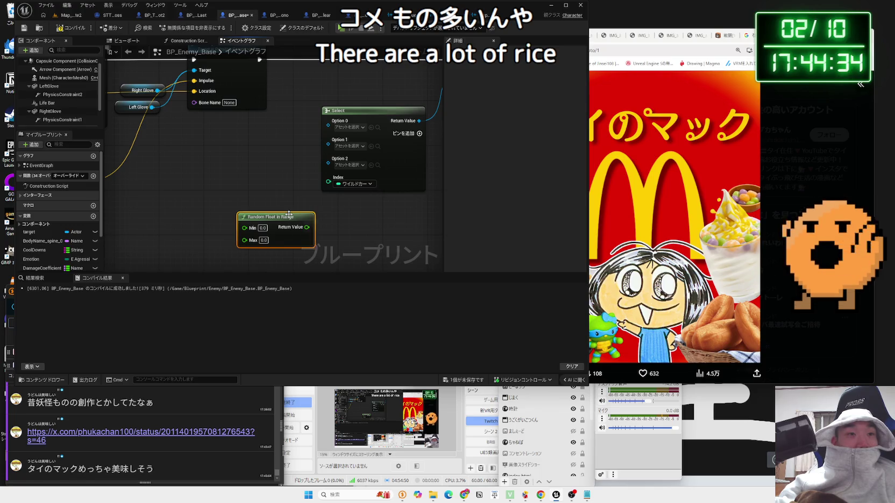
pyautogui.press('Delete')
pyautogui.moveTo(328, 181); pyautogui.dragTo(279, 204)
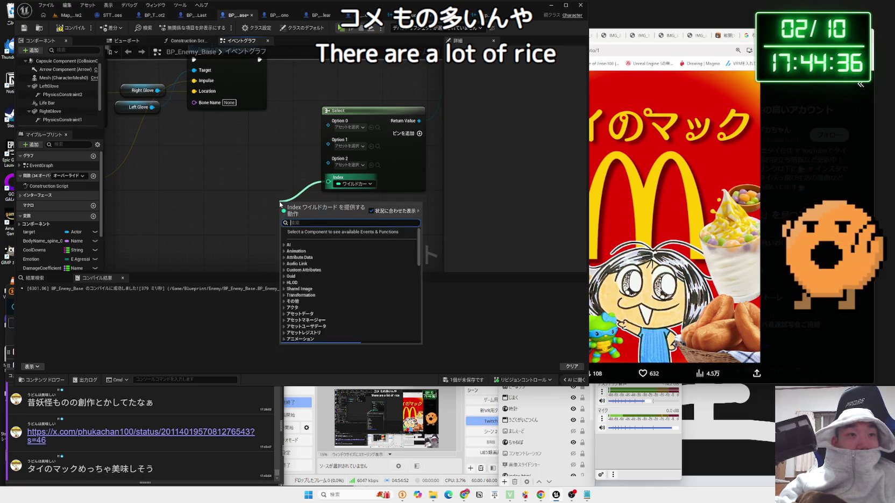
pyautogui.write('switch')
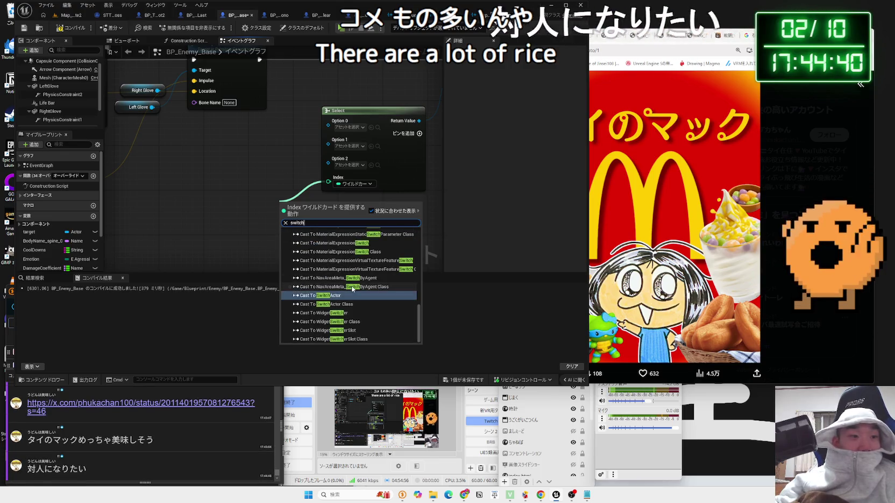
pyautogui.scroll(10, 374, 315)
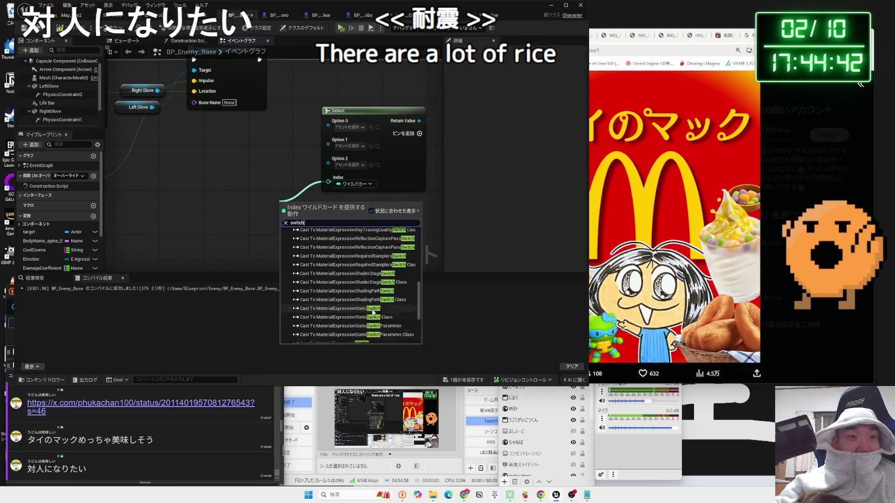
pyautogui.scroll(-5, 365, 302)
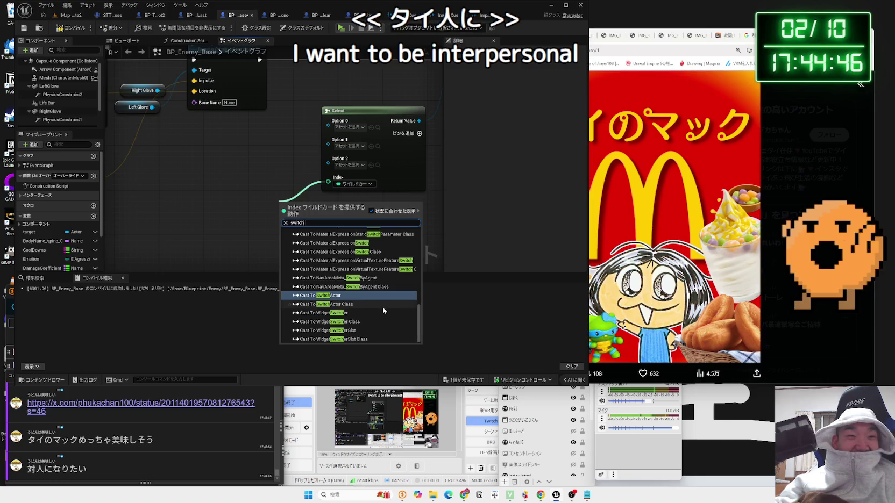
pyautogui.click(214, 250)
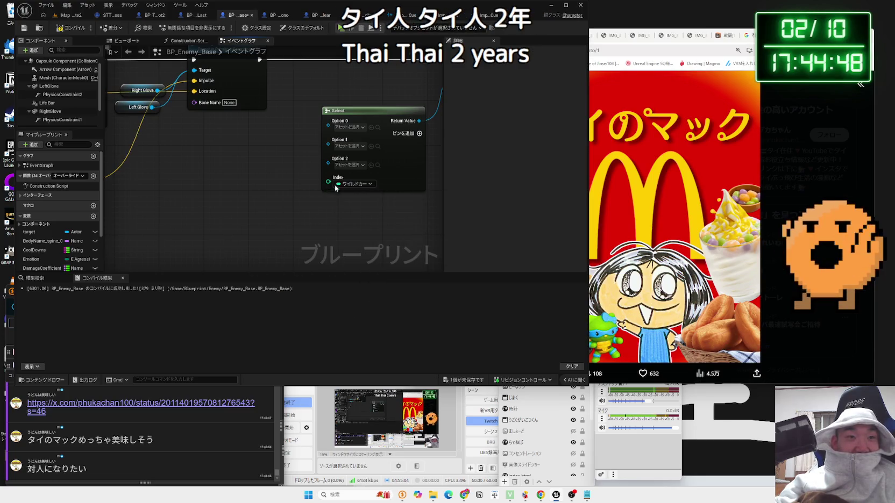
# Delete the Select node, leaving Sound unconnected, and recompile the enemy Blueprint.
pyautogui.moveTo(308, 190); pyautogui.dragTo(250, 227)
pyautogui.scroll(-1, 208, 235)
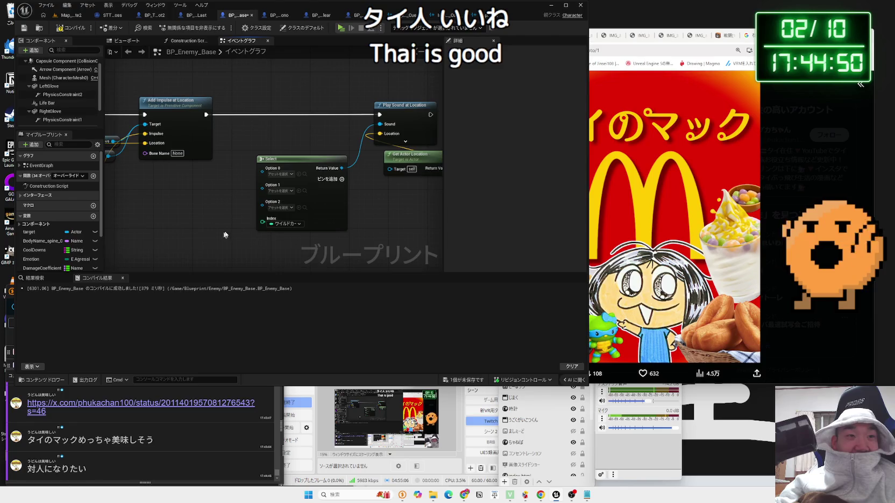
pyautogui.click(308, 162)
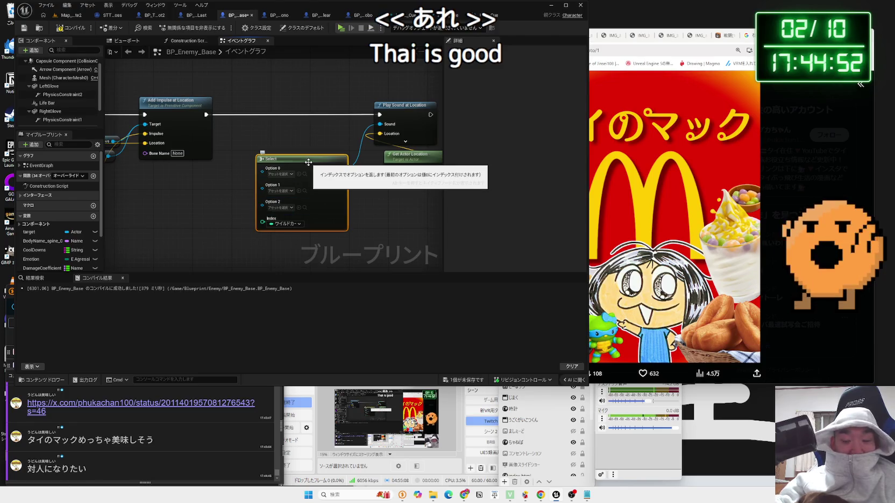
pyautogui.press('Delete')
pyautogui.press('F7')
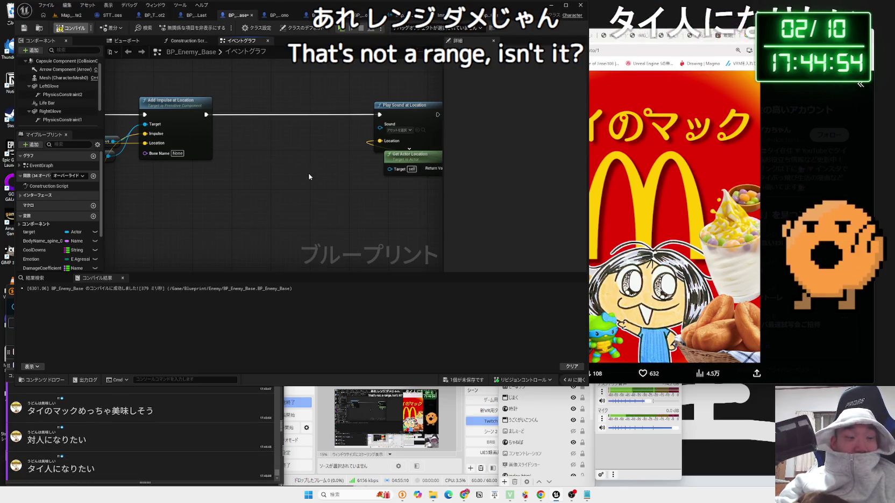
pyautogui.moveTo(307, 174)
pyautogui.mouseDown()
pyautogui.moveTo(259, 194)
pyautogui.moveTo(325, 188)
pyautogui.moveTo(292, 178)
pyautogui.mouseUp()
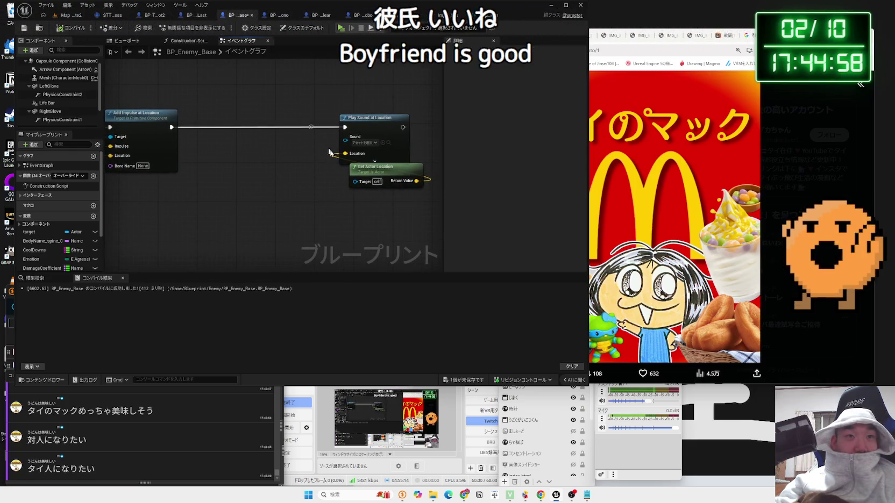
pyautogui.click(745, 36)
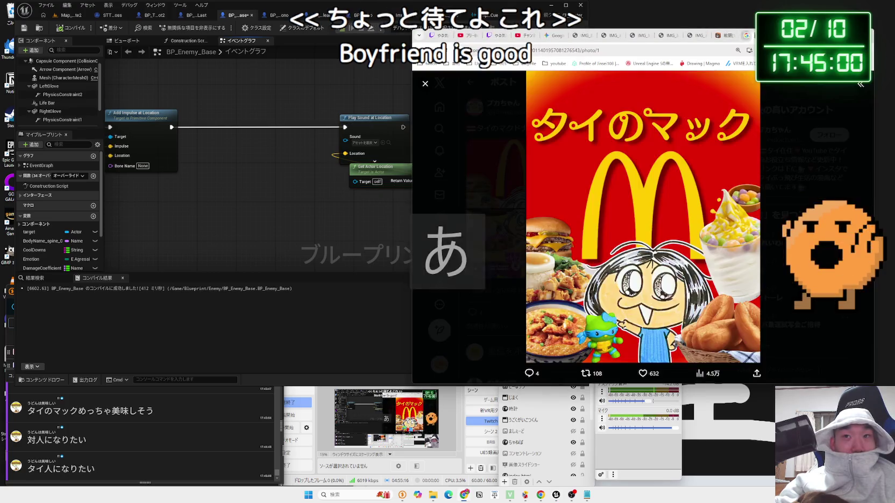
# Close the X photo and review Gemini's explanation of In Range Min, Max and Inclusive.
pyautogui.hotkey('ctrl', 'w')
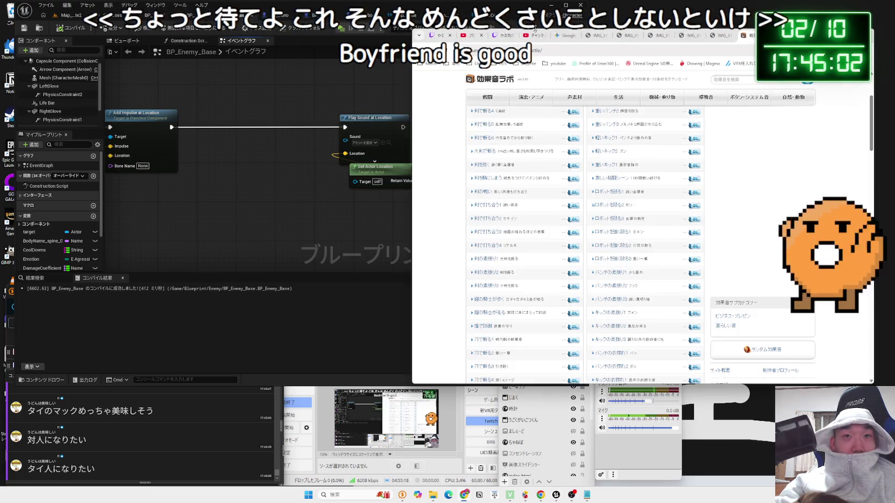
pyautogui.click(568, 35)
pyautogui.scroll(-2, 699, 215)
pyautogui.moveTo(781, 199)
pyautogui.mouseDown()
pyautogui.moveTo(609, 151)
pyautogui.moveTo(670, 168)
pyautogui.mouseUp()
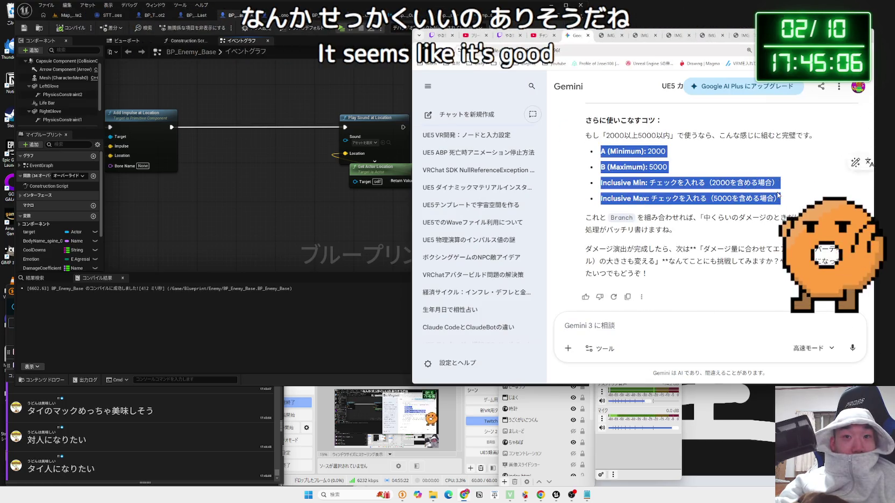
# Back in Unreal, pull a new connection from Play Sound at Location's Sound input.
pyautogui.click(290, 193)
pyautogui.moveTo(290, 192); pyautogui.dragTo(313, 182)
pyautogui.moveTo(382, 119); pyautogui.dragTo(332, 150)
# Add a Select node on the Sound input and an In Range (Float) node driving its Index.
pyautogui.write('select')
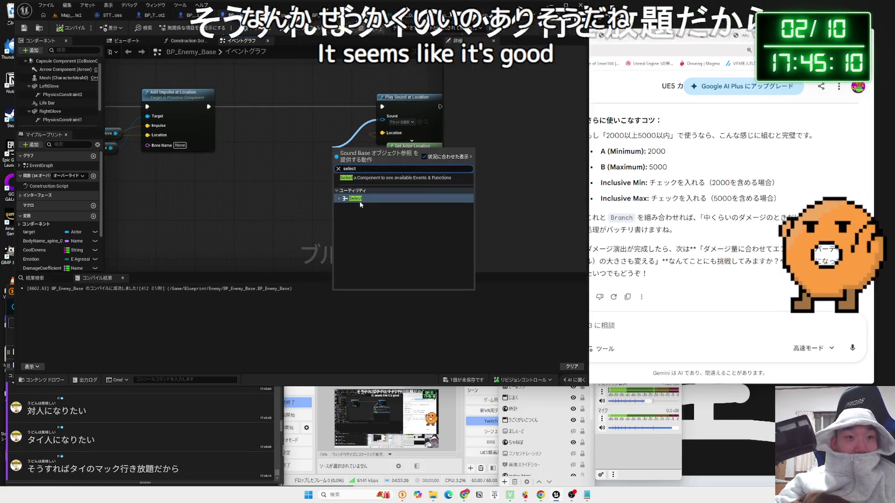
pyautogui.click(352, 199)
pyautogui.moveTo(275, 192); pyautogui.dragTo(233, 213)
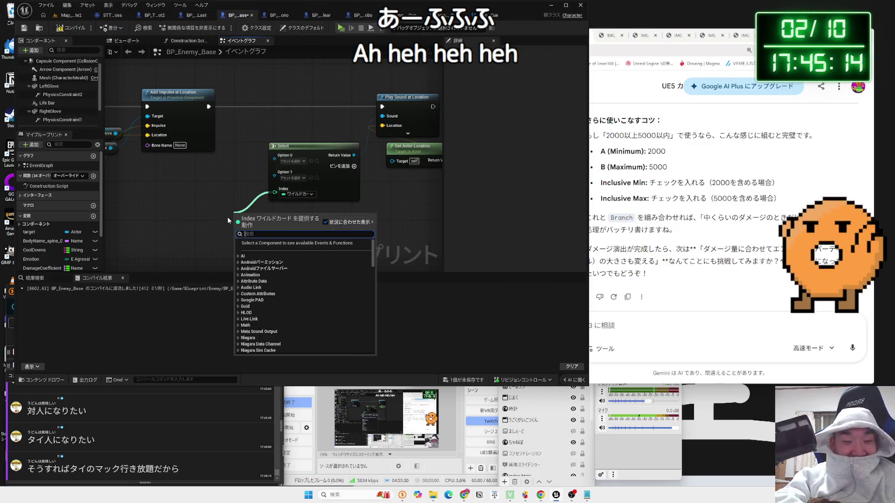
pyautogui.write('range')
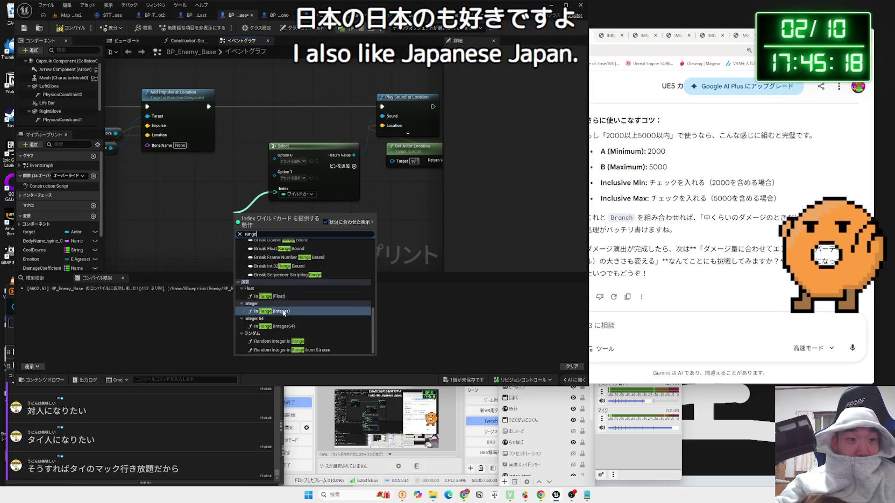
pyautogui.click(282, 296)
pyautogui.moveTo(190, 218); pyautogui.dragTo(415, 206)
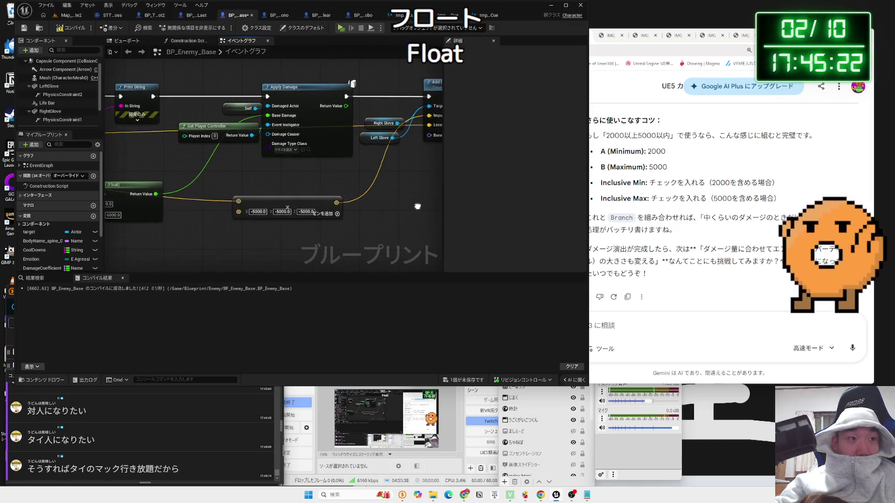
pyautogui.moveTo(476, 207); pyautogui.dragTo(383, 206)
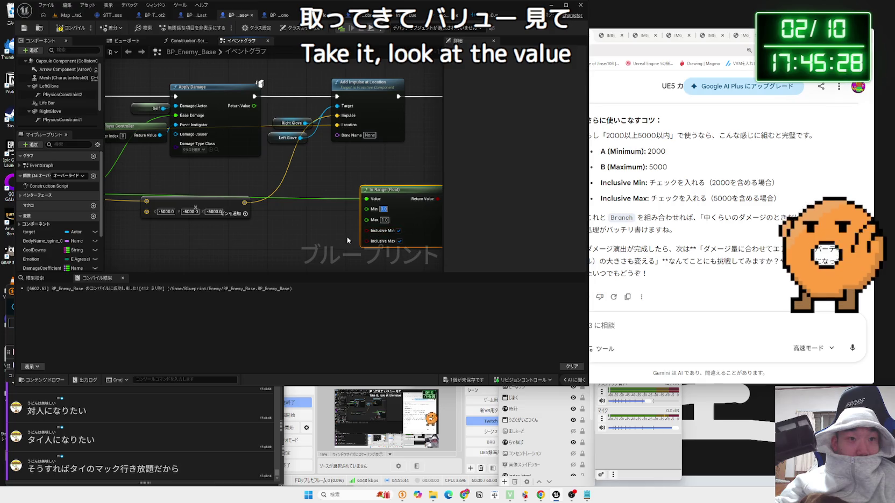
# Set the In Range (Float) node's Max to 2000.0, leaving Min at 0.0.
pyautogui.moveTo(378, 235); pyautogui.dragTo(288, 222)
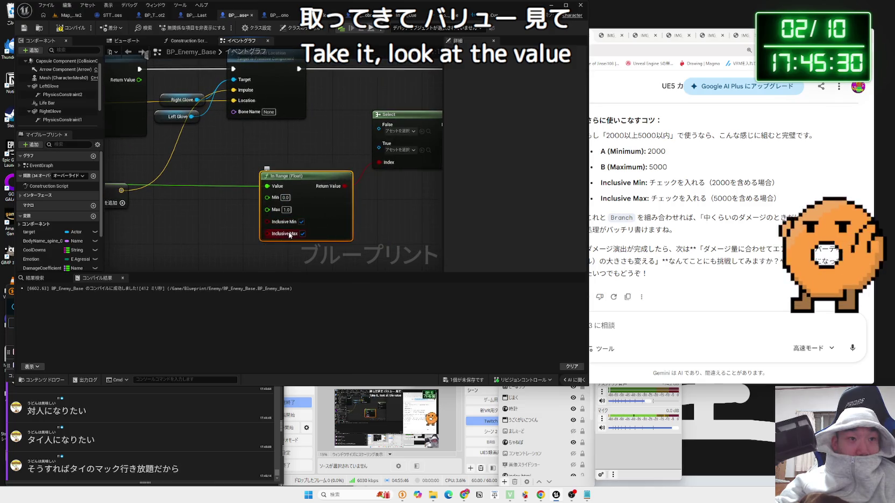
pyautogui.click(289, 209)
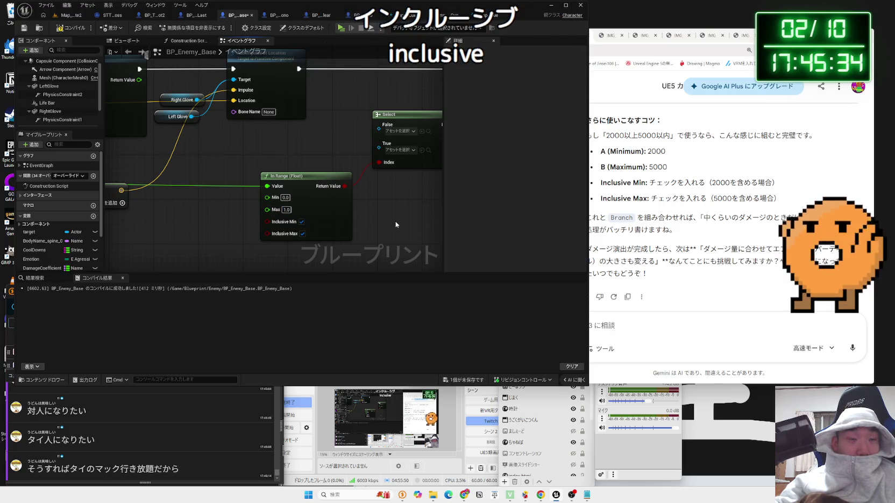
pyautogui.moveTo(288, 210); pyautogui.dragTo(299, 210)
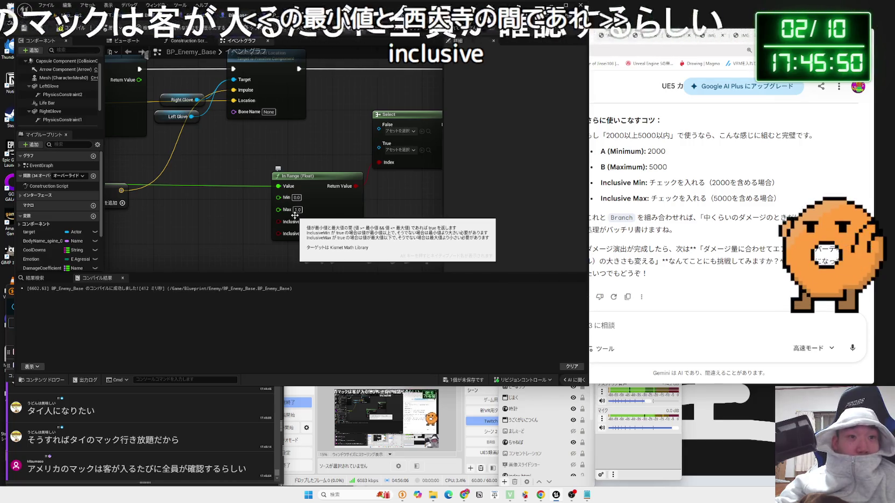
pyautogui.write('2000')
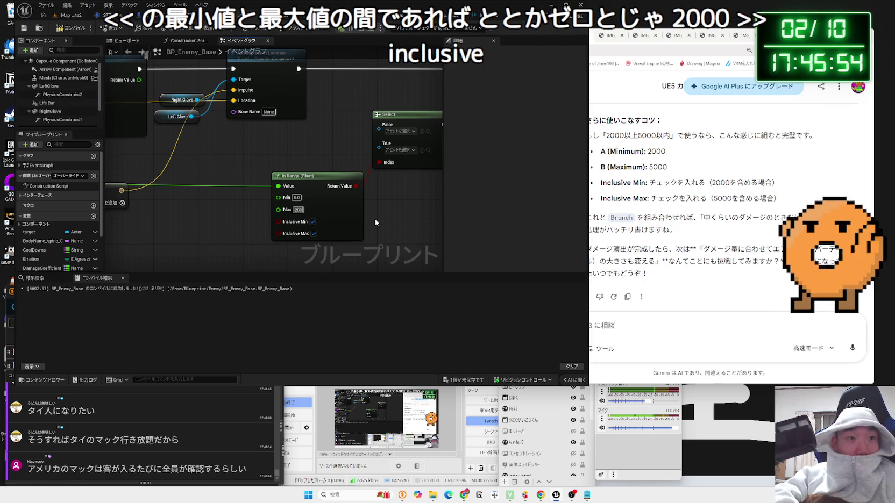
pyautogui.press('Return')
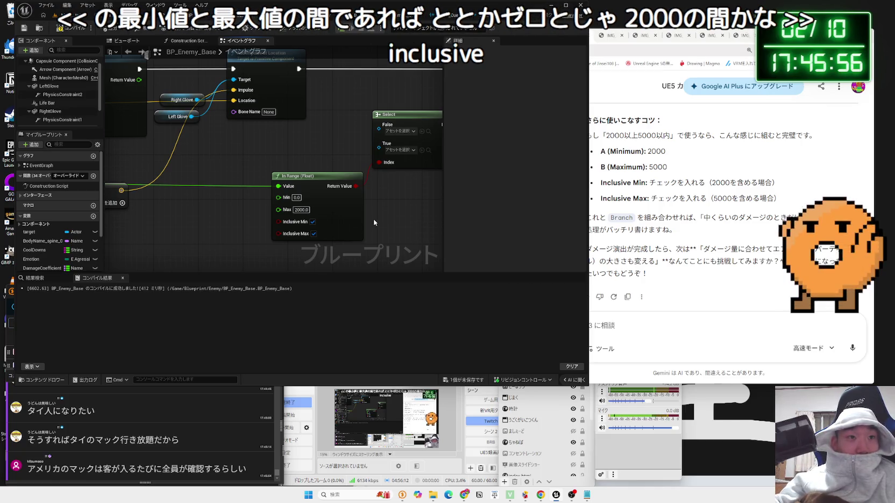
pyautogui.moveTo(374, 219); pyautogui.dragTo(311, 225)
pyautogui.click(338, 155)
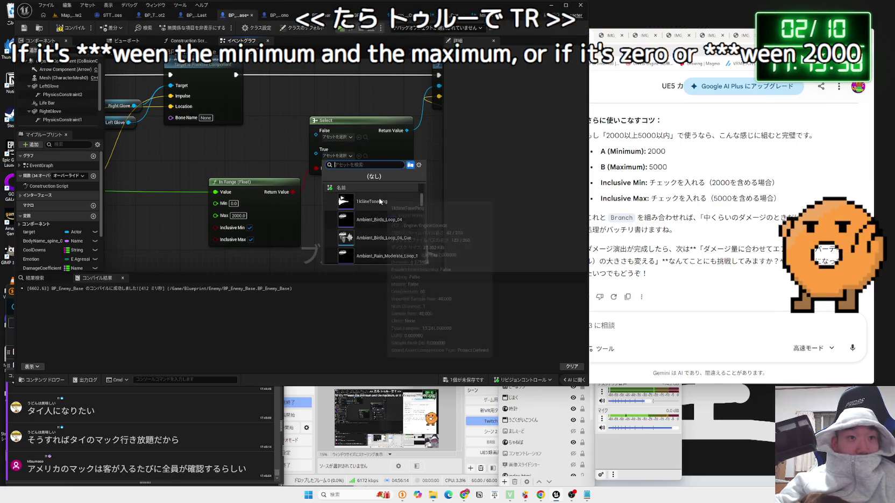
# Dismiss the sound picker and open the Impact2 sound cue from the Map_White2 editor.
pyautogui.click(274, 157)
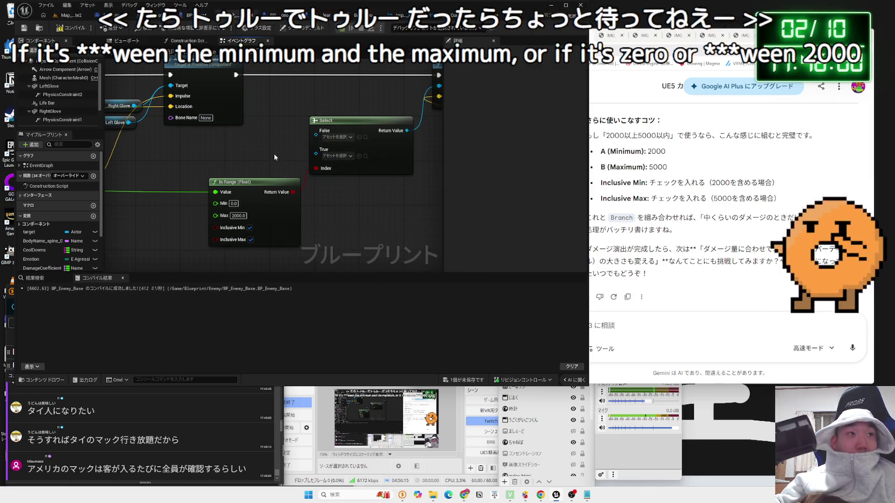
pyautogui.click(70, 15)
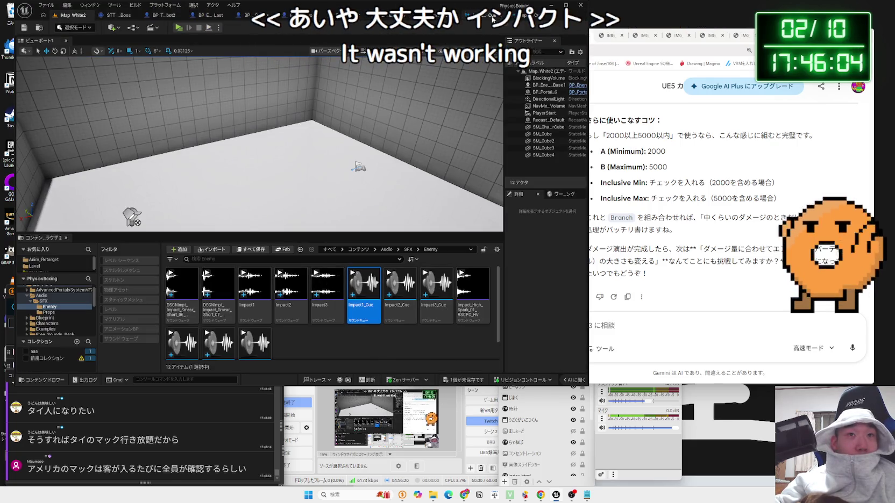
pyautogui.click(478, 16)
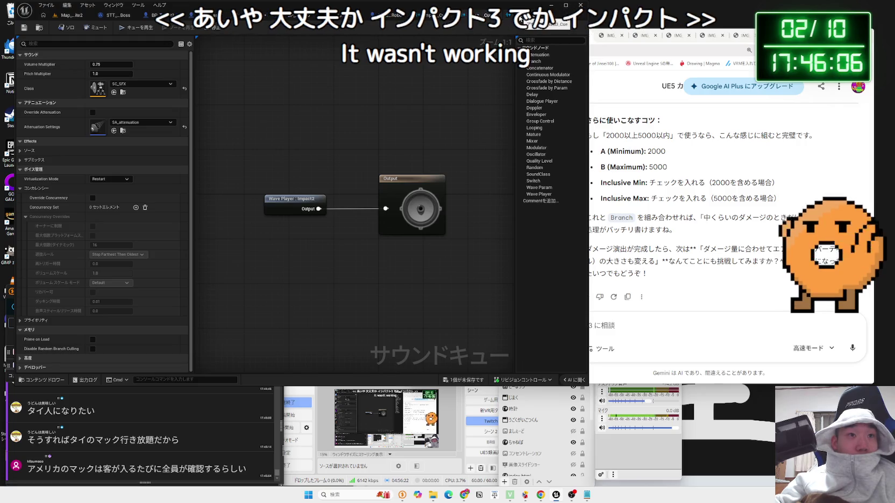
pyautogui.click(75, 15)
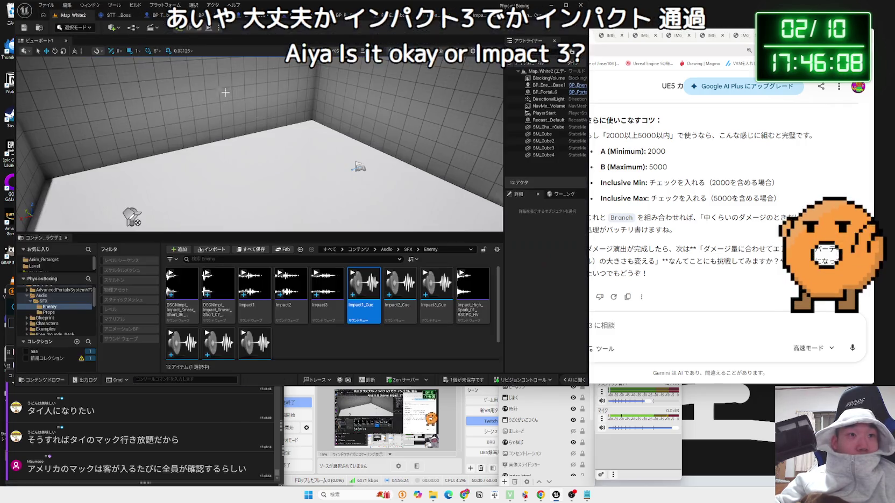
# Audition the Impact1_Cue and Impact2_Cue sounds, twice each, in the Enemy sound folder.
pyautogui.click(389, 274)
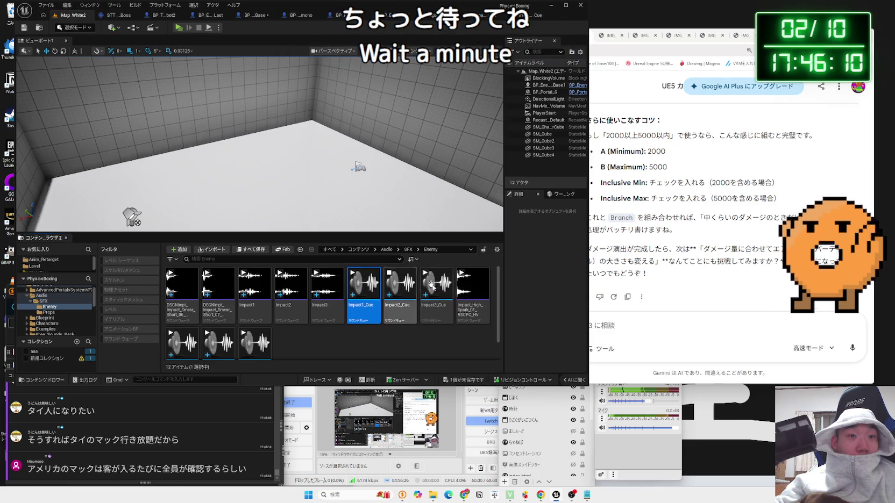
pyautogui.click(364, 283)
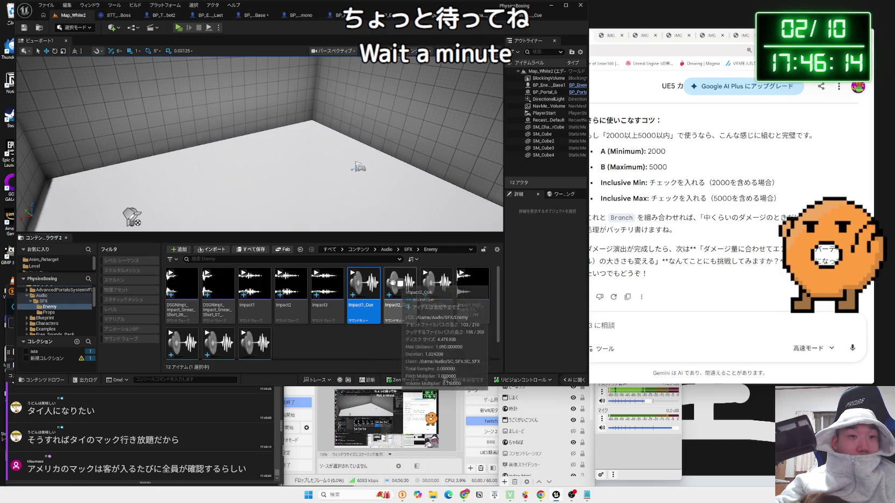
pyautogui.click(398, 285)
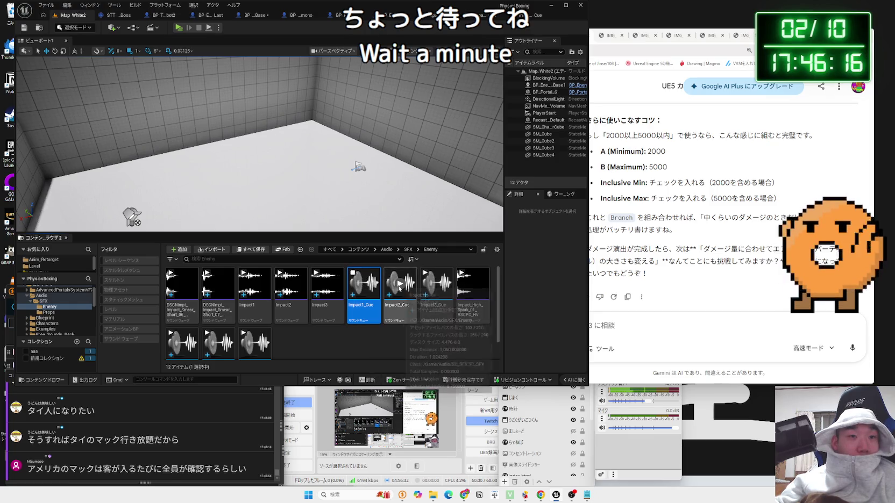
pyautogui.click(364, 283)
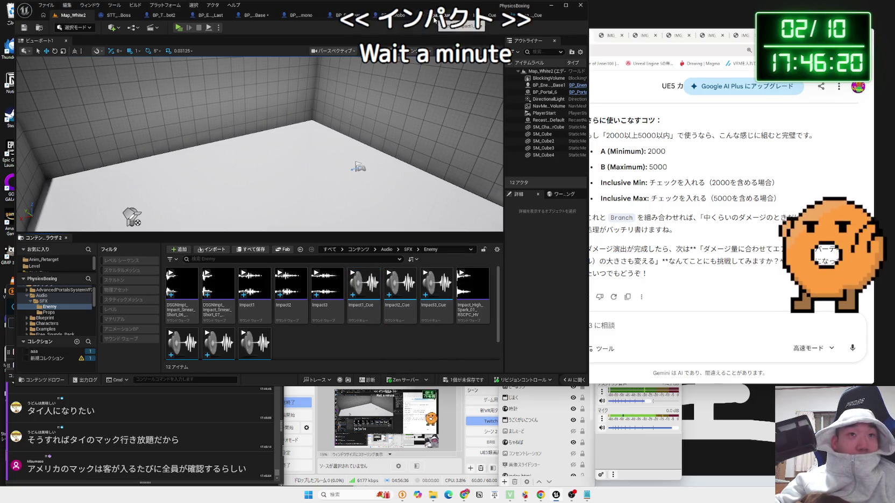
pyautogui.click(387, 15)
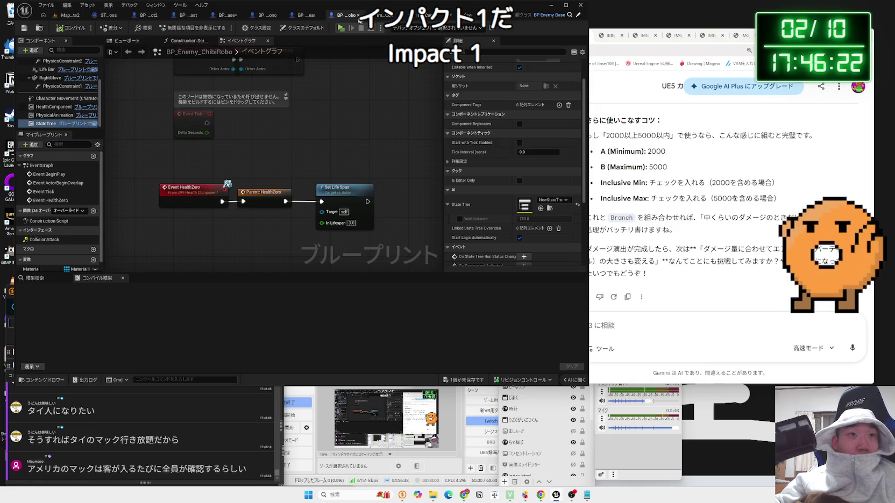
# In BP_Enemy_Base, set the Select node's True sound to Impact1.
pyautogui.click(304, 15)
pyautogui.click(264, 15)
pyautogui.click(236, 20)
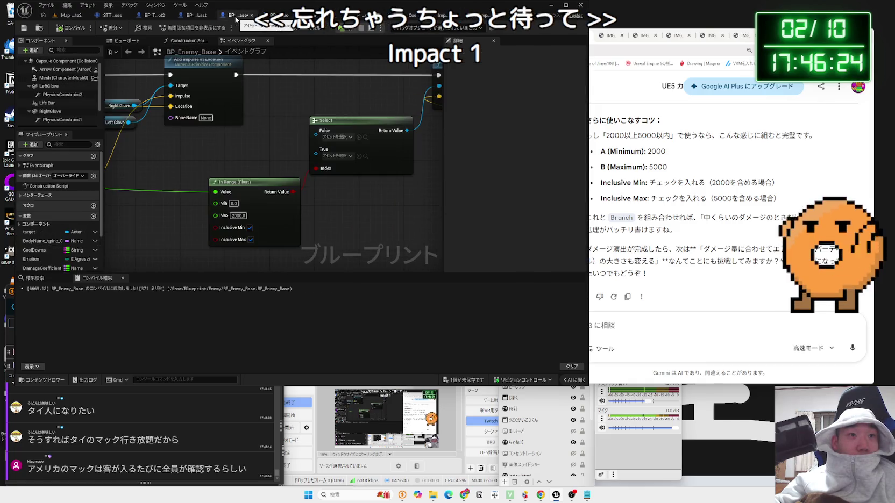
pyautogui.click(344, 156)
pyautogui.write('impact')
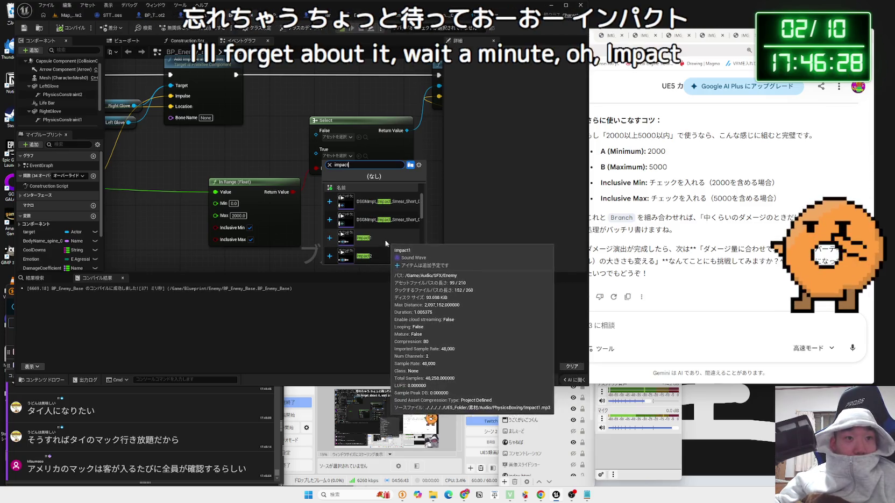
pyautogui.click(380, 237)
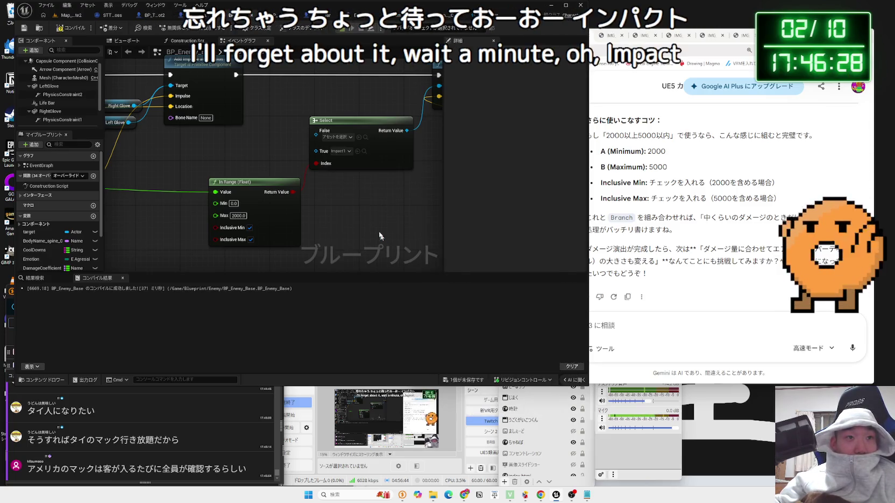
# Set the Select node's False sound to Impact2 and nudge the In Range node up.
pyautogui.click(238, 216)
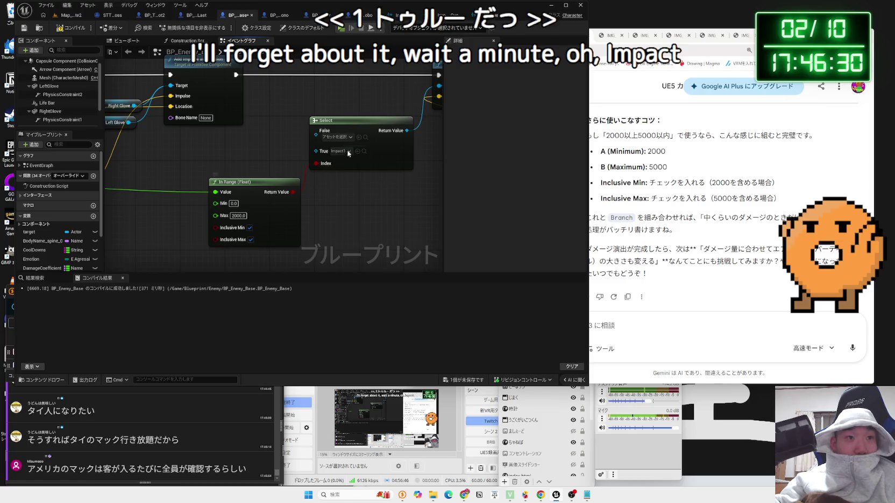
pyautogui.click(337, 137)
pyautogui.write('mpact')
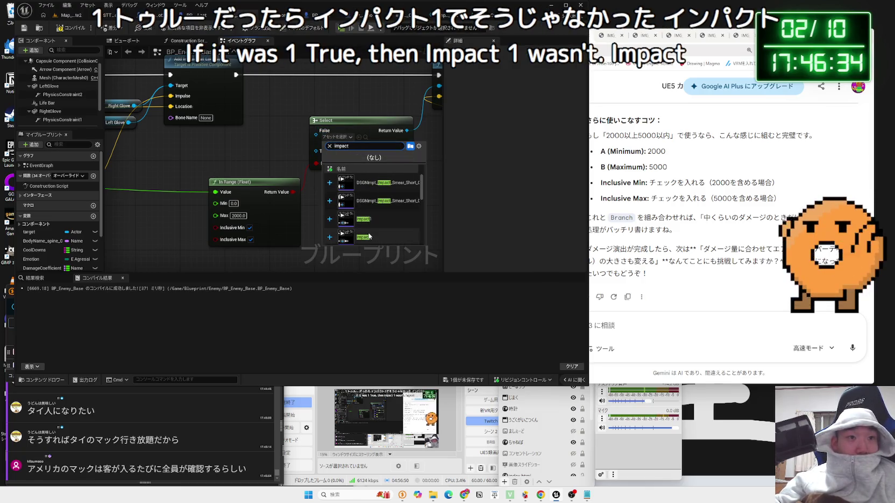
pyautogui.click(369, 236)
pyautogui.moveTo(285, 182); pyautogui.dragTo(285, 171)
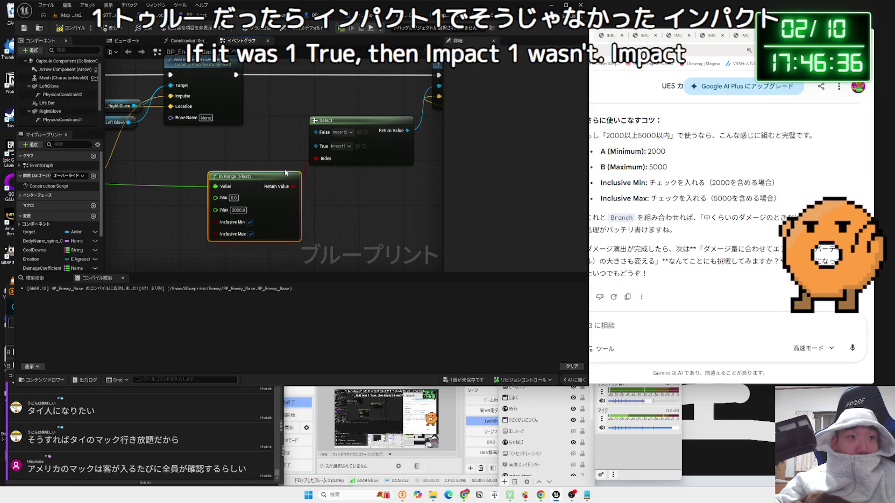
pyautogui.click(174, 430)
pyautogui.press('a')
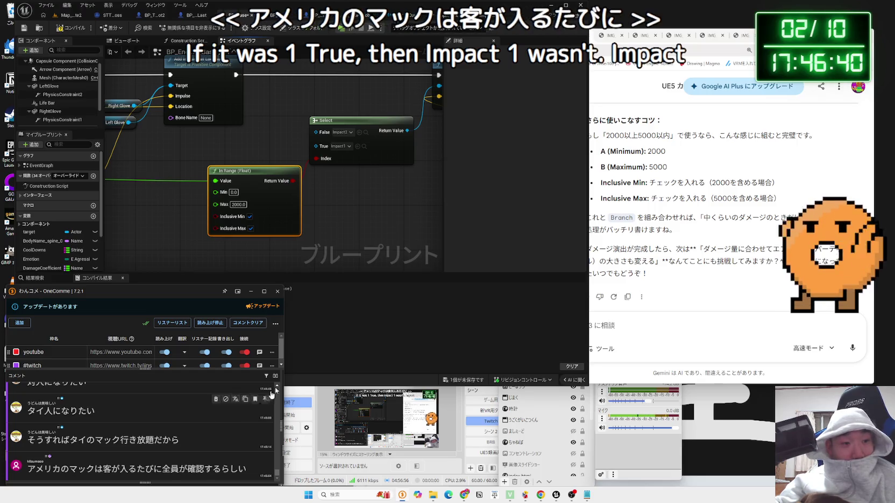
pyautogui.scroll(-2, 333, 200)
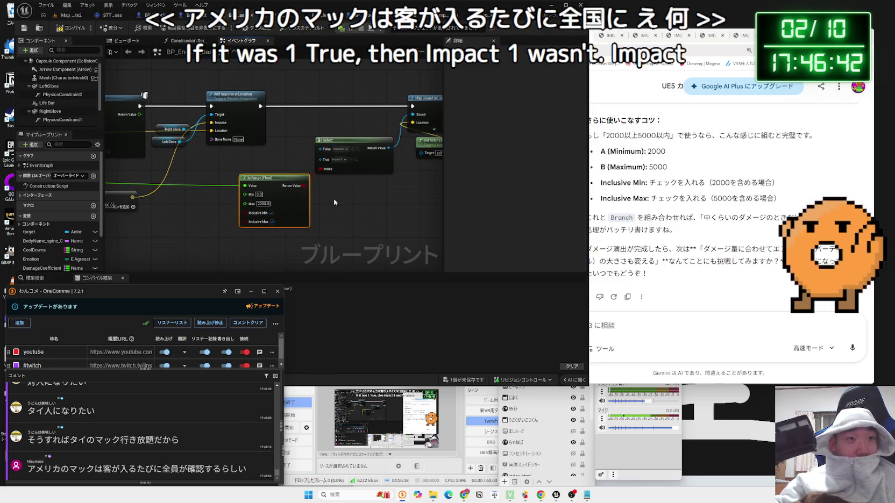
# Insert a Branch node after Add Impulse at Location and shift the In Range and Select nodes right.
pyautogui.click(291, 185)
pyautogui.moveTo(293, 178); pyautogui.dragTo(281, 178)
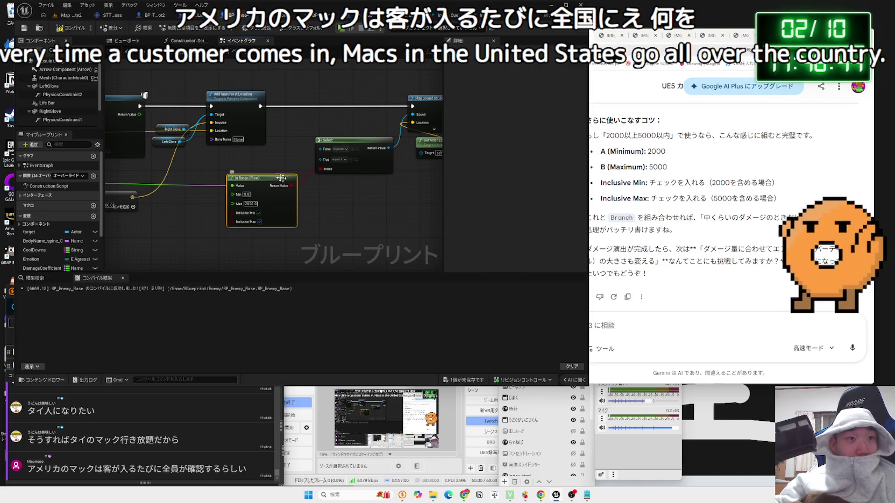
pyautogui.moveTo(305, 137); pyautogui.dragTo(240, 140)
pyautogui.moveTo(196, 111); pyautogui.dragTo(237, 107)
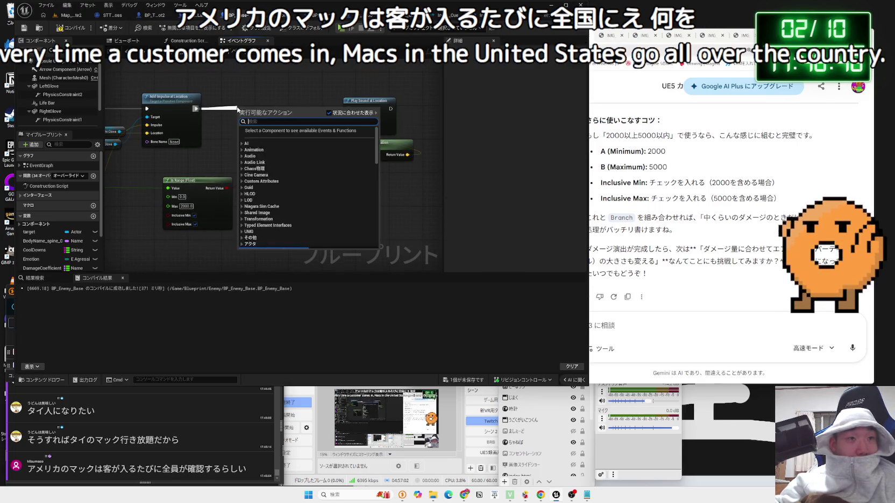
pyautogui.write('branch')
pyautogui.press('Return')
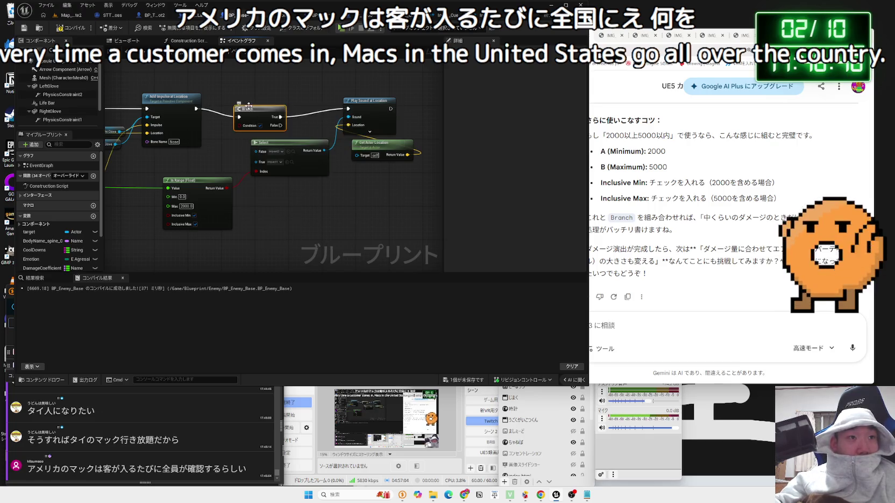
pyautogui.moveTo(251, 128); pyautogui.dragTo(309, 125)
pyautogui.moveTo(323, 185)
pyautogui.mouseDown()
pyautogui.moveTo(279, 172)
pyautogui.moveTo(300, 185)
pyautogui.moveTo(373, 182)
pyautogui.mouseUp()
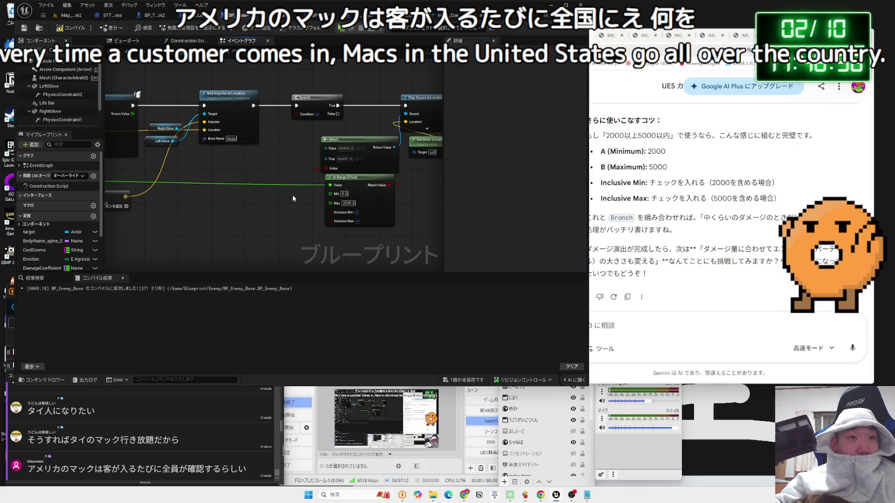
pyautogui.scroll(2, 293, 199)
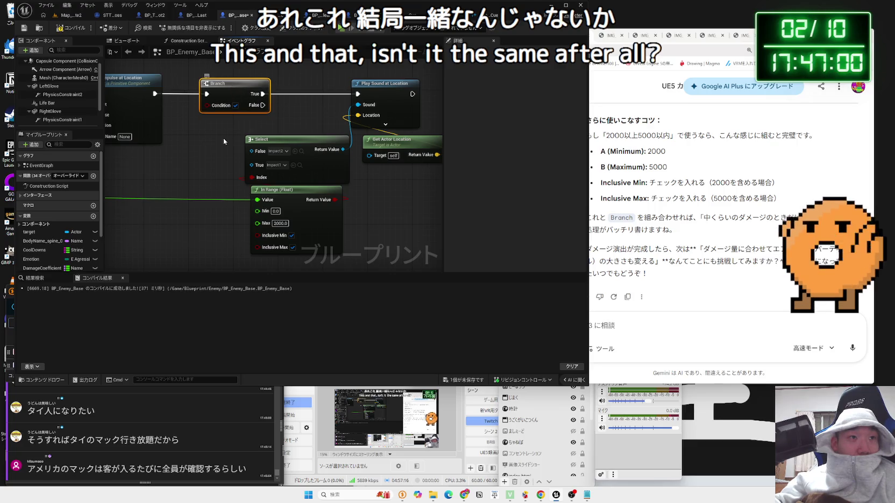
# Move the In Range (Float) node down-left and shift the graph view right.
pyautogui.moveTo(252, 153); pyautogui.dragTo(225, 150)
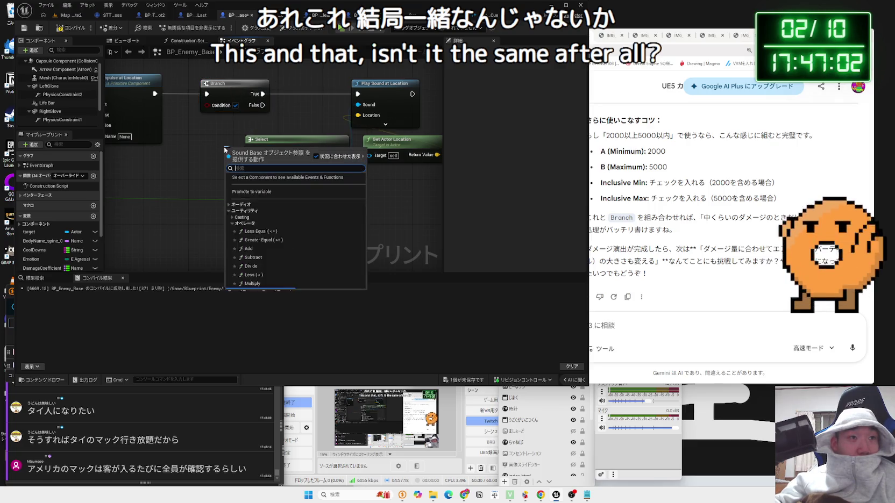
pyautogui.click(209, 194)
pyautogui.moveTo(280, 193); pyautogui.dragTo(187, 204)
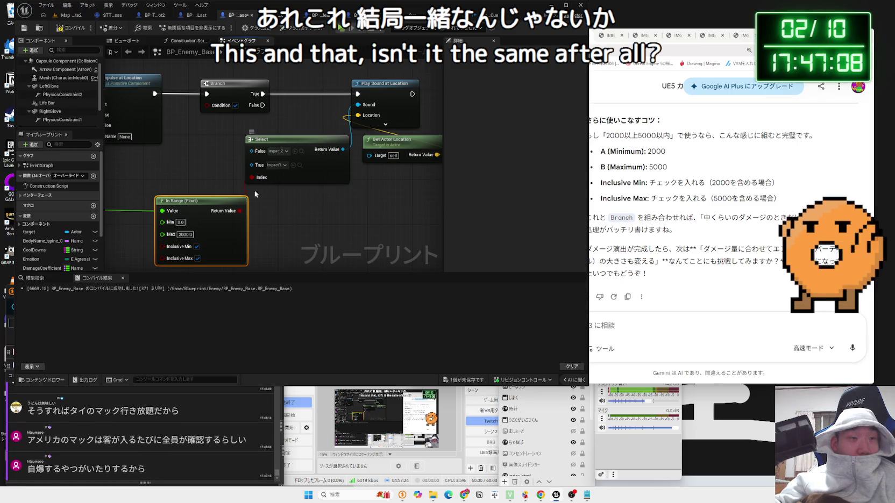
pyautogui.click(221, 190)
pyautogui.moveTo(276, 205)
pyautogui.mouseDown()
pyautogui.moveTo(384, 213)
pyautogui.moveTo(327, 226)
pyautogui.moveTo(385, 216)
pyautogui.mouseUp()
pyautogui.scroll(-2, 349, 215)
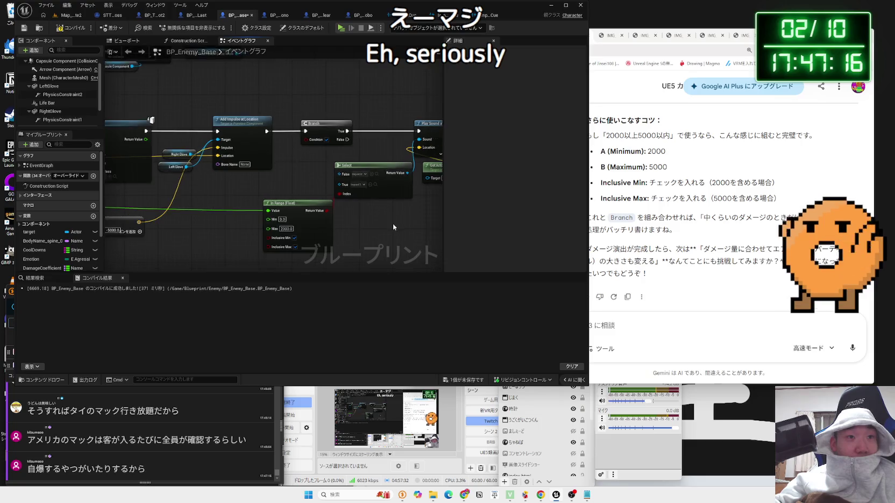
# Delete the Branch node and bring the Gemini chat to the front.
pyautogui.click(307, 108)
pyautogui.press('Delete')
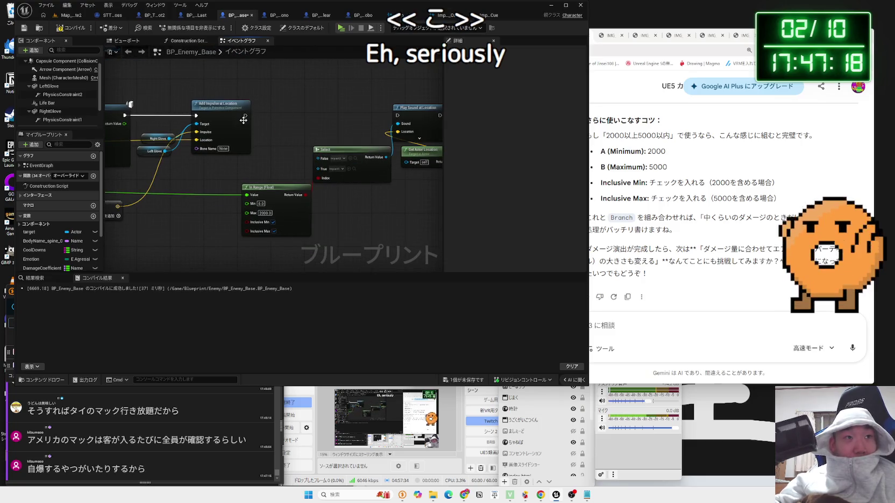
pyautogui.click(687, 319)
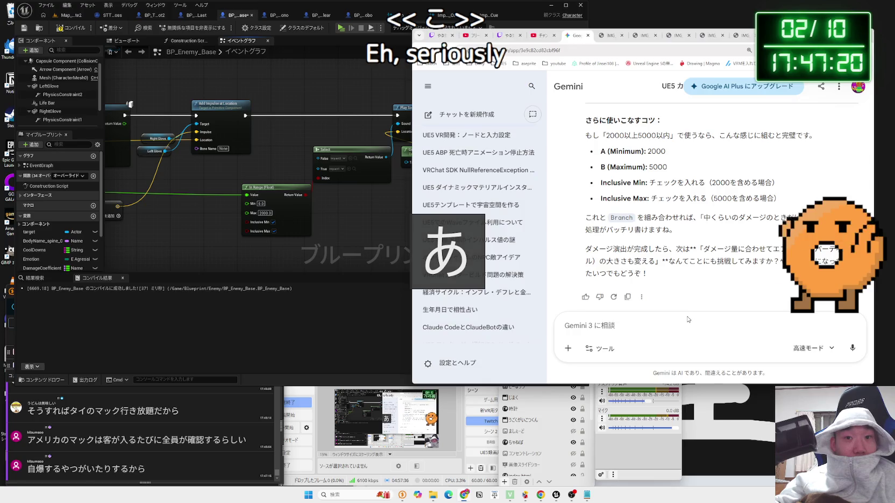
pyautogui.write('ぶら')
# Ask Gemini 'branchとSelectってどっちが処理重い？' and scroll to its comparison table.
pyautogui.press('BackSpace')
pyautogui.press('BackSpace')
pyautogui.press('Zenkaku_Hankaku')
pyautogui.write('branch')
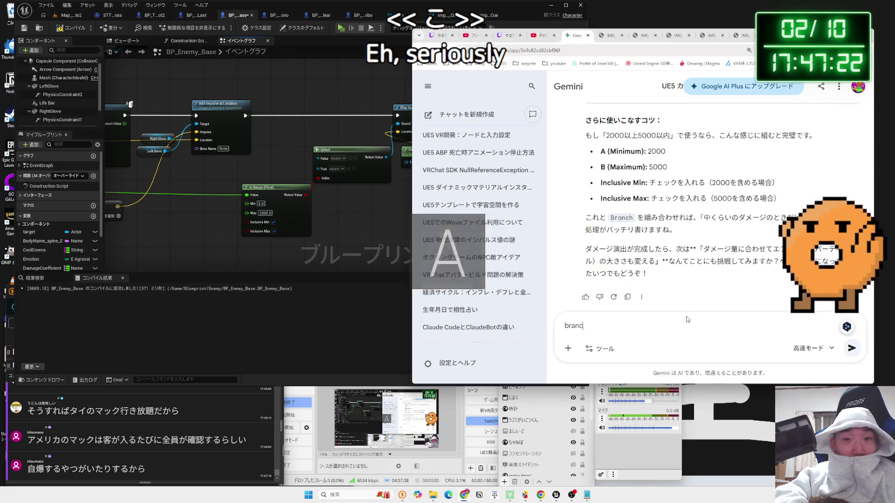
pyautogui.press('Zenkaku_Hankaku')
pyautogui.write('とＳｅｌｅｃｔってどっちが処理重い？')
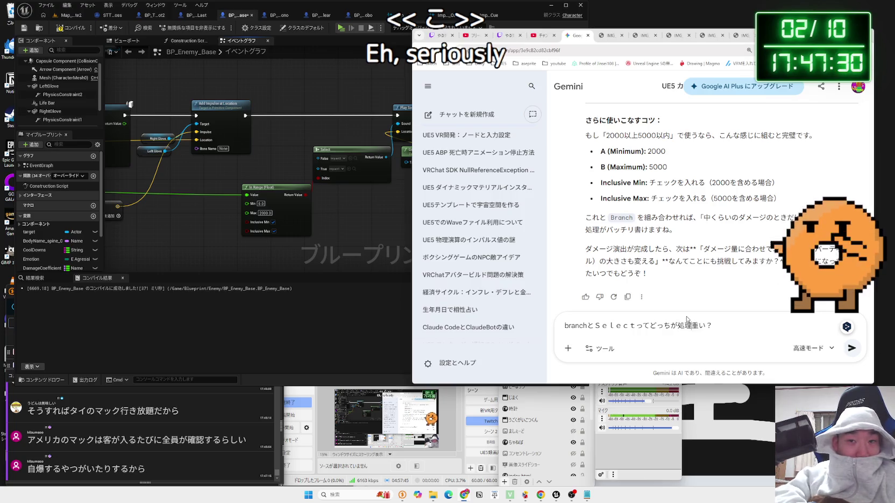
pyautogui.press('Return')
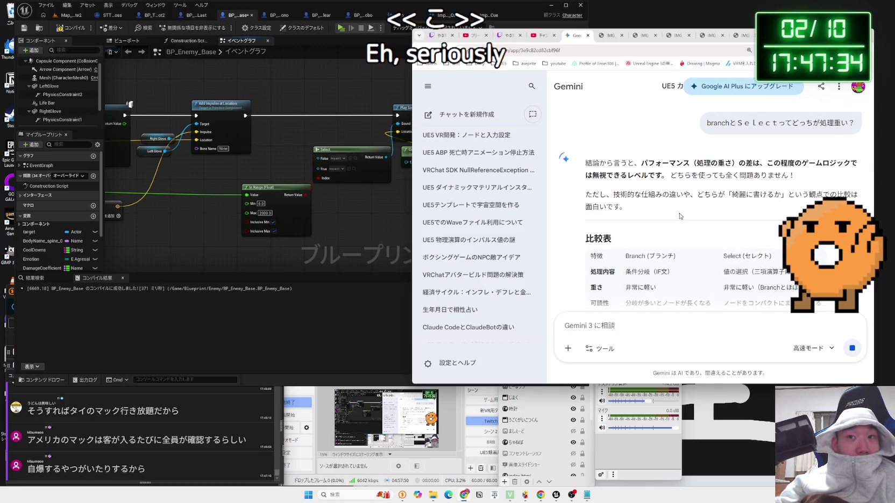
pyautogui.scroll(-2, 679, 216)
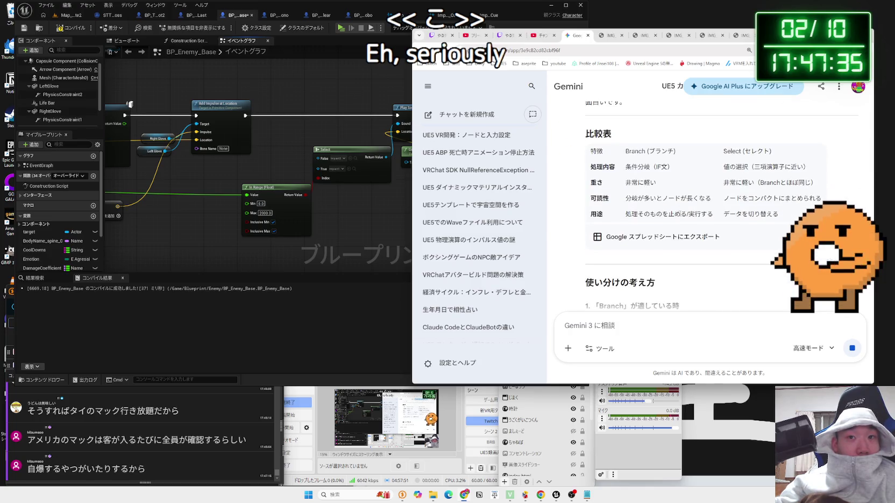
pyautogui.click(292, 151)
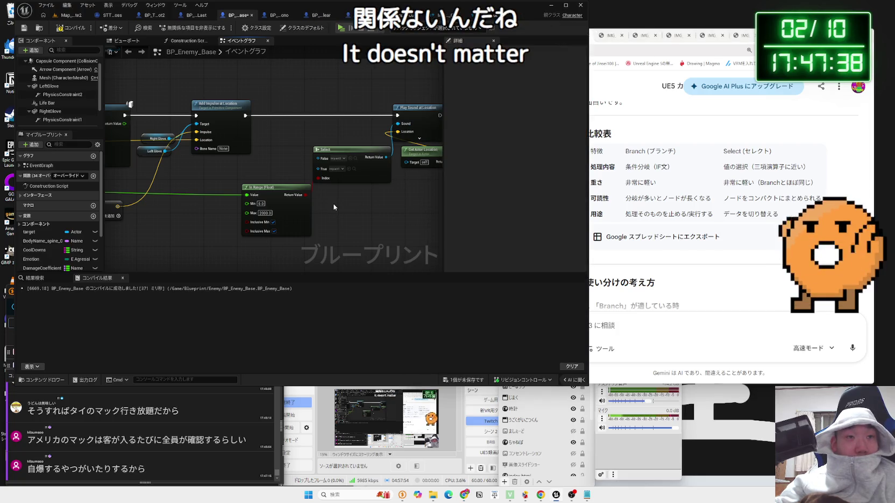
# Add a second Select node feeding the first Select's False input and rearrange the nodes.
pyautogui.scroll(1, 334, 203)
pyautogui.moveTo(289, 184); pyautogui.dragTo(286, 206)
pyautogui.moveTo(315, 151)
pyautogui.mouseDown()
pyautogui.moveTo(282, 165)
pyautogui.moveTo(240, 144)
pyautogui.moveTo(244, 130)
pyautogui.mouseUp()
pyautogui.write('select')
pyautogui.press('Return')
pyautogui.moveTo(413, 160); pyautogui.dragTo(339, 164)
pyautogui.moveTo(276, 143); pyautogui.dragTo(340, 141)
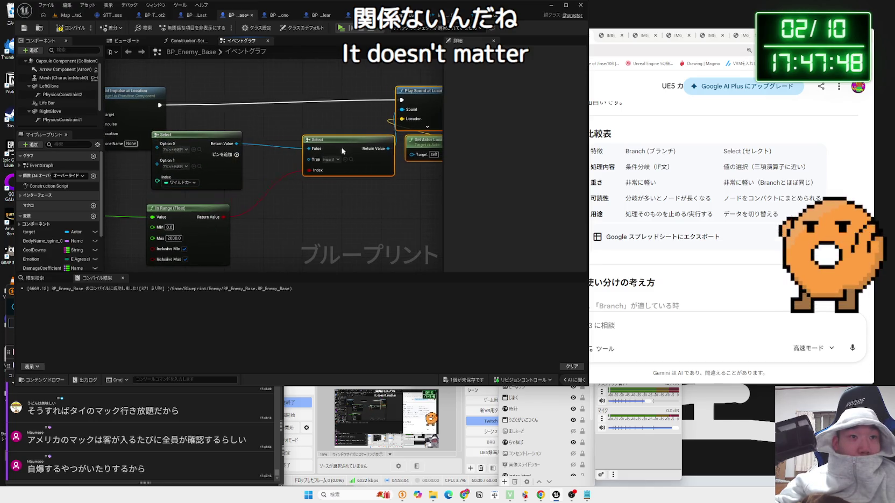
pyautogui.click(230, 142)
pyautogui.moveTo(230, 142); pyautogui.dragTo(272, 152)
pyautogui.moveTo(189, 209); pyautogui.dragTo(234, 213)
pyautogui.moveTo(204, 194)
pyautogui.mouseDown()
pyautogui.moveTo(341, 177)
pyautogui.moveTo(241, 199)
pyautogui.mouseUp()
# Add an In Range (Float) node to drive the new Select node's Index.
pyautogui.moveTo(174, 204); pyautogui.dragTo(177, 202)
pyautogui.press('Escape')
pyautogui.moveTo(339, 178)
pyautogui.mouseDown()
pyautogui.moveTo(292, 168)
pyautogui.moveTo(244, 177)
pyautogui.mouseUp()
pyautogui.write('range float')
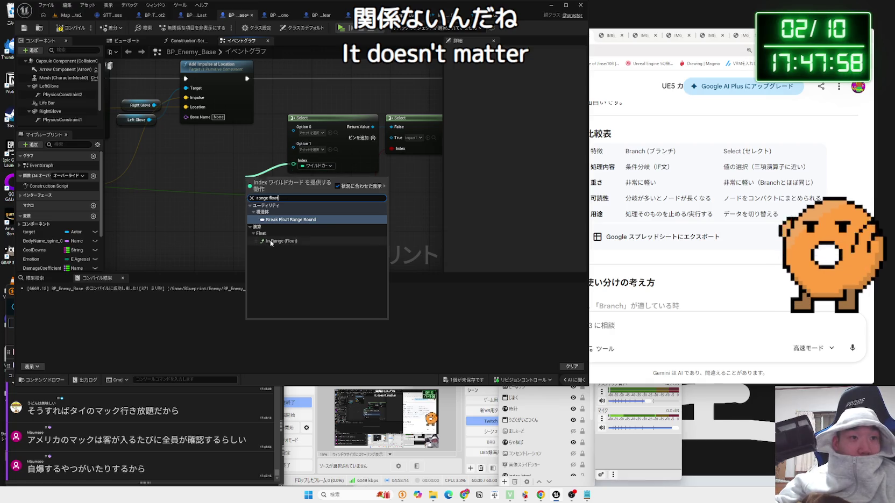
pyautogui.click(270, 240)
pyautogui.moveTo(274, 176)
pyautogui.mouseDown()
pyautogui.moveTo(215, 155)
pyautogui.moveTo(344, 161)
pyautogui.mouseUp()
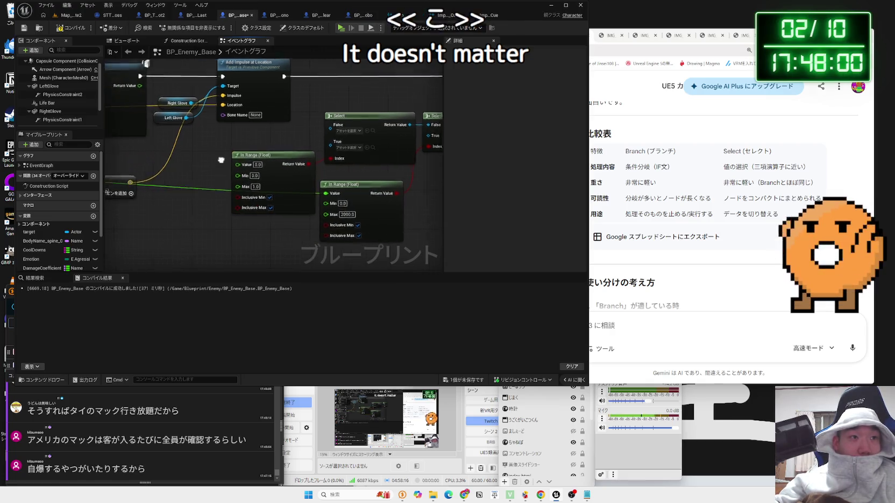
# Wire the Clamp result into the new In Range (Float) node's Value.
pyautogui.moveTo(135, 182); pyautogui.dragTo(212, 191)
pyautogui.moveTo(169, 178); pyautogui.dragTo(210, 186)
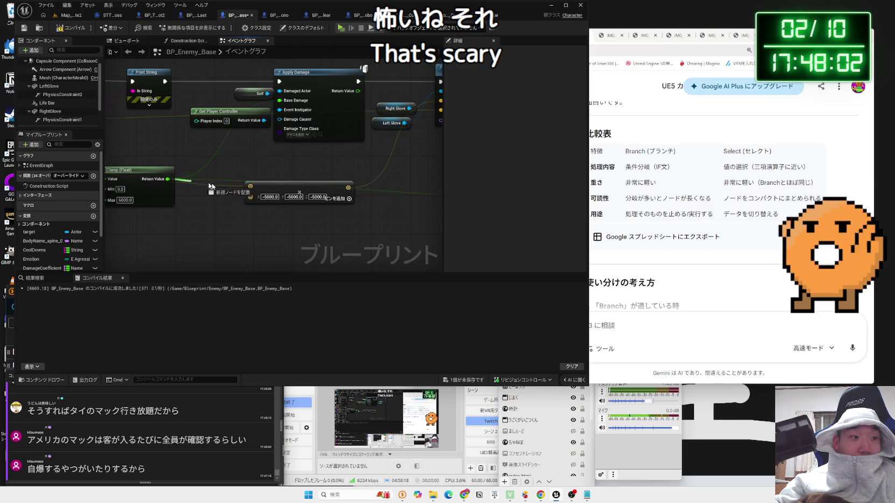
pyautogui.moveTo(436, 218)
pyautogui.mouseDown()
pyautogui.moveTo(344, 169)
pyautogui.moveTo(254, 158)
pyautogui.mouseUp()
pyautogui.click(375, 168)
pyautogui.scroll(-1, 375, 168)
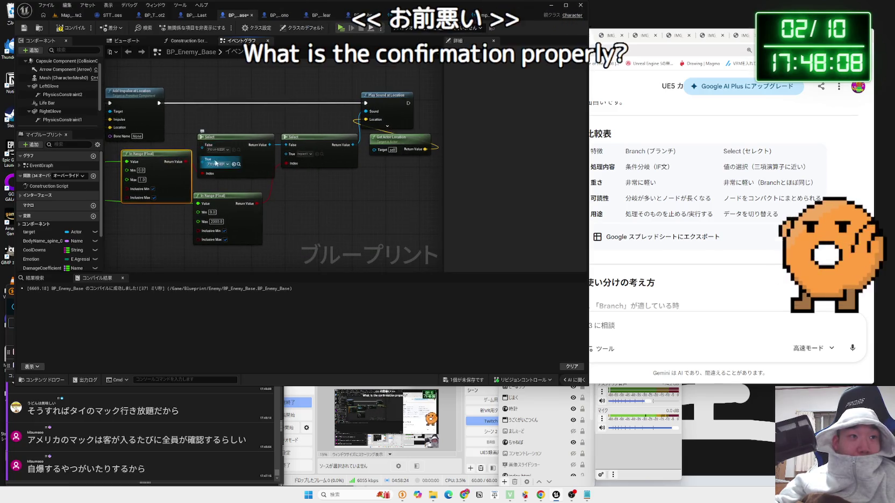
pyautogui.scroll(2, 179, 161)
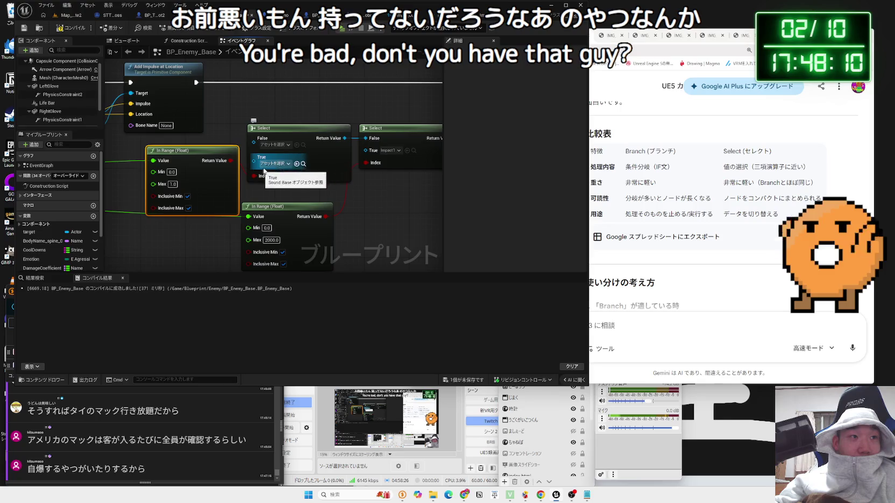
# Set the Select node's True sound to Impact2 and its False sound to Impact3.
pyautogui.click(281, 165)
pyautogui.write('impact')
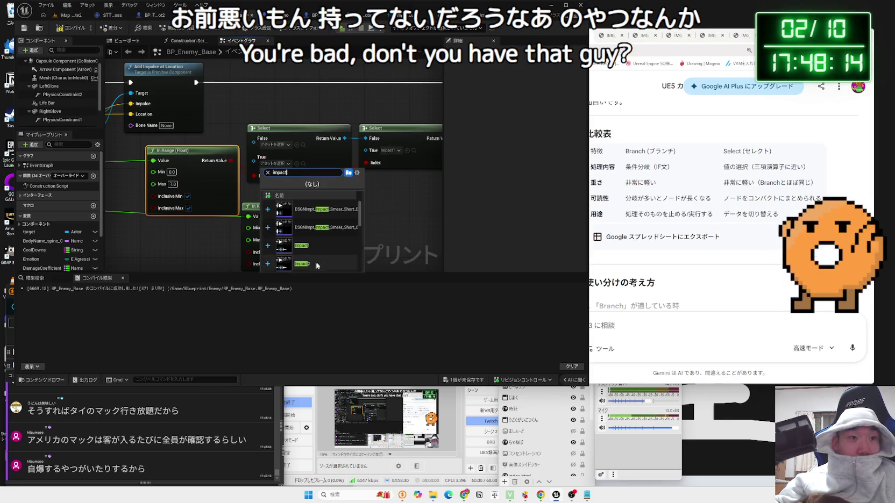
pyautogui.click(316, 264)
pyautogui.click(282, 144)
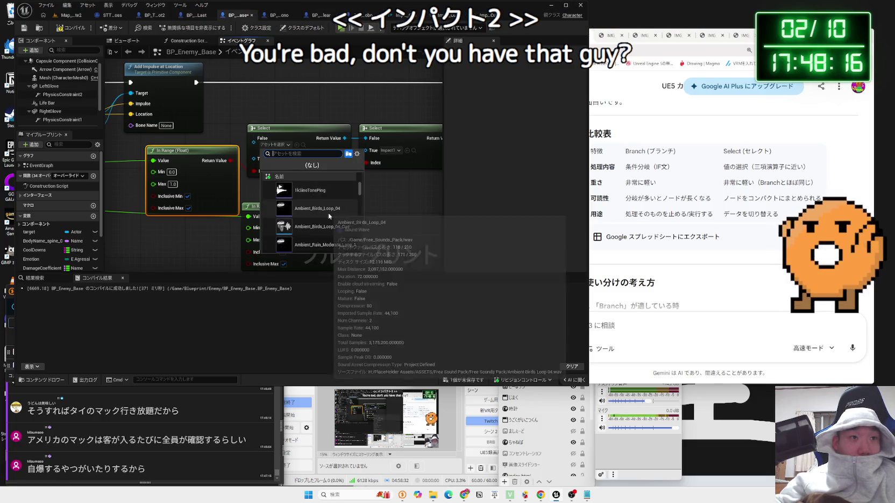
pyautogui.write('impact')
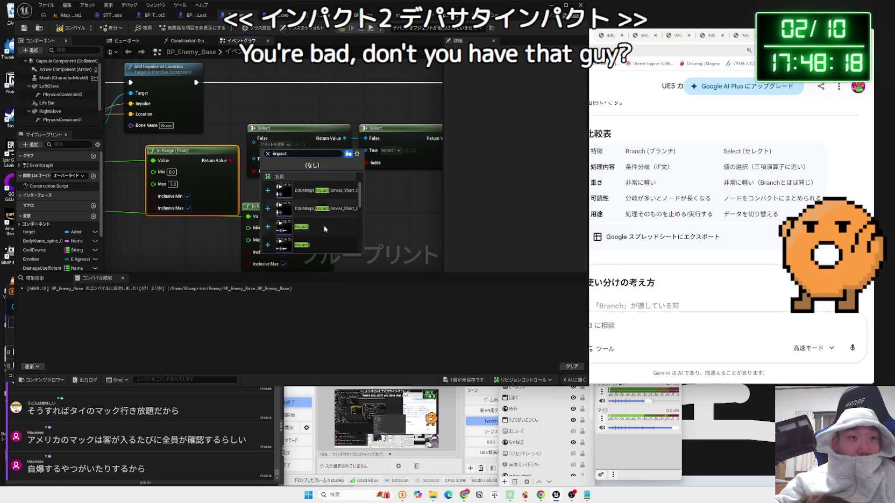
pyautogui.scroll(-2, 324, 229)
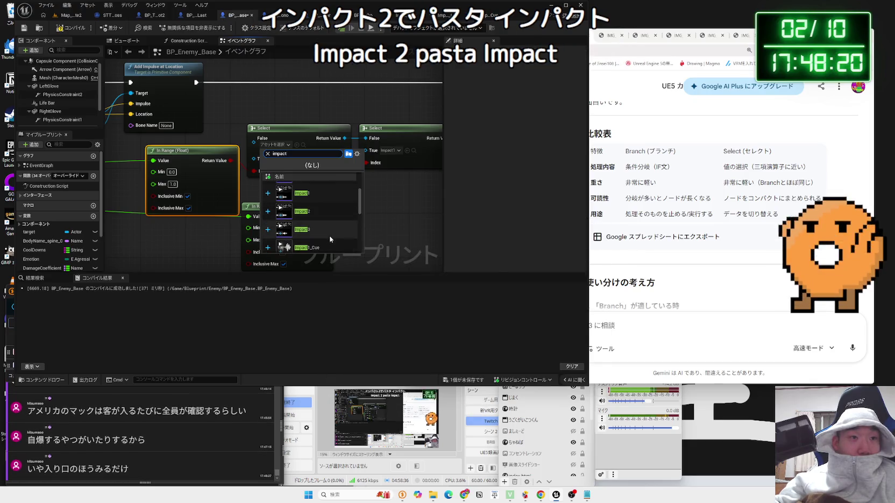
pyautogui.click(330, 235)
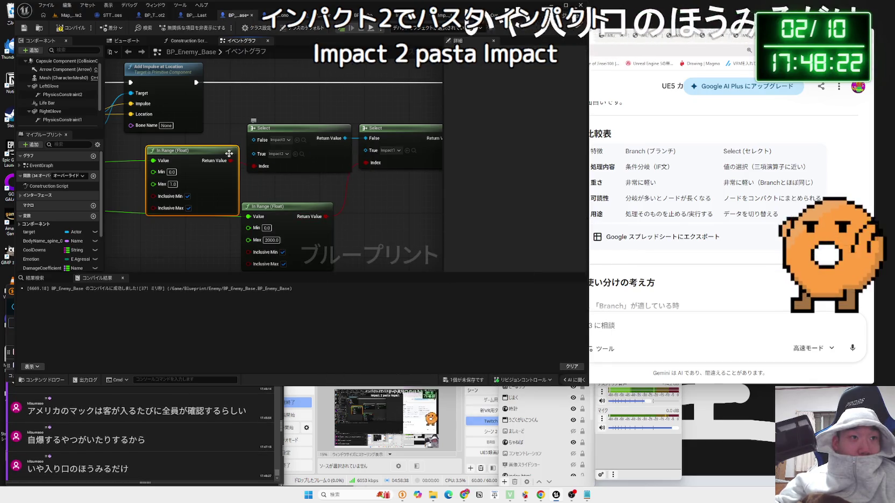
pyautogui.moveTo(188, 234)
pyautogui.mouseDown()
pyautogui.moveTo(250, 192)
pyautogui.moveTo(155, 240)
pyautogui.mouseUp()
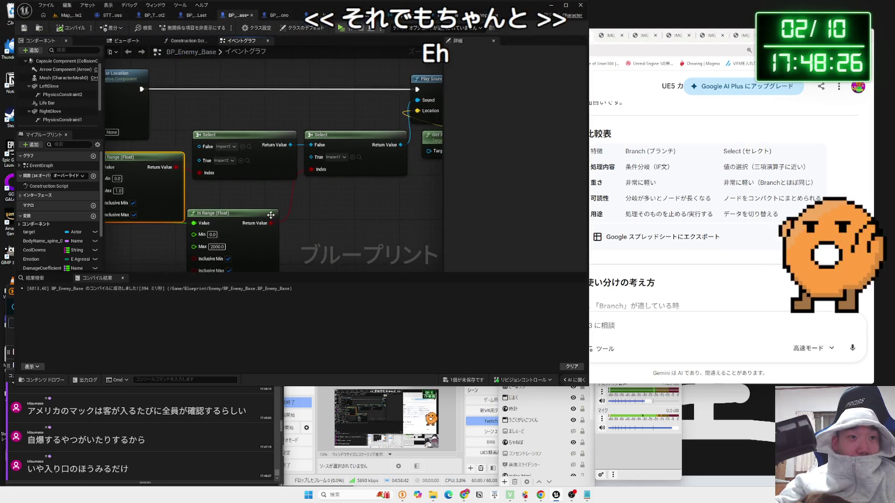
# Give the upper In Range (Float) node a Min of 2000 and a Max of 5000.
pyautogui.moveTo(271, 215); pyautogui.dragTo(269, 156)
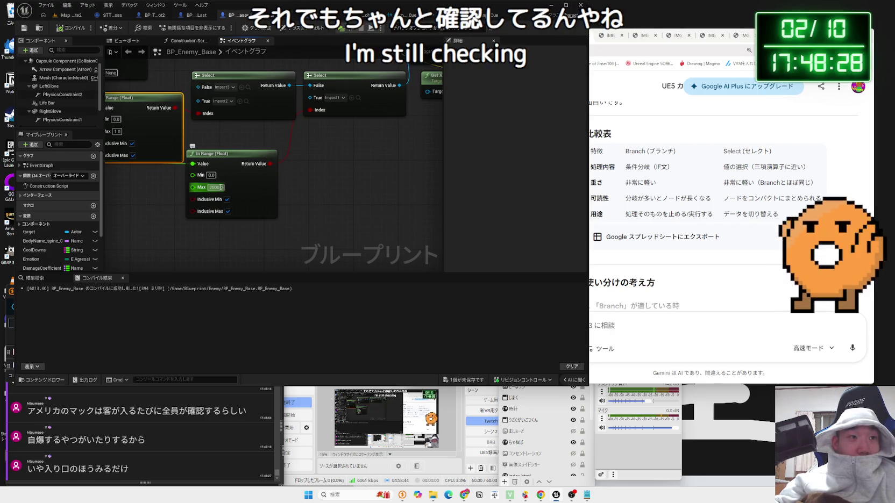
pyautogui.moveTo(113, 148); pyautogui.dragTo(218, 164)
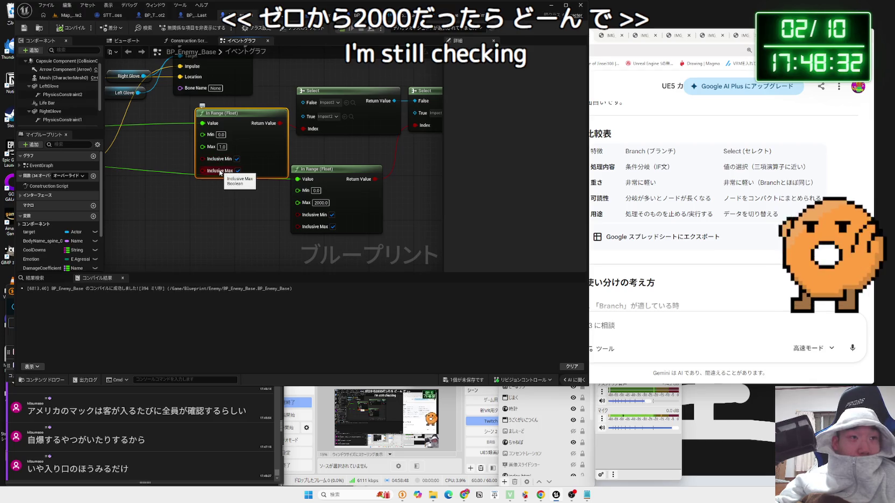
pyautogui.click(223, 135)
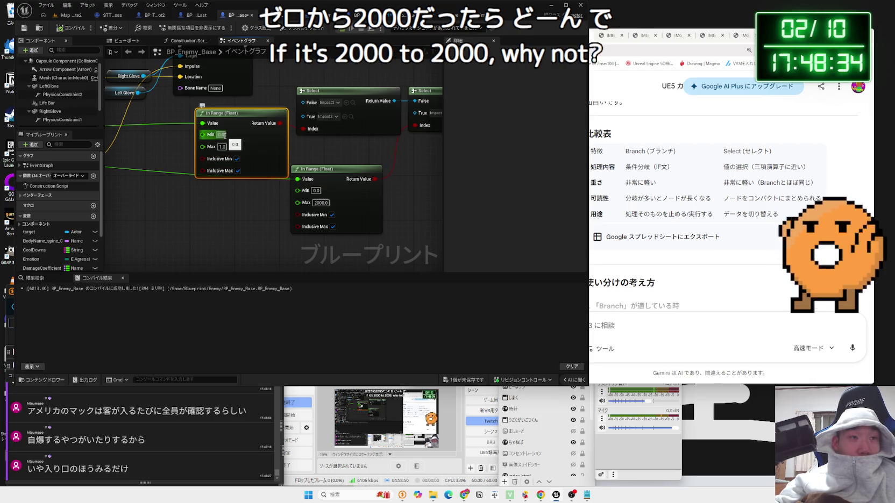
pyautogui.press('BackSpace')
pyautogui.write('2001')
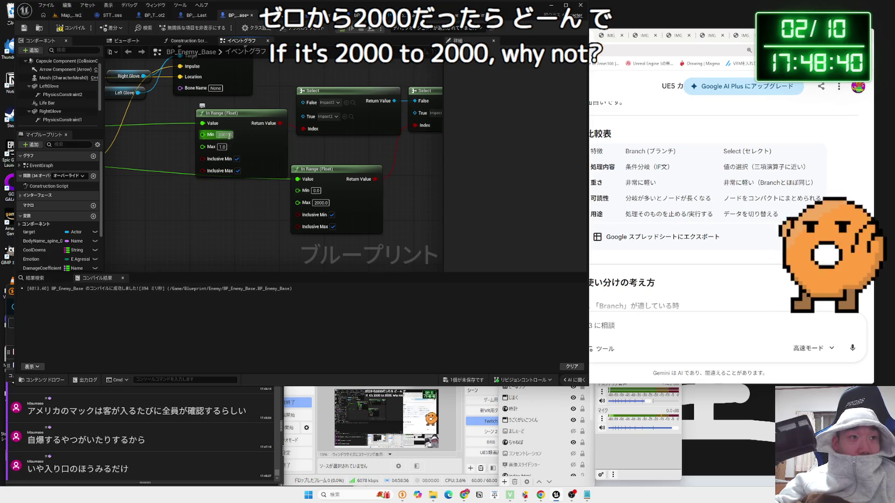
pyautogui.click(243, 115)
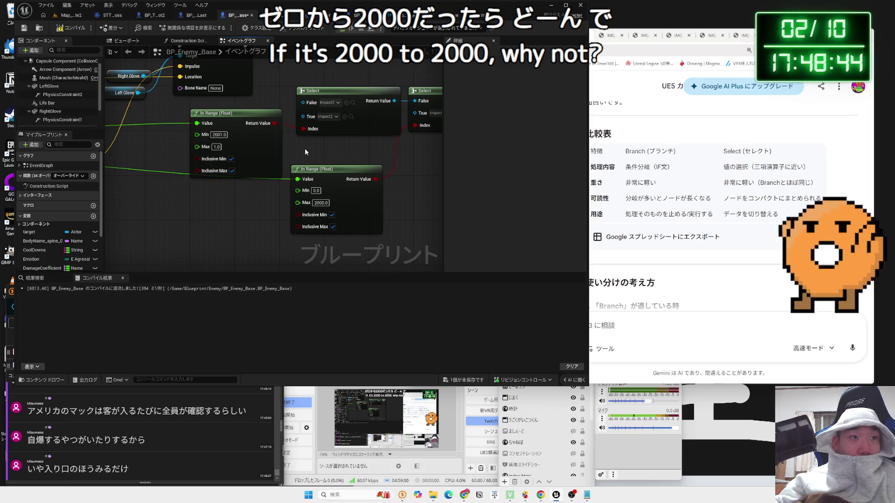
pyautogui.click(221, 135)
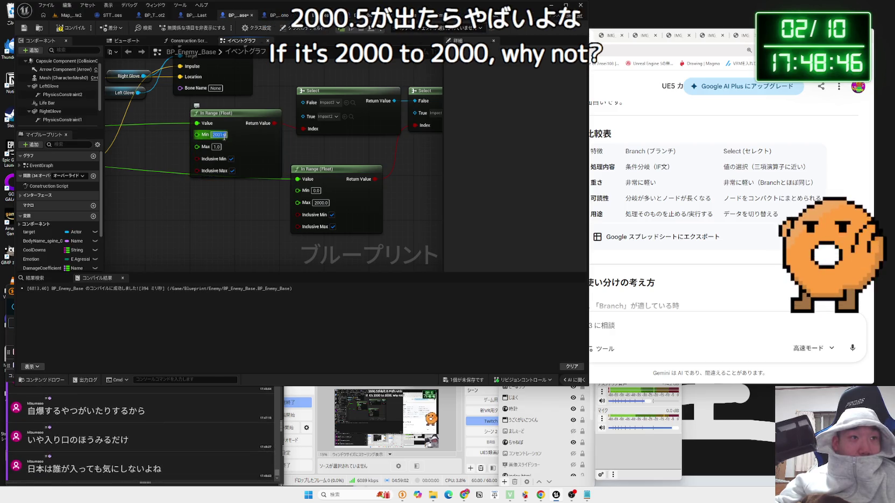
pyautogui.write('2001')
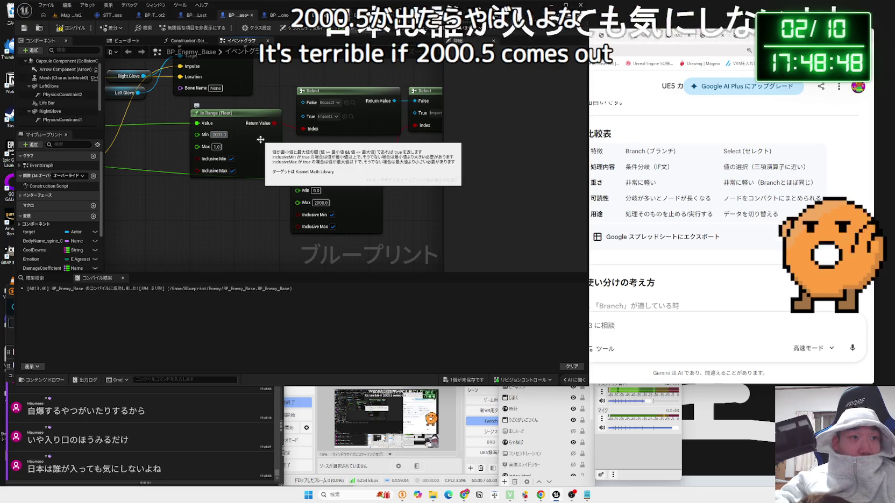
pyautogui.press('BackSpace')
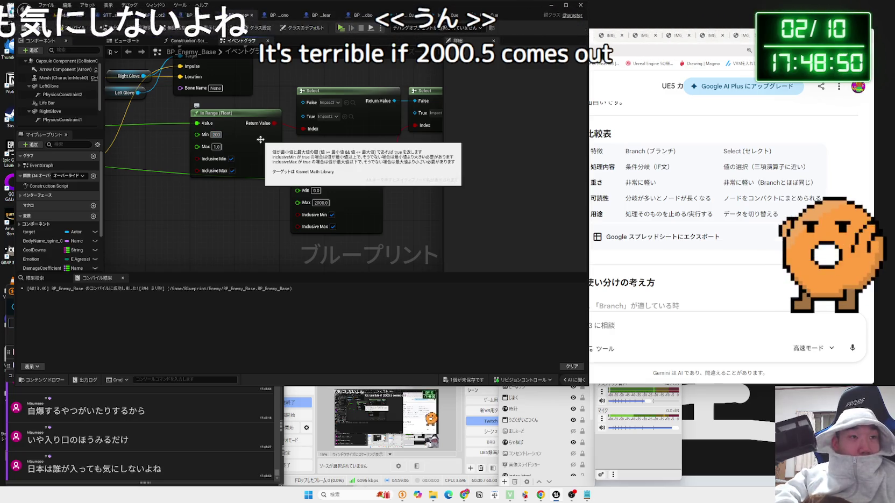
pyautogui.write('0.5')
pyautogui.press('Tab')
pyautogui.write('500')
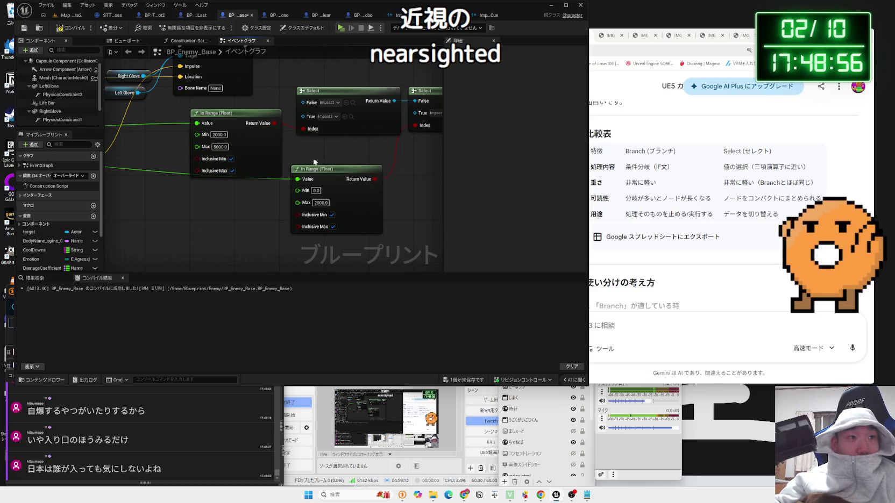
pyautogui.moveTo(237, 113); pyautogui.dragTo(248, 108)
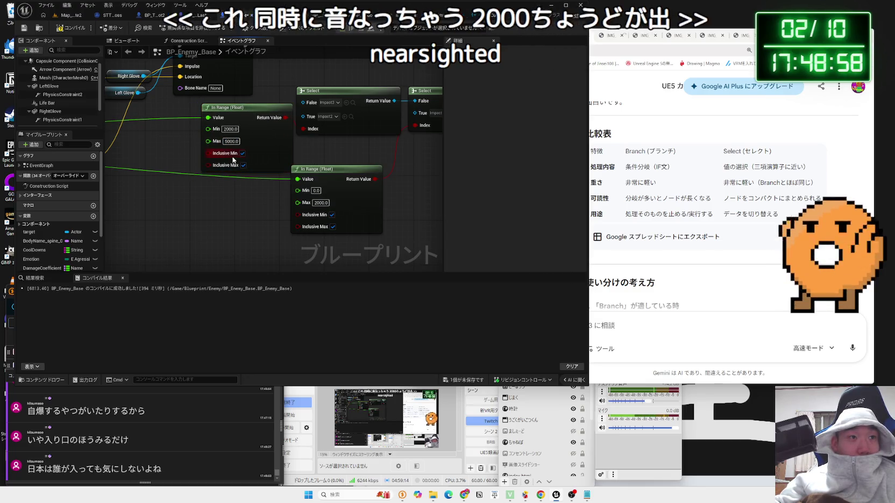
pyautogui.click(232, 130)
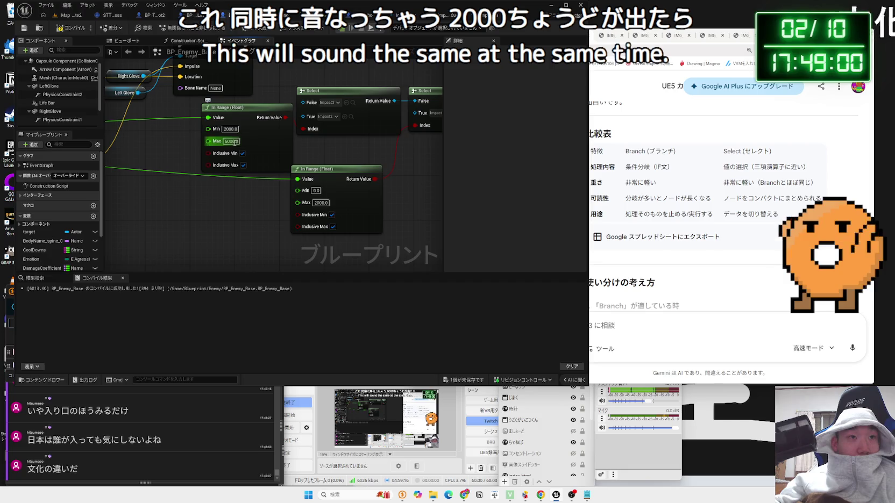
pyautogui.moveTo(235, 142)
pyautogui.mouseDown()
pyautogui.moveTo(250, 187)
pyautogui.moveTo(330, 190)
pyautogui.mouseUp()
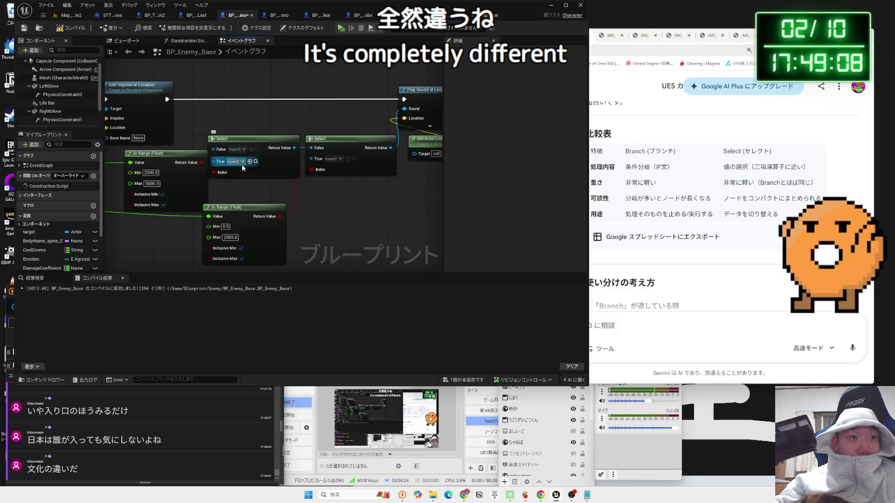
# Shift the Select and Play Sound nodes right and line the range nodes up with them.
pyautogui.scroll(-3, 229, 192)
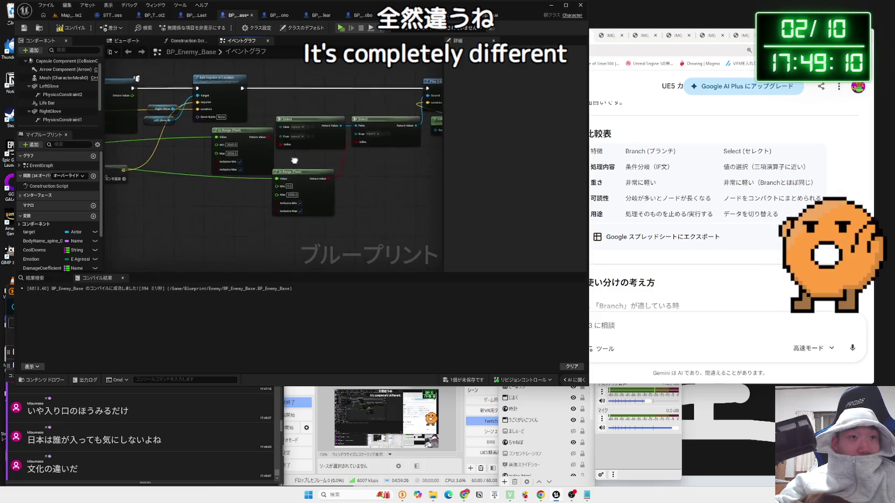
pyautogui.moveTo(371, 111); pyautogui.dragTo(424, 111)
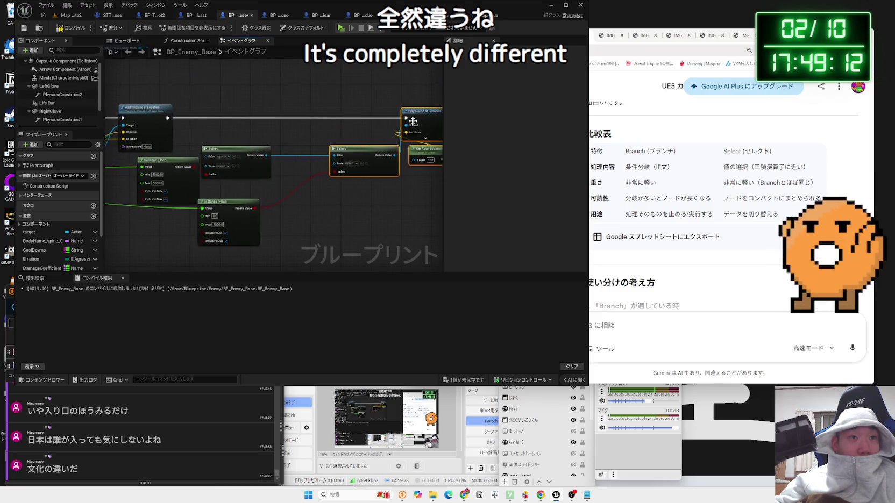
pyautogui.click(291, 155)
pyautogui.moveTo(269, 129)
pyautogui.mouseDown()
pyautogui.moveTo(335, 129)
pyautogui.moveTo(340, 153)
pyautogui.mouseUp()
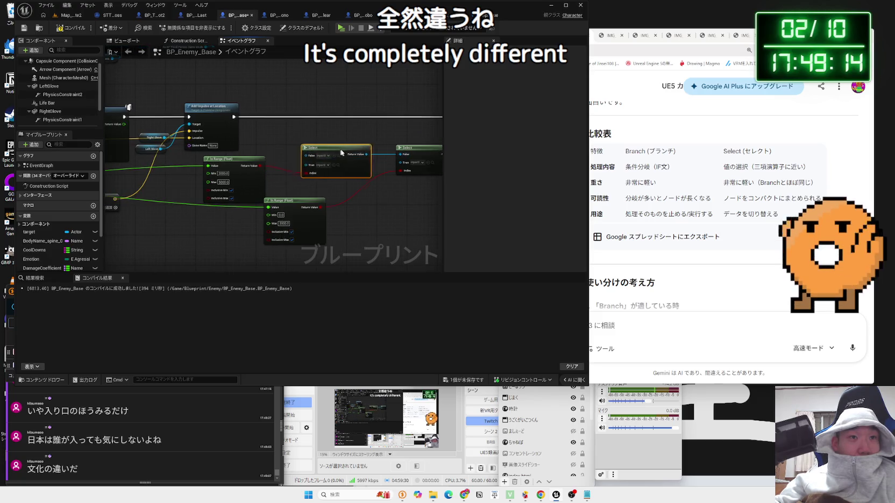
pyautogui.moveTo(255, 160); pyautogui.dragTo(309, 149)
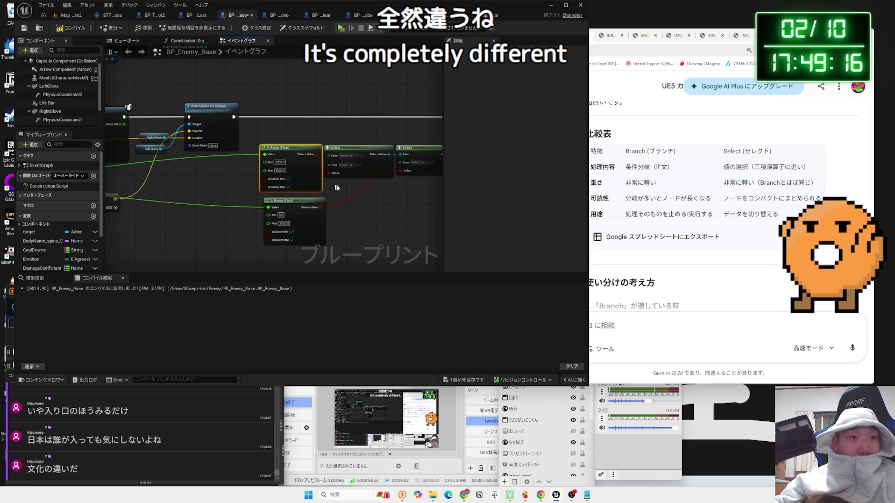
pyautogui.moveTo(244, 191)
pyautogui.mouseDown()
pyautogui.moveTo(334, 183)
pyautogui.moveTo(312, 182)
pyautogui.moveTo(312, 170)
pyautogui.mouseUp()
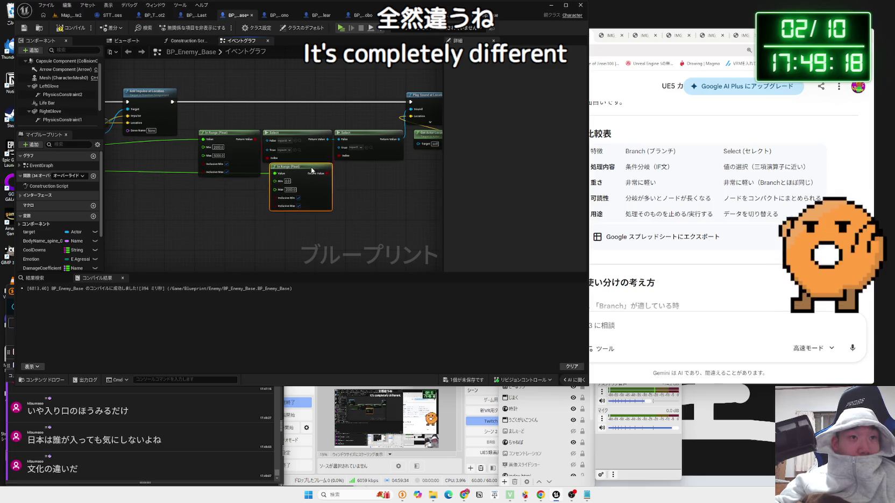
pyautogui.scroll(-3, 290, 176)
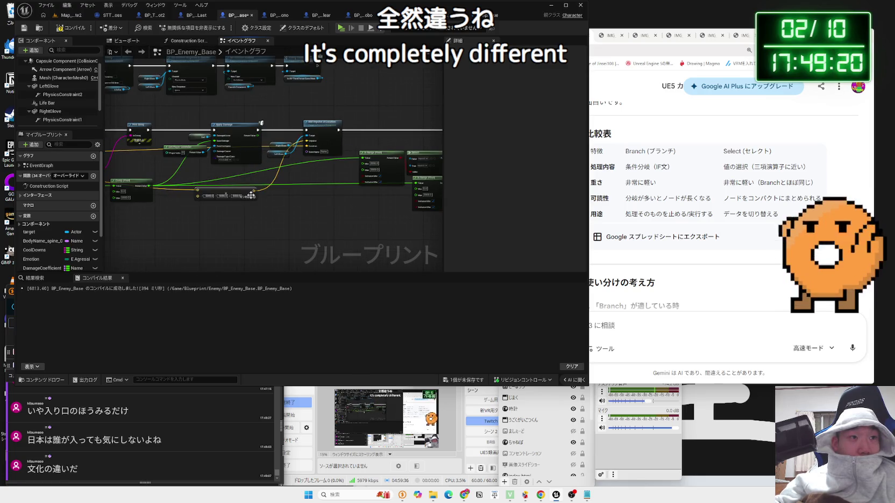
# Reposition the small collapsed node and move the range and Select nodes up together.
pyautogui.click(227, 190)
pyautogui.moveTo(218, 212)
pyautogui.mouseDown()
pyautogui.moveTo(290, 200)
pyautogui.moveTo(277, 207)
pyautogui.mouseUp()
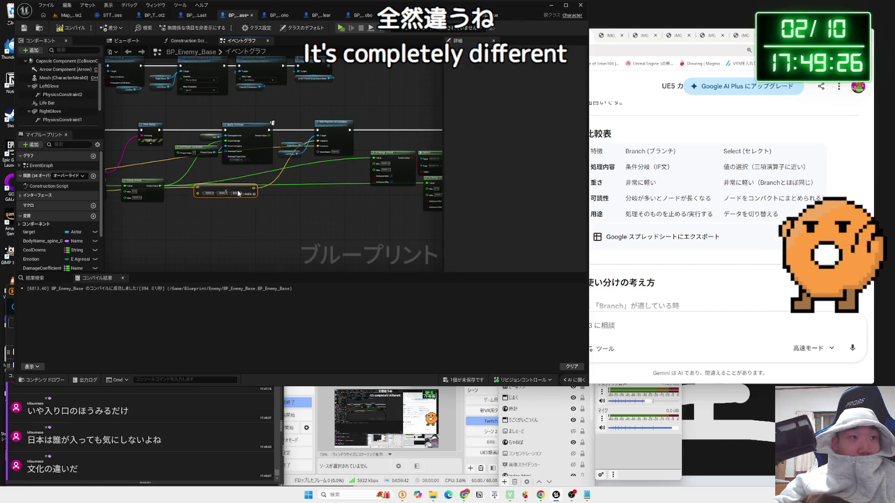
pyautogui.moveTo(253, 193)
pyautogui.mouseDown()
pyautogui.moveTo(279, 165)
pyautogui.moveTo(162, 217)
pyautogui.mouseUp()
pyautogui.moveTo(221, 166); pyautogui.dragTo(217, 153)
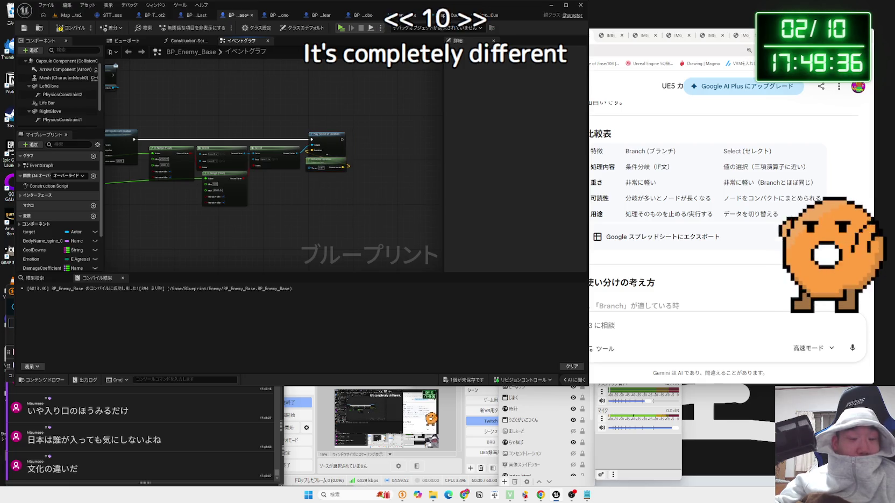
pyautogui.moveTo(316, 188); pyautogui.dragTo(357, 193)
# Save the BP_Enemy_Base blueprint with Ctrl+S.
pyautogui.hotkey('ctrl', 's')
pyautogui.click(488, 326)
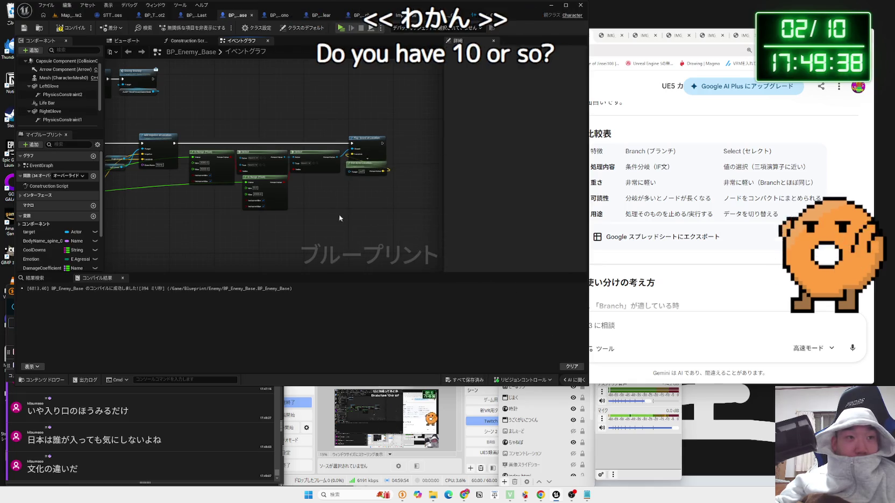
pyautogui.scroll(3, 319, 212)
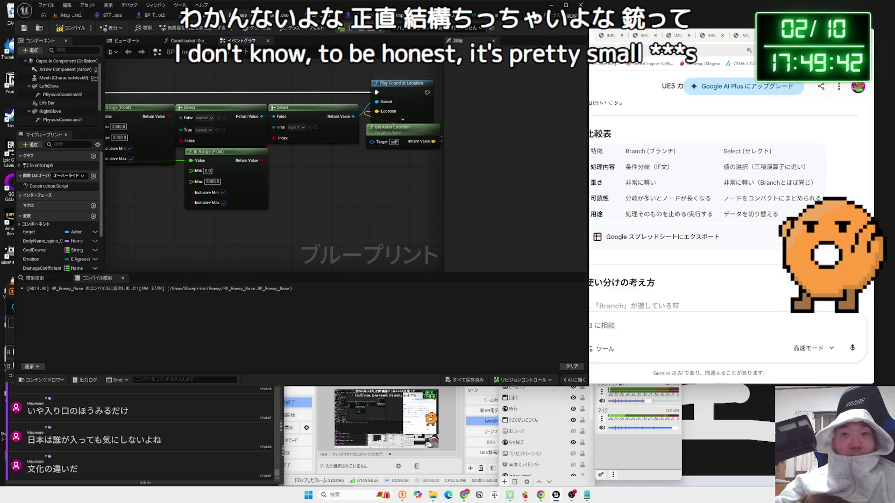
# Read Gemini's conclusion on Branch vs Select in Chrome, then return to the blueprint graph.
pyautogui.hotkey('alt', 'Tab')
pyautogui.scroll(-7, 721, 215)
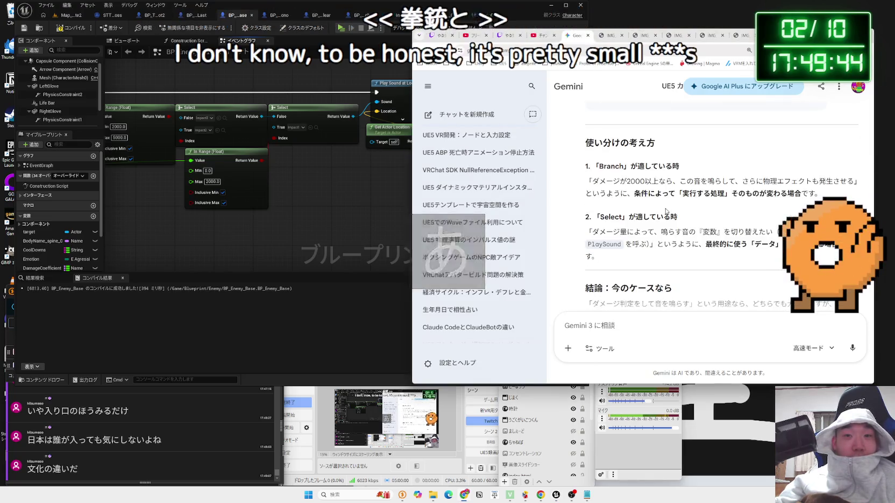
pyautogui.moveTo(585, 207)
pyautogui.mouseDown()
pyautogui.moveTo(769, 232)
pyautogui.moveTo(742, 250)
pyautogui.moveTo(775, 264)
pyautogui.mouseUp()
pyautogui.doubleClick(762, 251)
pyautogui.moveTo(585, 207); pyautogui.dragTo(774, 263)
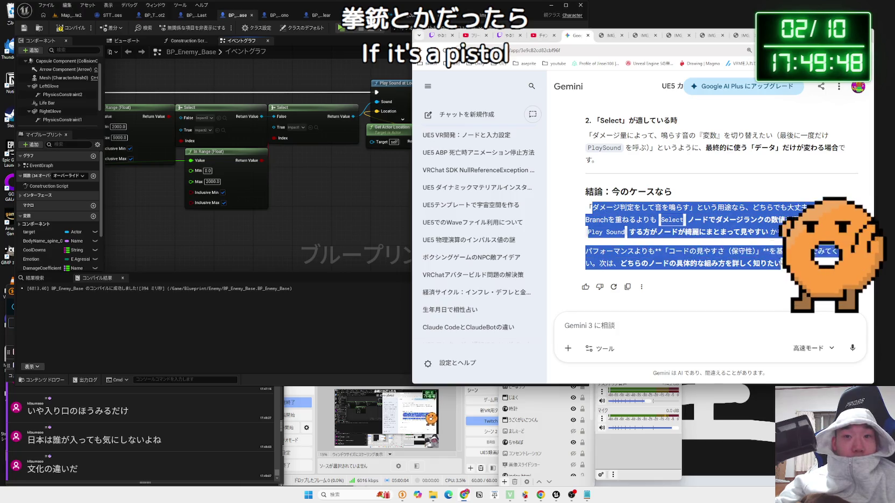
pyautogui.click(318, 221)
pyautogui.moveTo(318, 219); pyautogui.dragTo(407, 229)
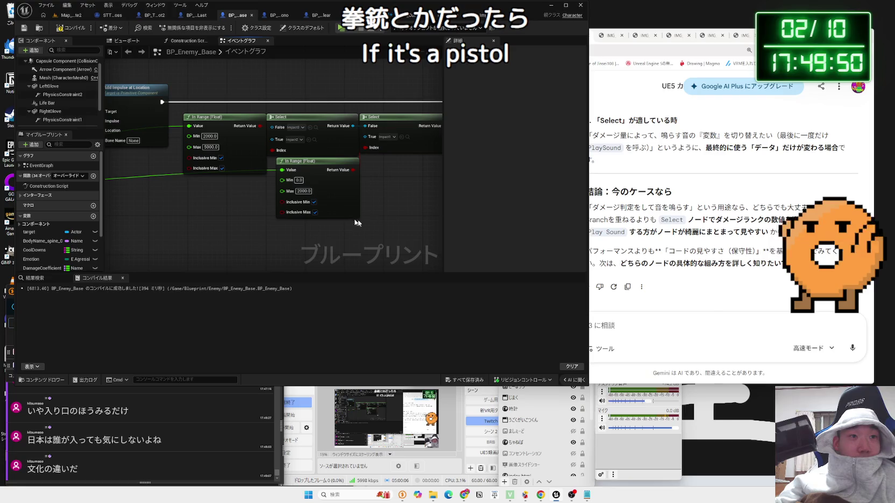
# Play-test the Map_White2 level to hear the hit sounds, then stop the session.
pyautogui.click(67, 16)
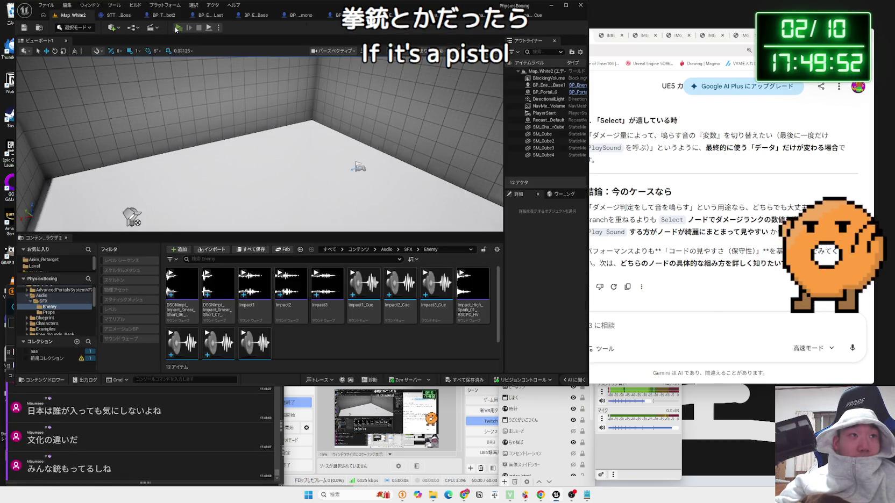
pyautogui.hotkey('alt', 'p')
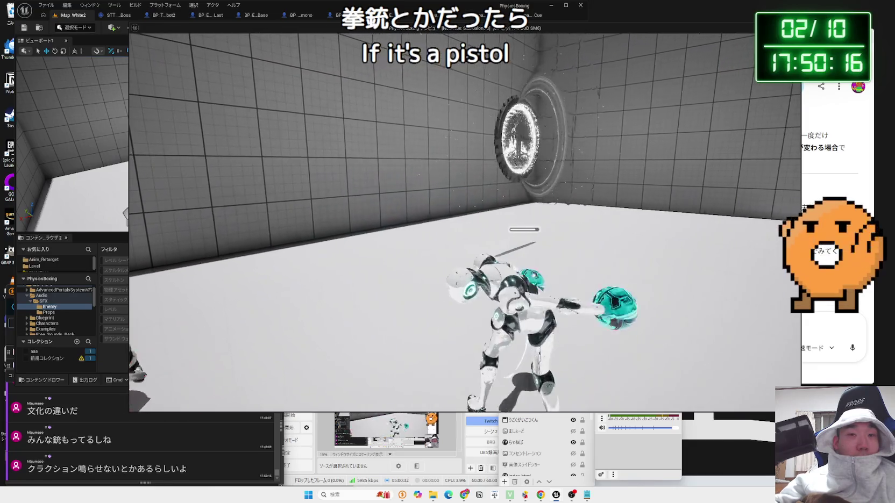
pyautogui.press('Escape')
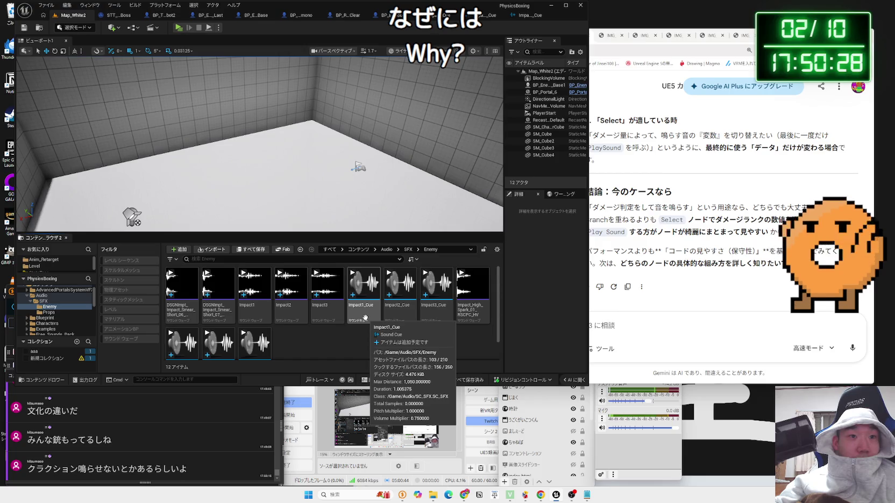
# Raise Impact1_Cue's Volume Multiplier from 0.75 to 1.5, preview it, and save.
pyautogui.doubleClick(365, 319)
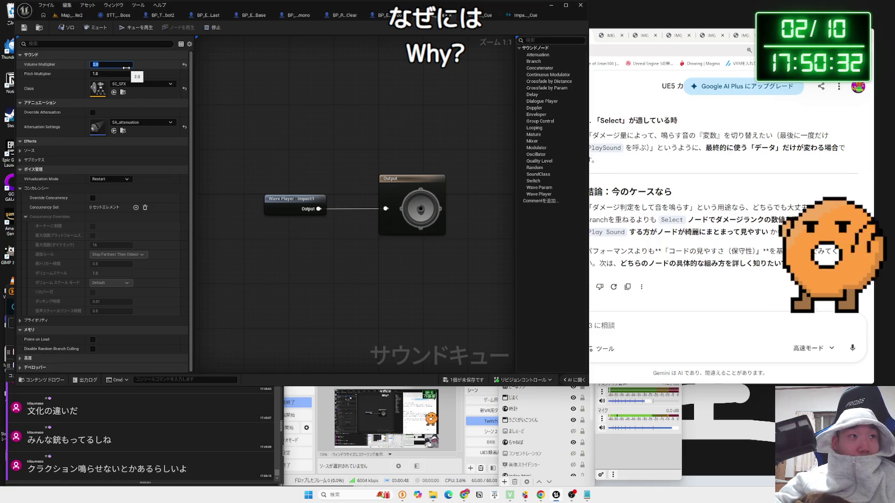
pyautogui.click(134, 27)
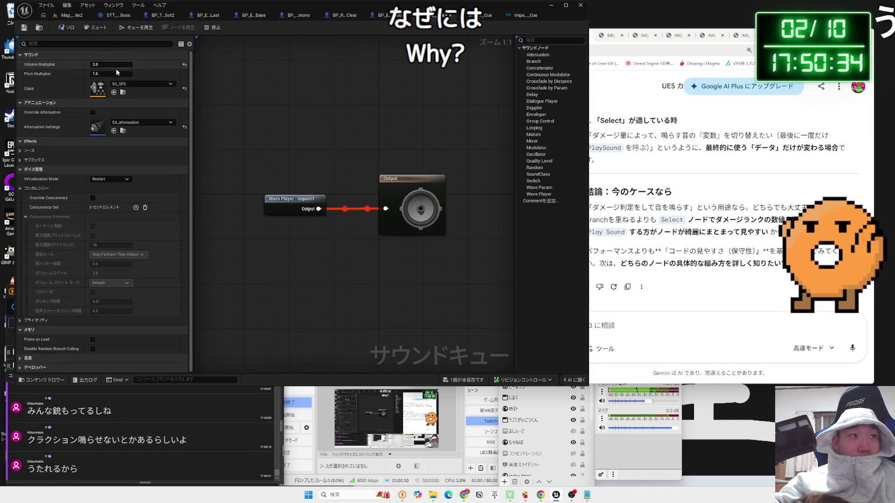
pyautogui.write('0.')
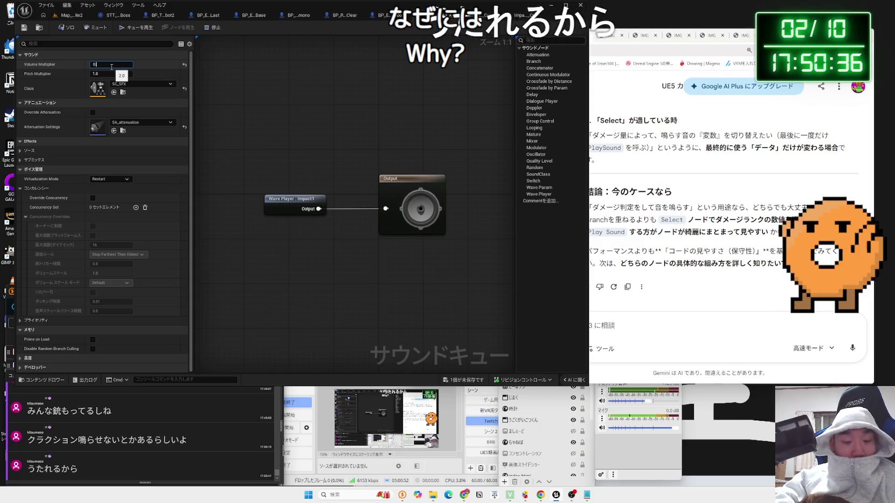
pyautogui.write('75')
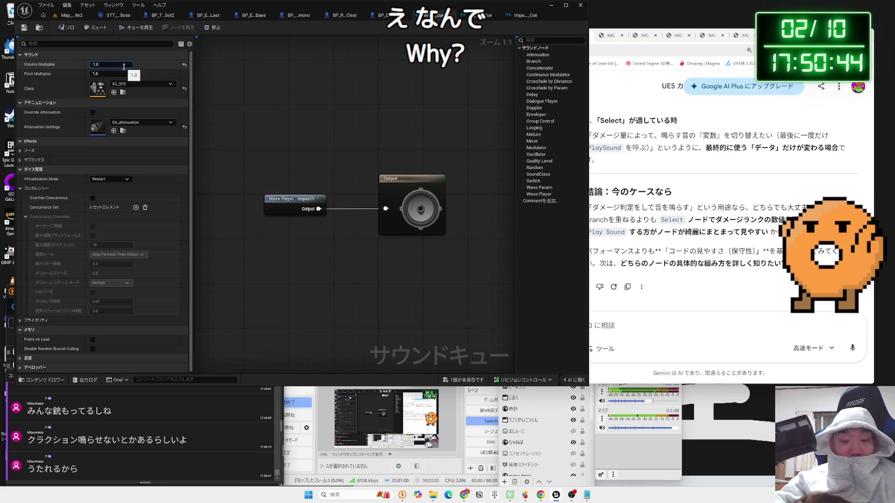
pyautogui.write('5')
pyautogui.press('Return')
pyautogui.click(136, 27)
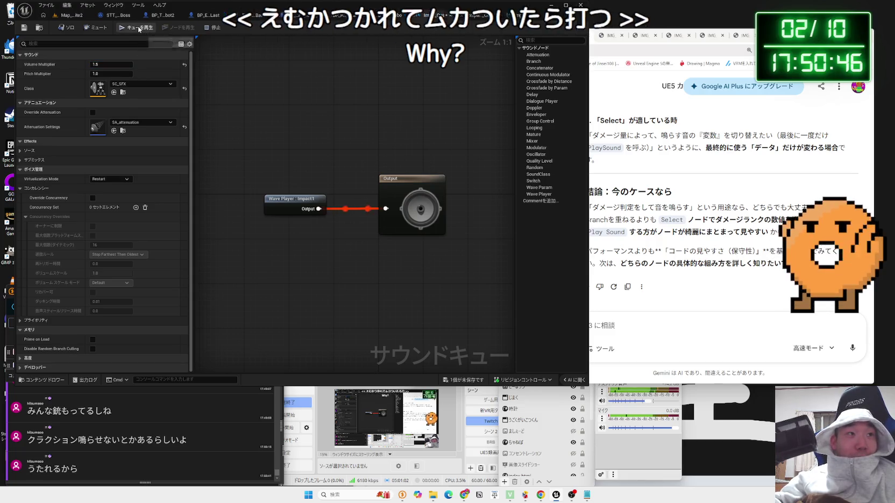
pyautogui.click(23, 28)
pyautogui.write('1')
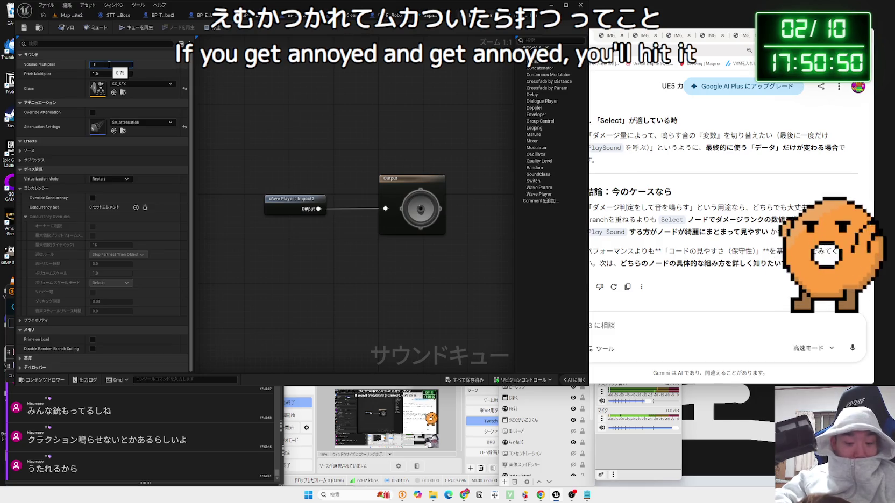
# Set Impact2 and Impact3 cues' Volume Multiplier to 1.5, save them, and play-test Map_White2.
pyautogui.write('.5')
pyautogui.press('Return')
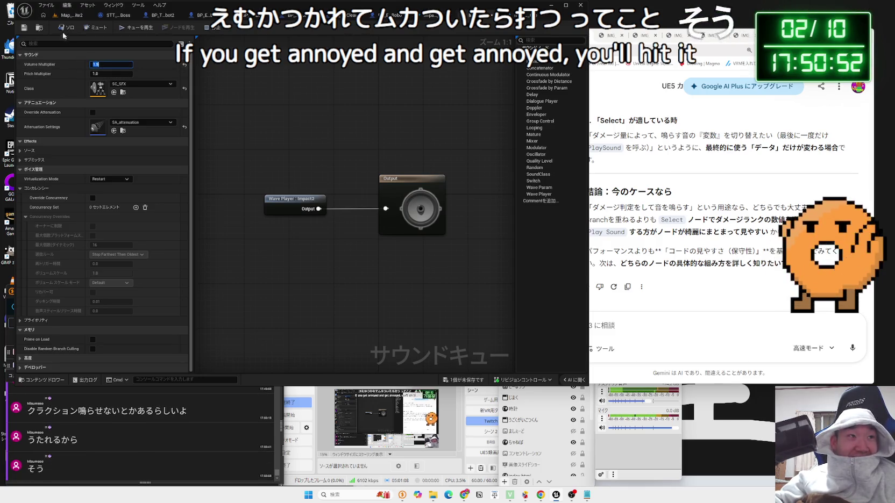
pyautogui.click(25, 28)
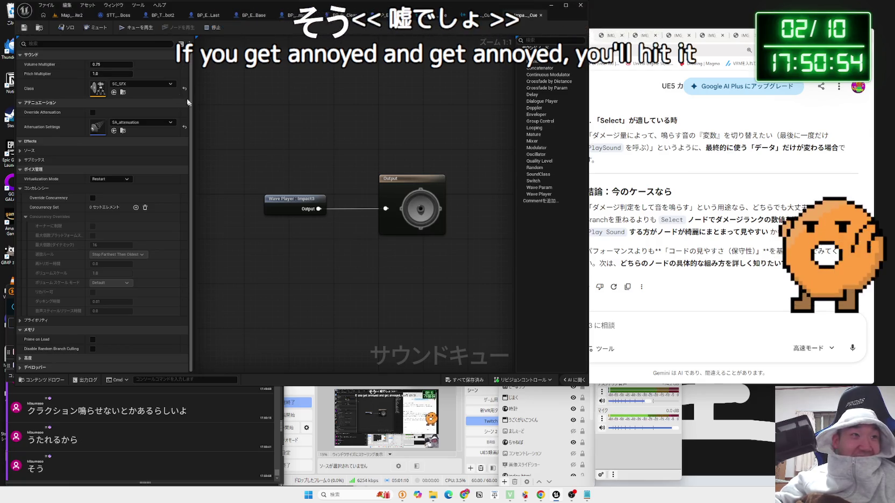
pyautogui.write('1')
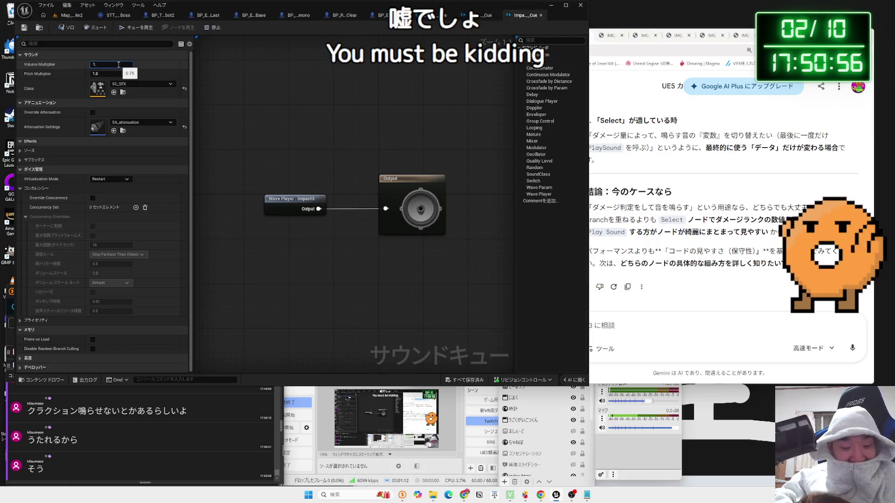
pyautogui.write('5')
pyautogui.click(216, 98)
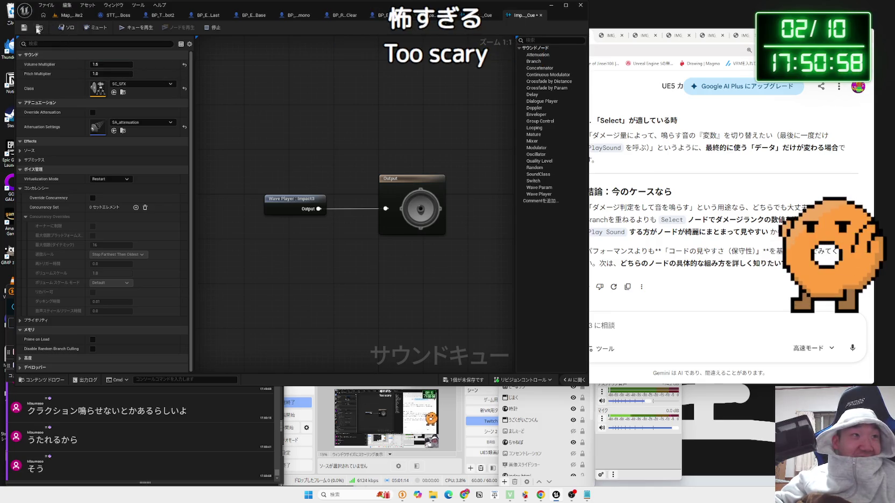
pyautogui.click(24, 27)
pyautogui.click(40, 27)
pyautogui.click(179, 27)
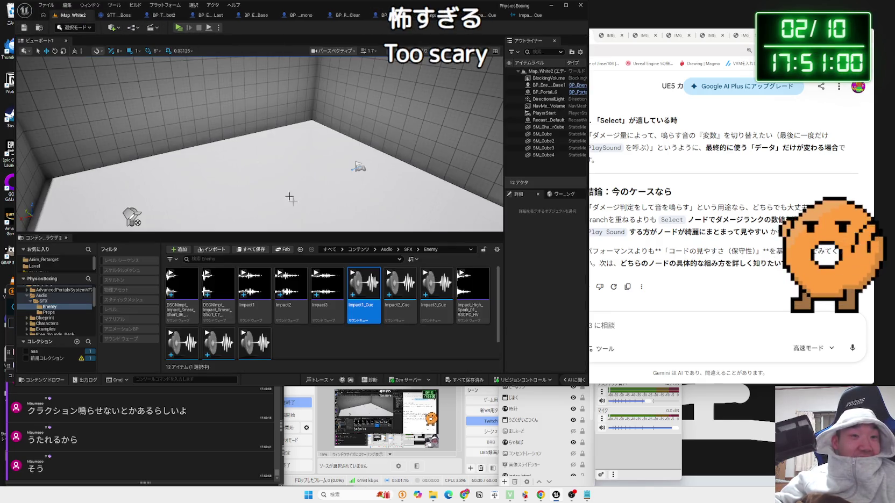
# Move through the ChibiRobo, Robo_Okimono and Enemy_Base tabs to BP_ThirdPersonCharacter_Robot2.
pyautogui.click(395, 18)
pyautogui.click(267, 16)
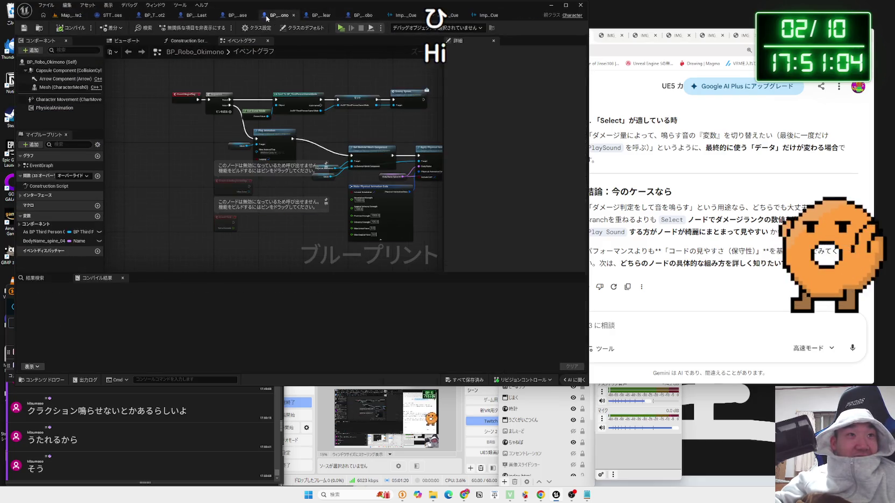
pyautogui.click(238, 16)
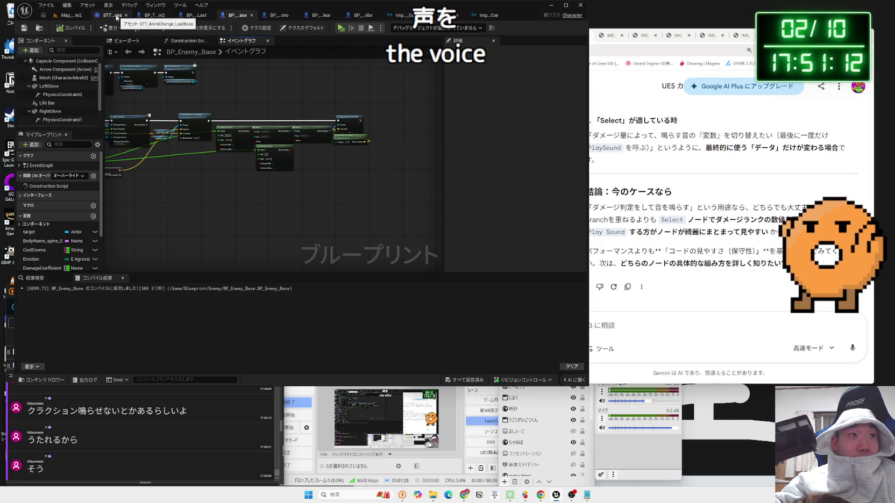
pyautogui.click(150, 16)
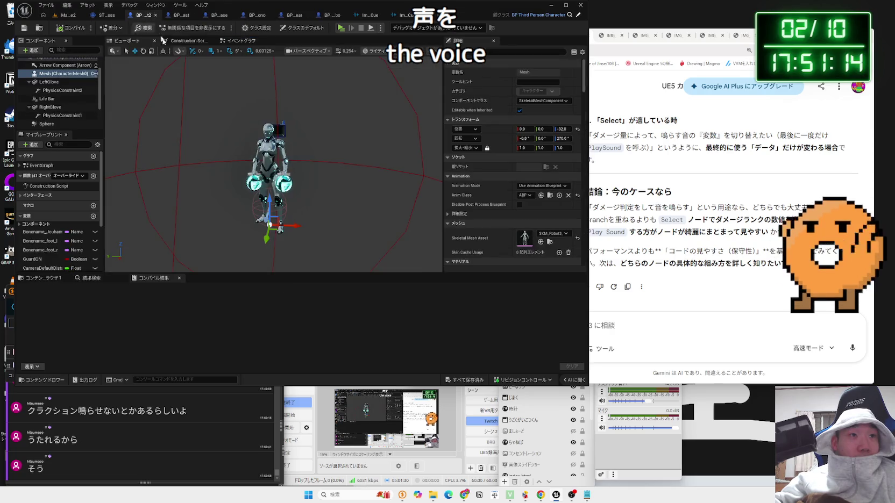
# Open the robot blueprint's Event Graph and locate the Apply Damage and Add Impulse nodes.
pyautogui.click(232, 42)
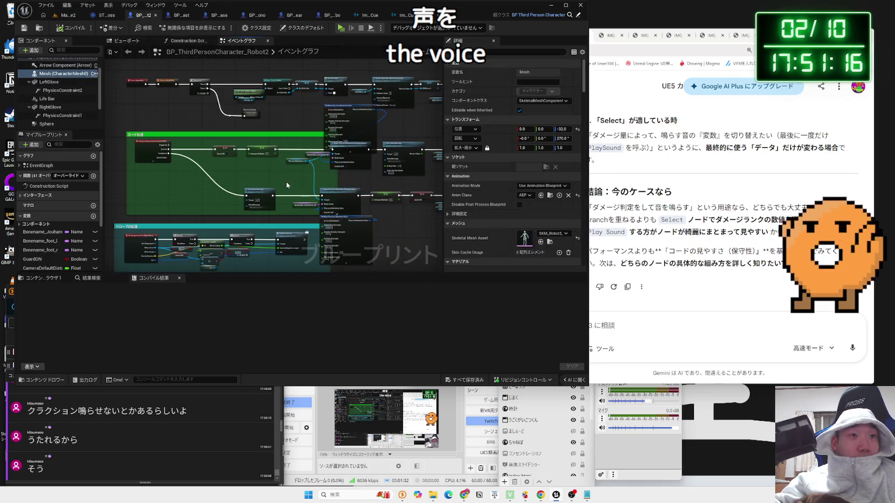
pyautogui.scroll(-5, 268, 148)
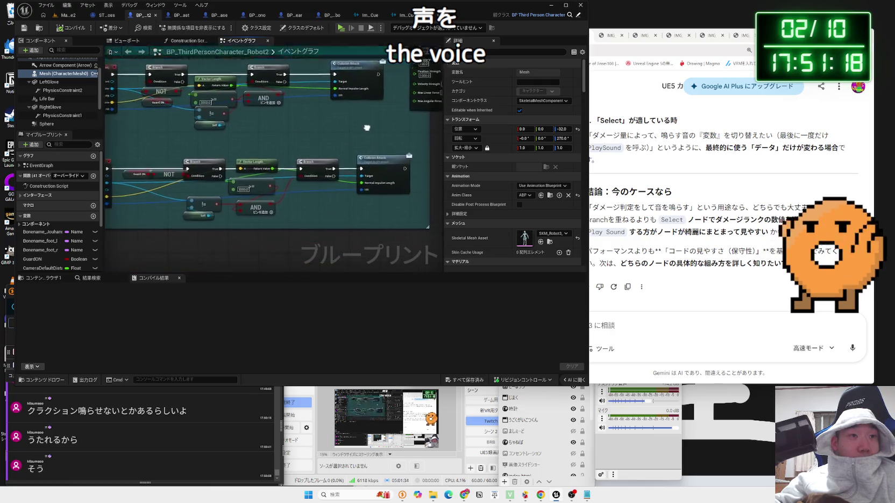
pyautogui.moveTo(407, 136); pyautogui.dragTo(383, 167)
pyautogui.moveTo(303, 137)
pyautogui.mouseDown()
pyautogui.moveTo(225, 217)
pyautogui.moveTo(380, 156)
pyautogui.moveTo(139, 172)
pyautogui.mouseUp()
pyautogui.moveTo(276, 170); pyautogui.dragTo(349, 183)
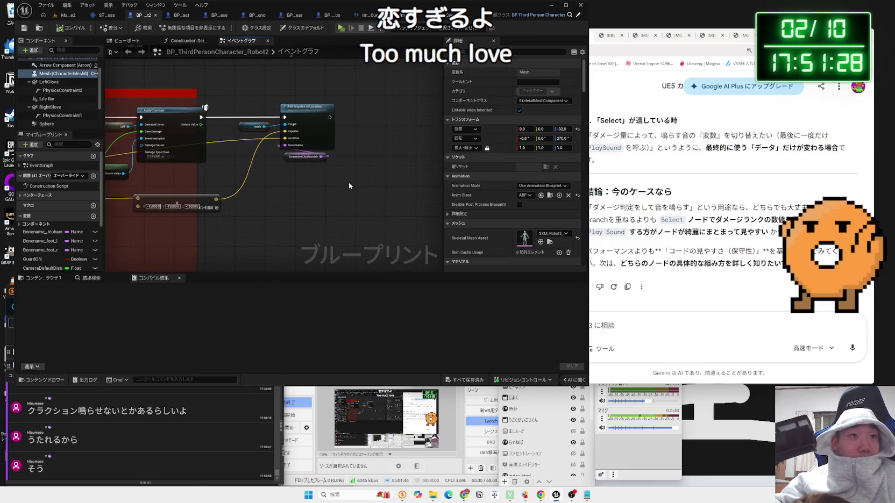
pyautogui.rightClick(349, 186)
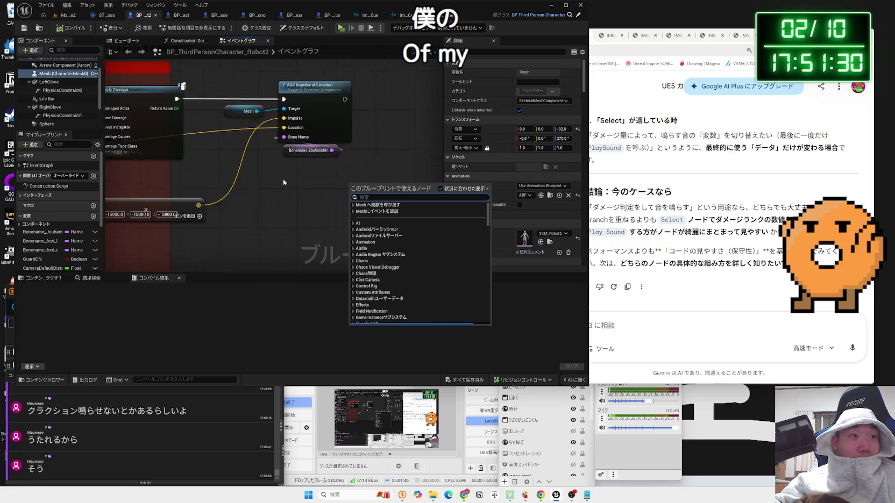
pyautogui.scroll(2, 283, 179)
pyautogui.moveTo(282, 179); pyautogui.dragTo(314, 183)
pyautogui.scroll(-4, 384, 188)
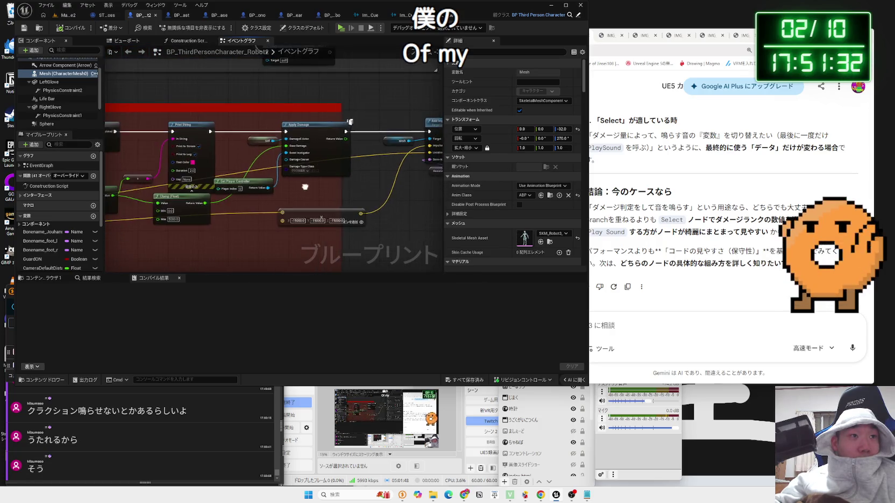
pyautogui.moveTo(227, 129)
pyautogui.mouseDown()
pyautogui.moveTo(162, 120)
pyautogui.moveTo(258, 178)
pyautogui.moveTo(447, 257)
pyautogui.moveTo(290, 250)
pyautogui.moveTo(297, 195)
pyautogui.moveTo(312, 233)
pyautogui.moveTo(288, 265)
pyautogui.moveTo(240, 125)
pyautogui.moveTo(335, 79)
pyautogui.moveTo(201, 148)
pyautogui.mouseUp()
# Paste the In Range, Select and Play Sound at Location nodes beside Add Impulse.
pyautogui.moveTo(334, 153); pyautogui.dragTo(208, 143)
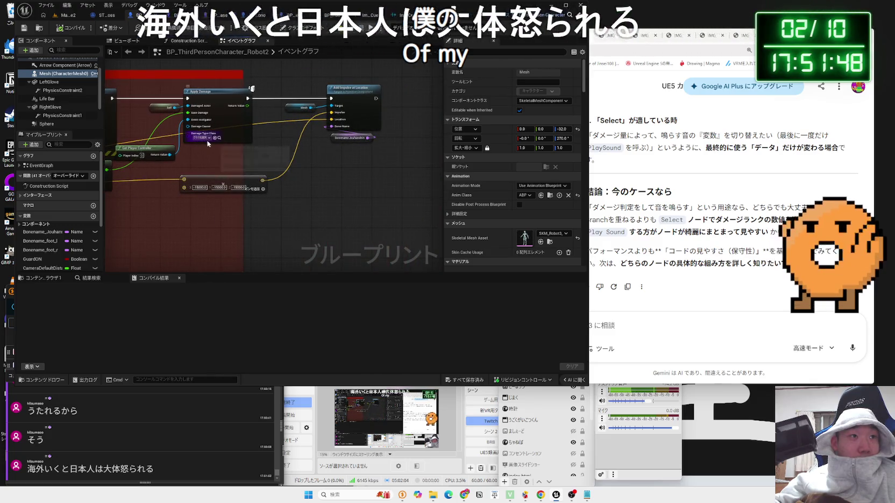
pyautogui.scroll(2, 347, 156)
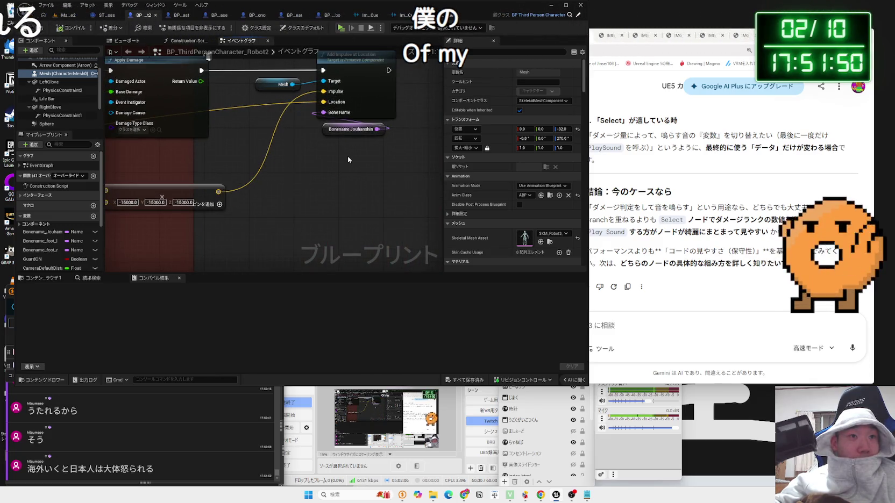
pyautogui.scroll(-2, 348, 156)
pyautogui.moveTo(347, 156)
pyautogui.mouseDown()
pyautogui.moveTo(280, 155)
pyautogui.moveTo(441, 101)
pyautogui.mouseUp()
pyautogui.hotkey('ctrl', 'v')
# Wire Add Impulse's exec output into the pasted Play Sound at Location node.
pyautogui.moveTo(153, 91); pyautogui.dragTo(315, 100)
pyautogui.moveTo(432, 102)
pyautogui.mouseDown()
pyautogui.moveTo(265, 112)
pyautogui.moveTo(436, 116)
pyautogui.moveTo(340, 125)
pyautogui.mouseUp()
pyautogui.moveTo(388, 184); pyautogui.dragTo(145, 120)
pyautogui.moveTo(352, 125); pyautogui.dragTo(309, 132)
pyautogui.moveTo(162, 177)
pyautogui.mouseDown()
pyautogui.moveTo(356, 190)
pyautogui.moveTo(417, 177)
pyautogui.moveTo(402, 168)
pyautogui.mouseUp()
# Set the In Range Max to 4000, compile, and return to Map_White2.
pyautogui.scroll(3, 292, 197)
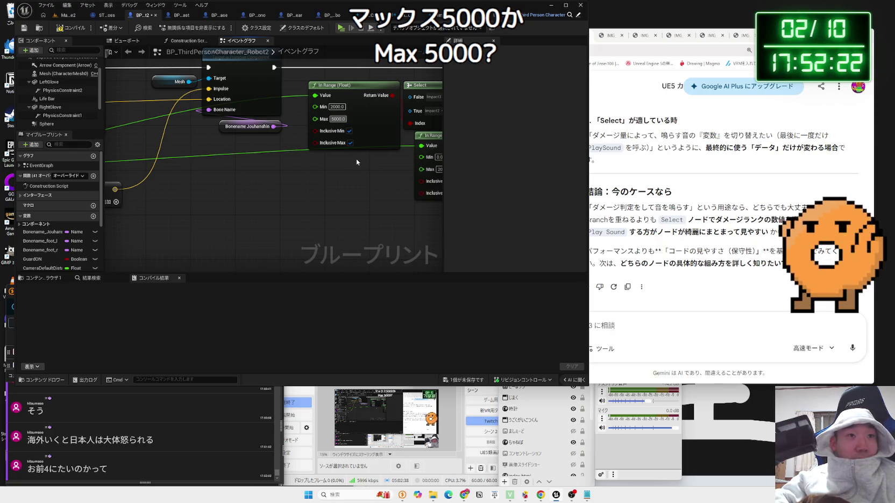
pyautogui.write('4')
pyautogui.press('Return')
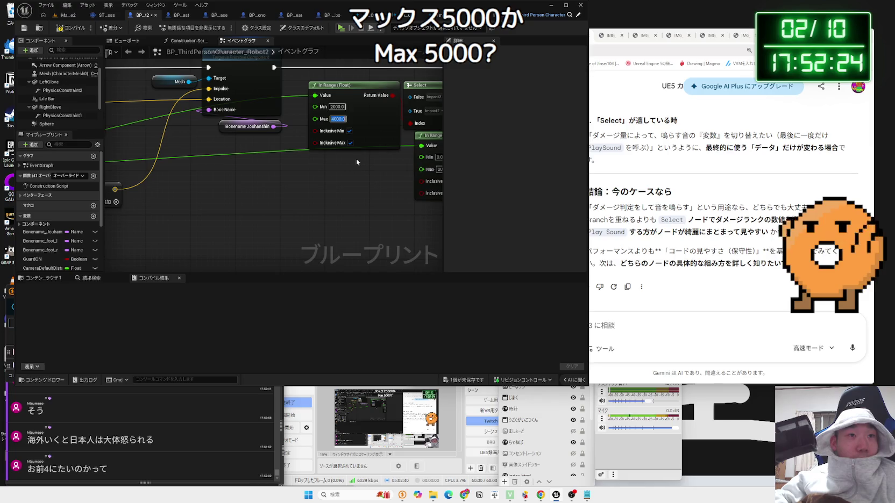
pyautogui.click(356, 162)
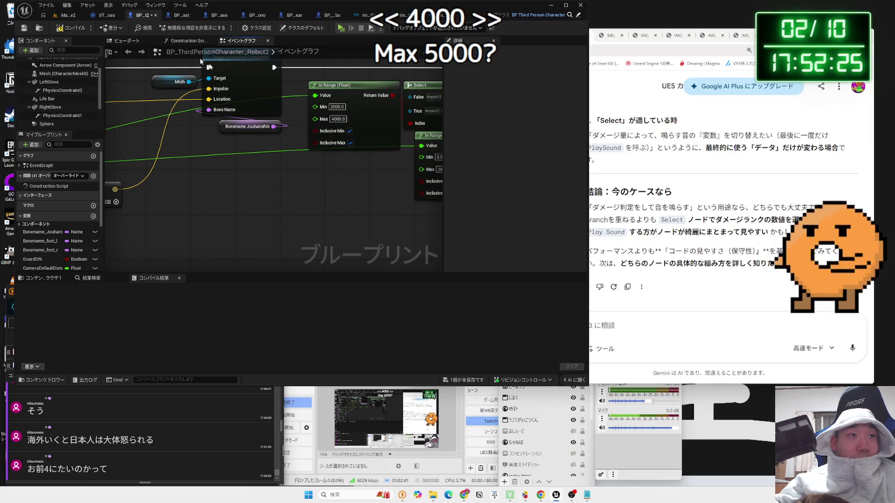
pyautogui.click(70, 16)
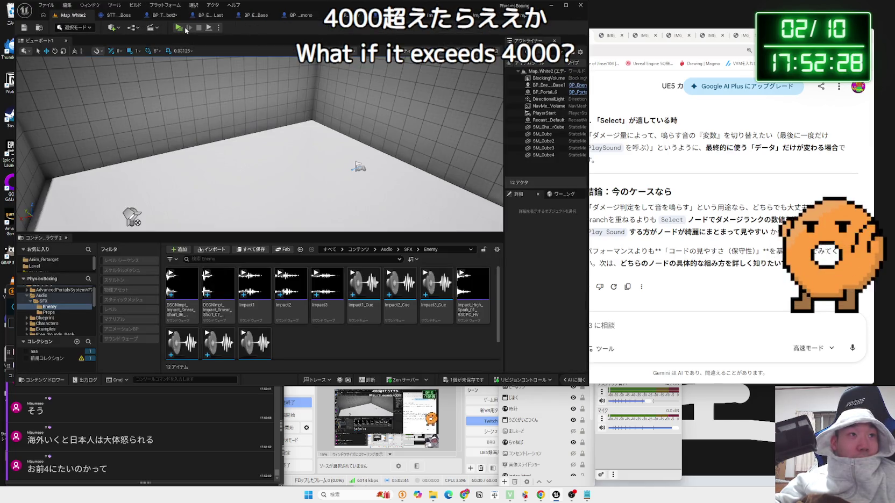
# Play-test Map_White2, punching the enemy robot repeatedly to hear hit sounds, then stop.
pyautogui.hotkey('alt', 'p')
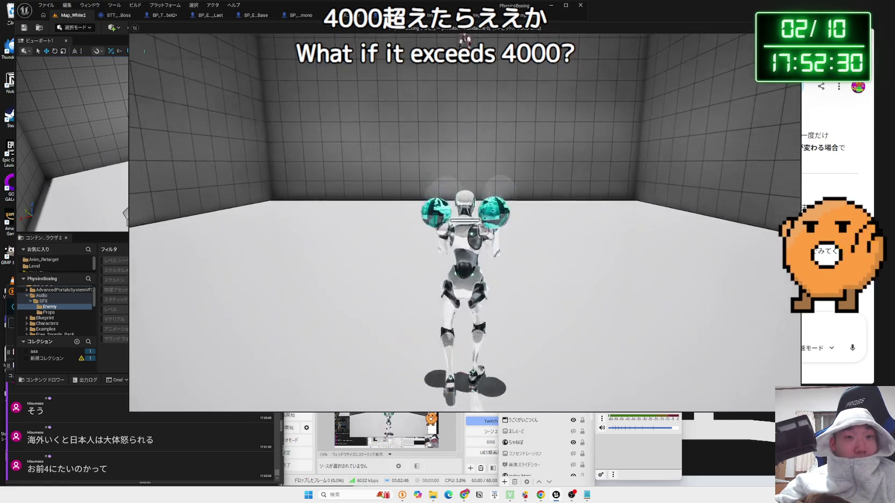
pyautogui.press('w')
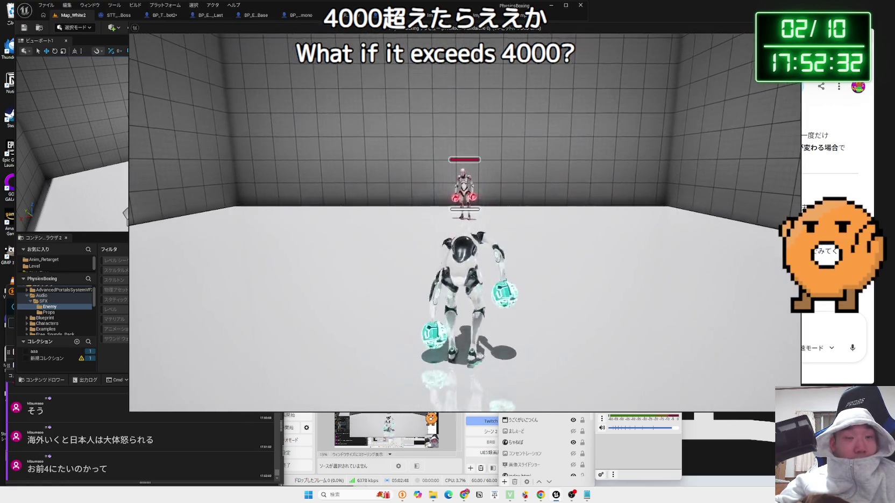
pyautogui.press('a')
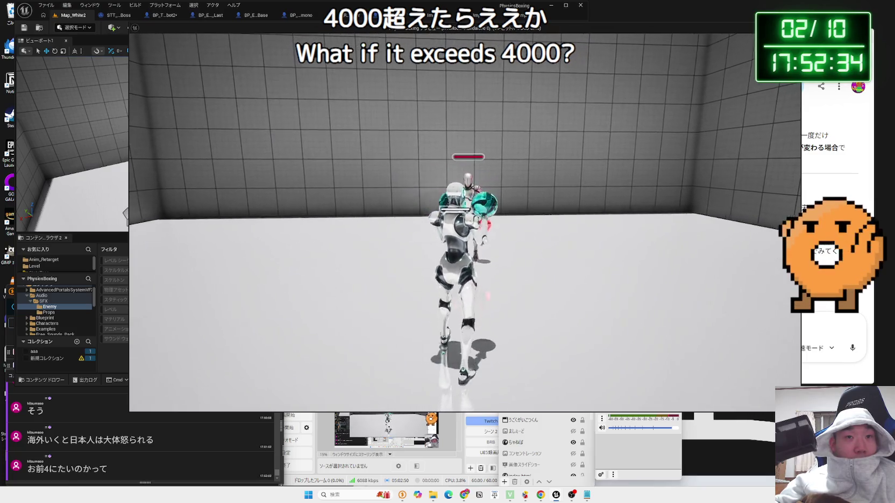
pyautogui.press('w')
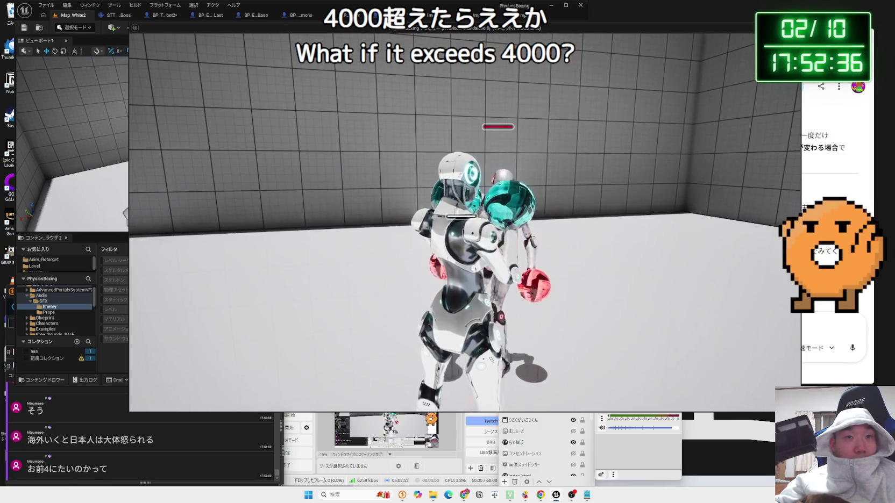
pyautogui.press('w')
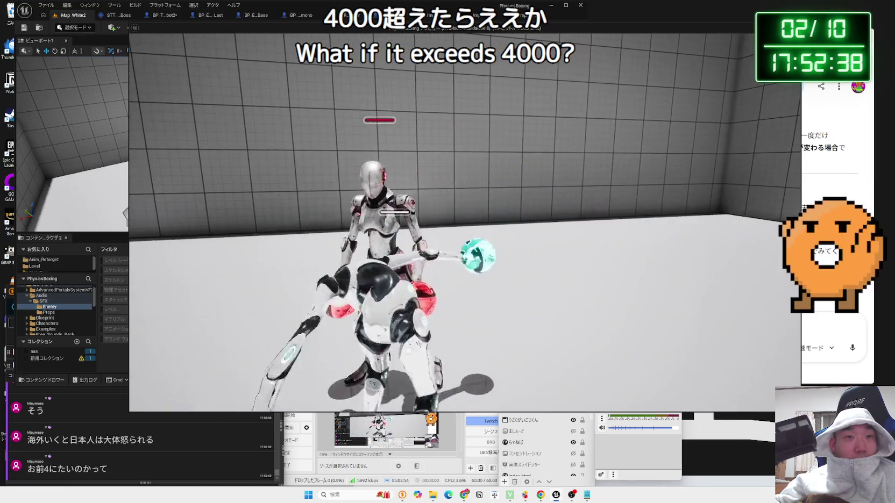
pyautogui.press('w')
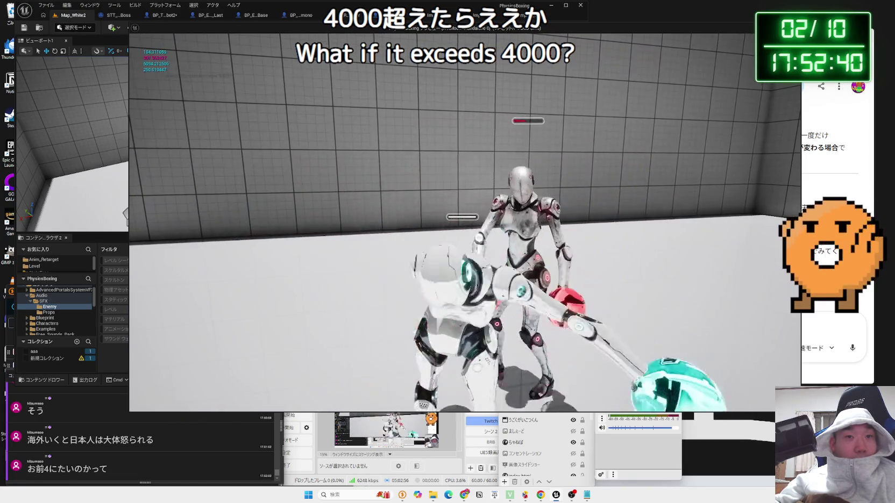
pyautogui.press('w')
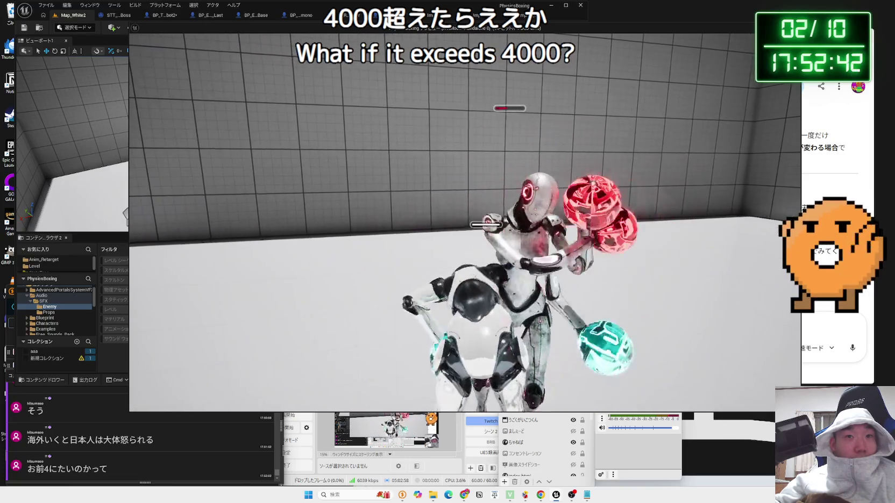
pyautogui.press('w')
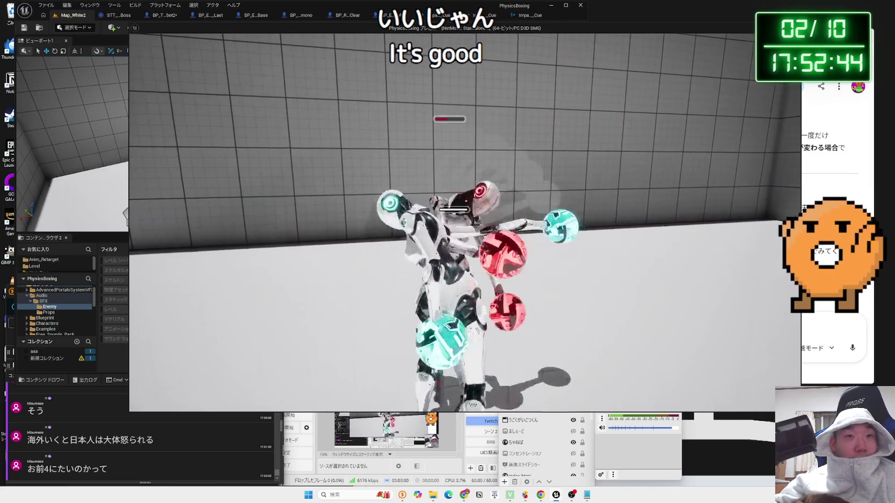
pyautogui.press('w')
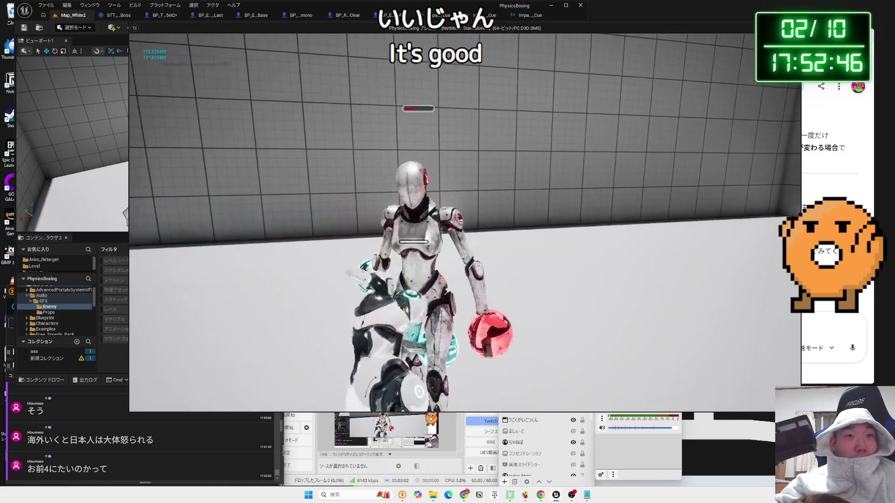
pyautogui.press('w')
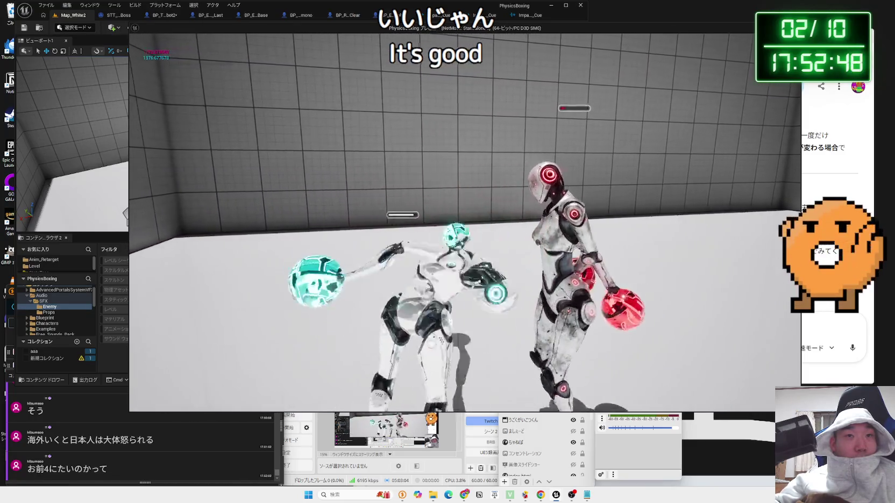
pyautogui.press('w')
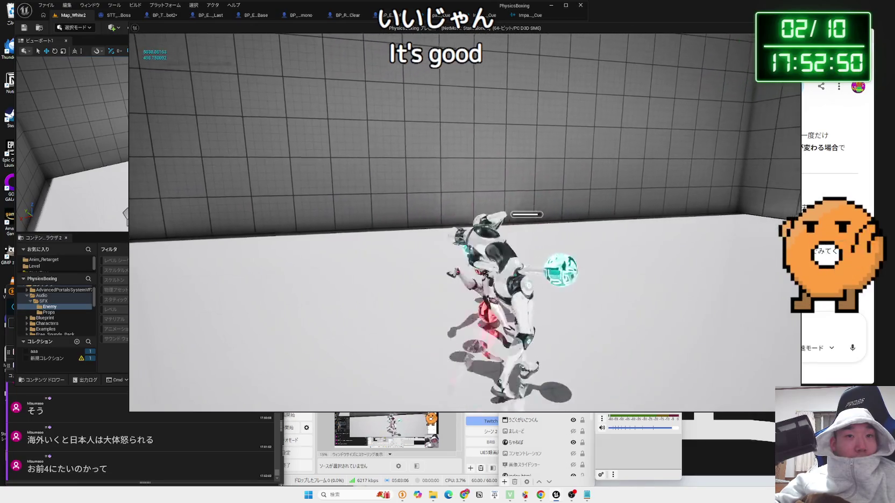
pyautogui.press('w')
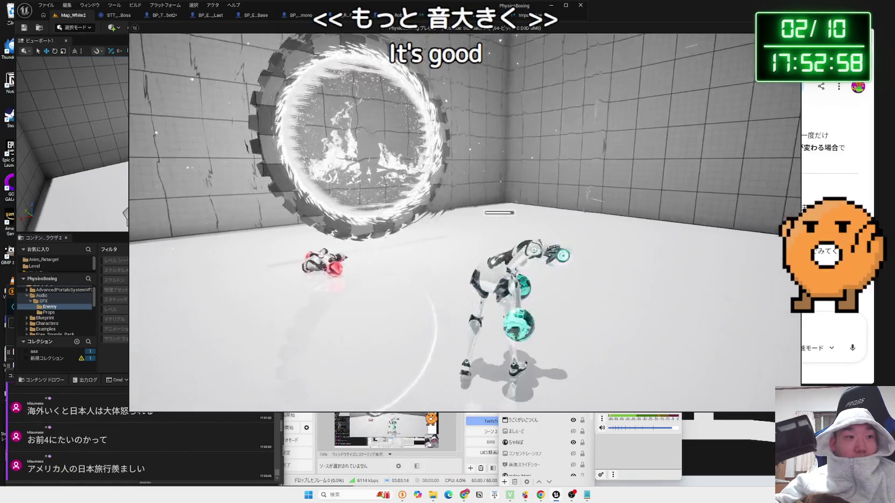
pyautogui.press('Escape')
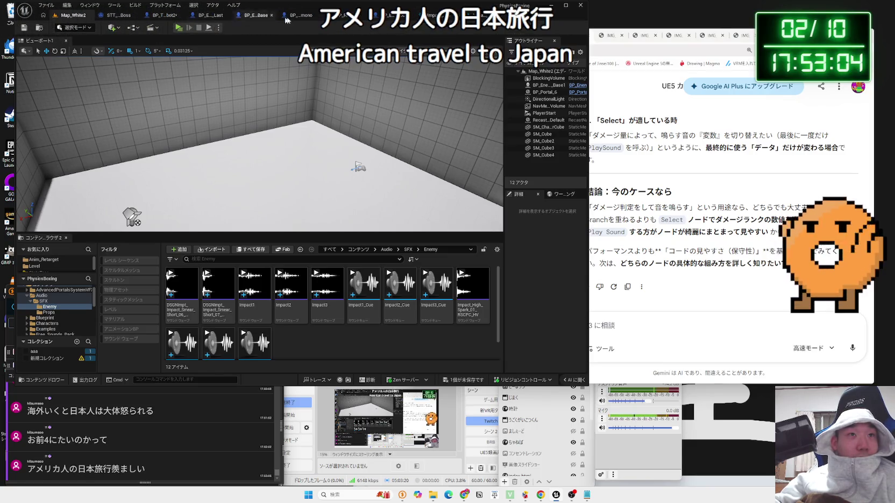
# Cycle through the Impact cue and enemy Blueprint tabs to BP_Enemy_Base.
pyautogui.click(468, 16)
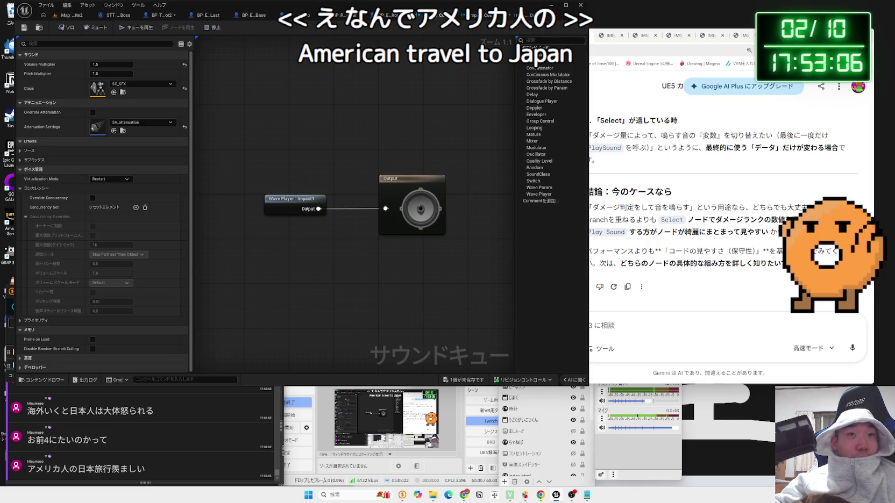
pyautogui.click(468, 15)
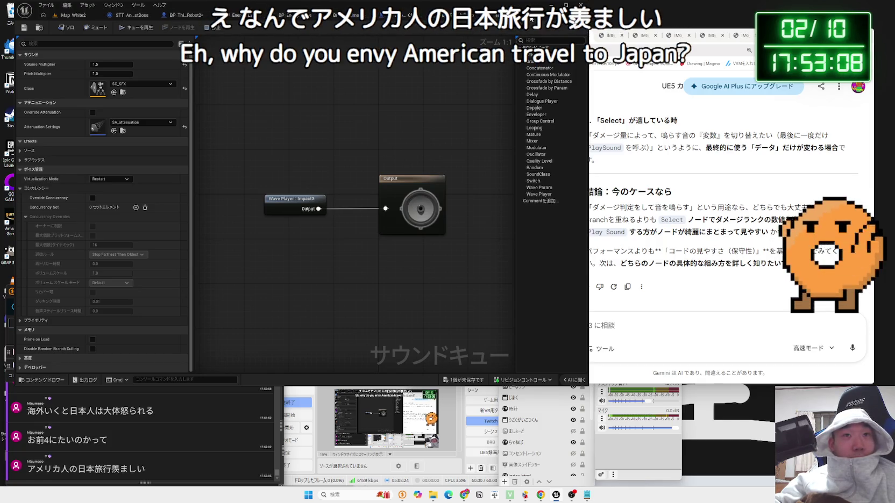
pyautogui.click(530, 16)
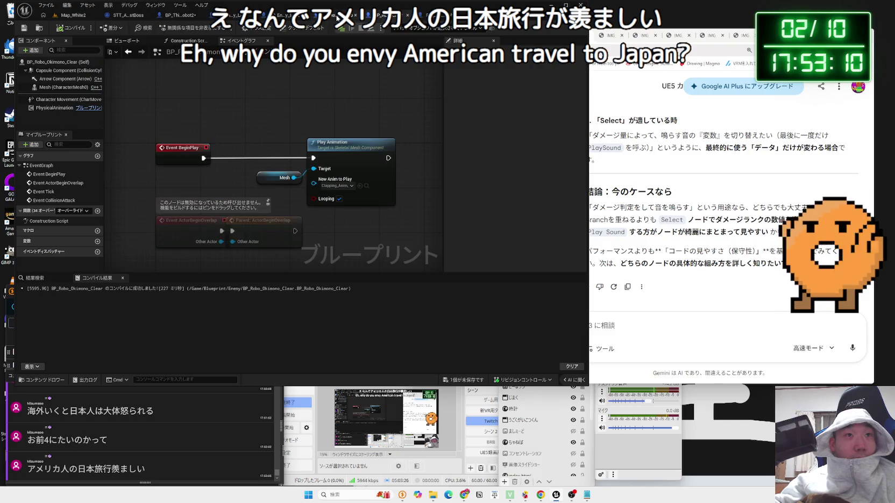
pyautogui.click(331, 16)
pyautogui.click(235, 17)
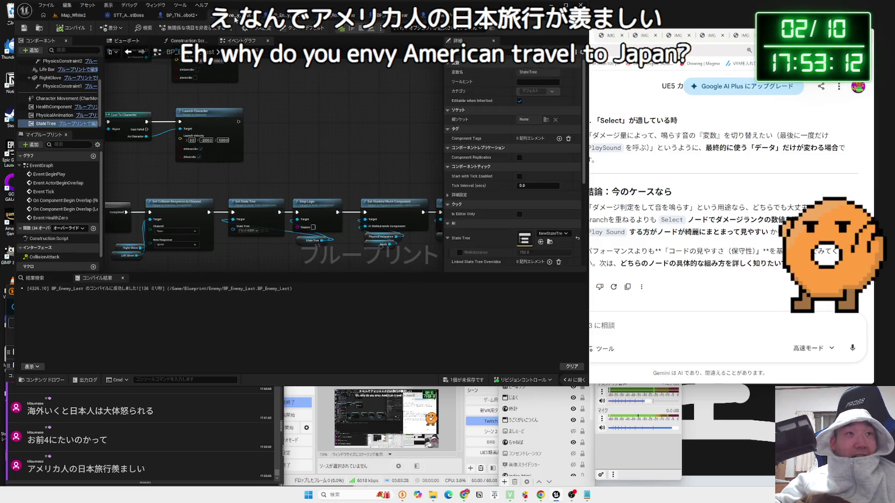
pyautogui.click(291, 16)
# Save all unsaved assets from the unsaved-items list with Save Selected.
pyautogui.click(481, 385)
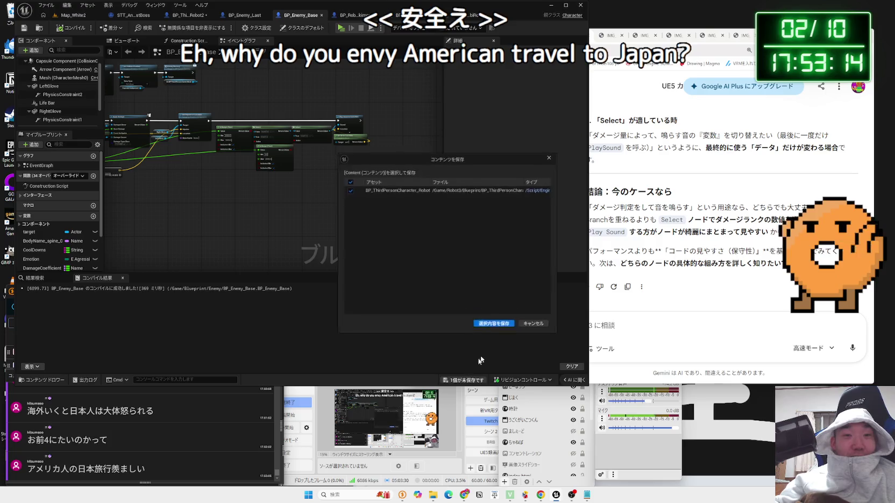
pyautogui.click(489, 325)
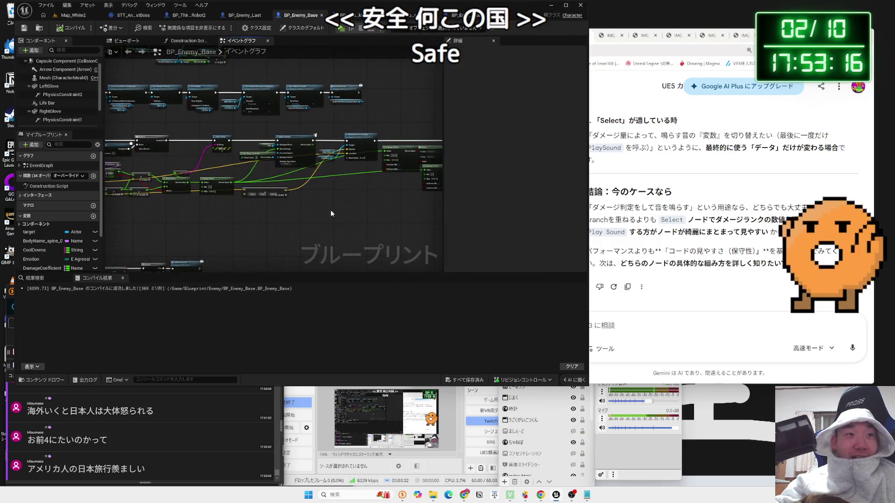
pyautogui.scroll(4, 323, 215)
# Pan BP_Enemy_Base to the Collision Attack node and open its BPI_Attack interface function.
pyautogui.moveTo(296, 231)
pyautogui.mouseDown()
pyautogui.moveTo(443, 231)
pyautogui.moveTo(292, 189)
pyautogui.moveTo(391, 83)
pyautogui.moveTo(368, 251)
pyautogui.mouseUp()
pyautogui.moveTo(352, 214)
pyautogui.mouseDown()
pyautogui.moveTo(264, 222)
pyautogui.moveTo(301, 253)
pyautogui.moveTo(212, 233)
pyautogui.moveTo(208, 207)
pyautogui.moveTo(242, 177)
pyautogui.moveTo(320, 145)
pyautogui.mouseUp()
pyautogui.scroll(4, 307, 184)
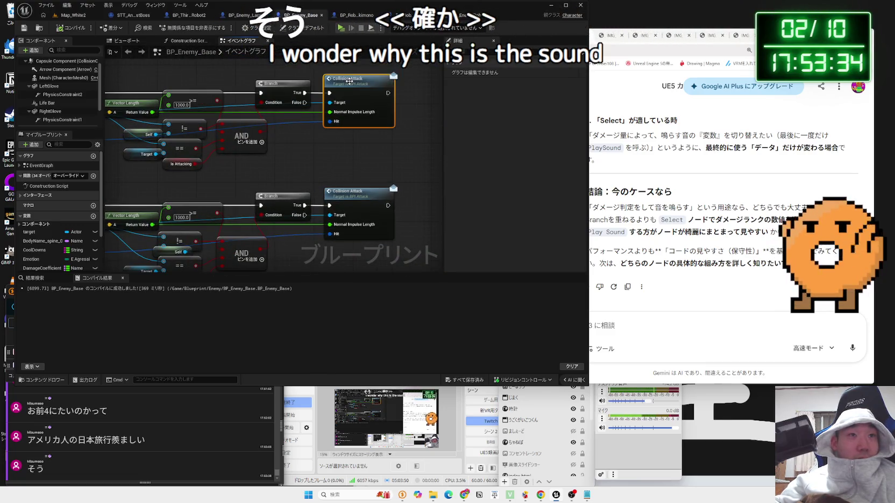
pyautogui.doubleClick(349, 82)
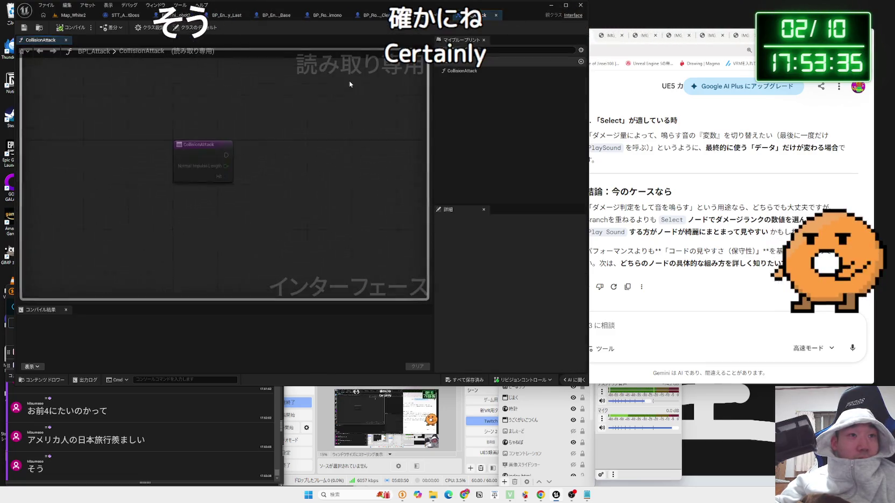
# Close BPI_Attack and flip through the open Blueprint tabs to STT_AnimChange_LastBoss.
pyautogui.click(496, 18)
pyautogui.click(85, 16)
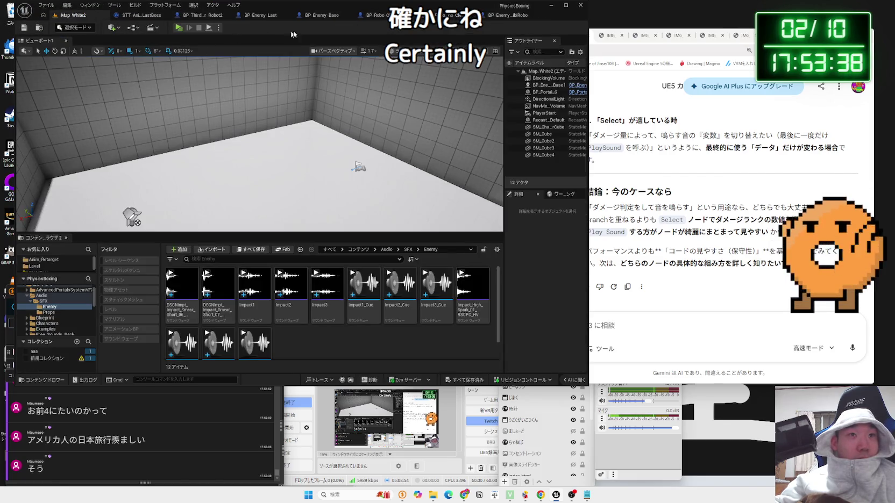
pyautogui.click(444, 15)
pyautogui.click(452, 15)
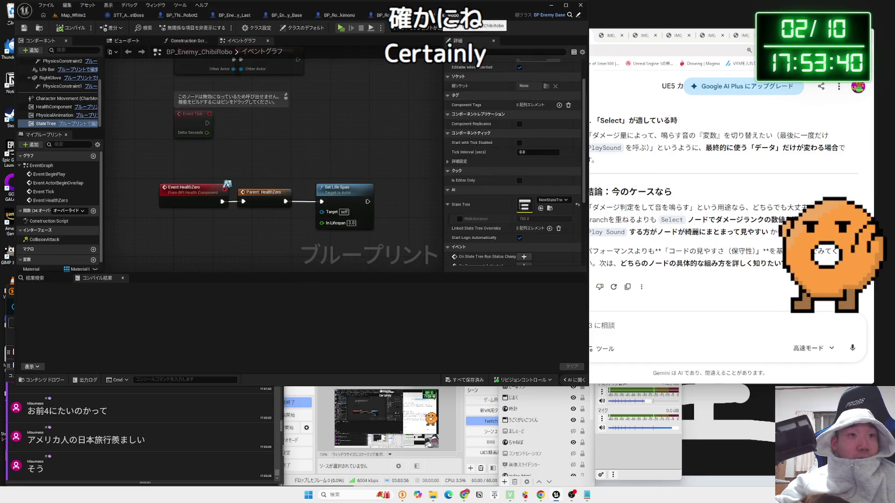
pyautogui.click(344, 15)
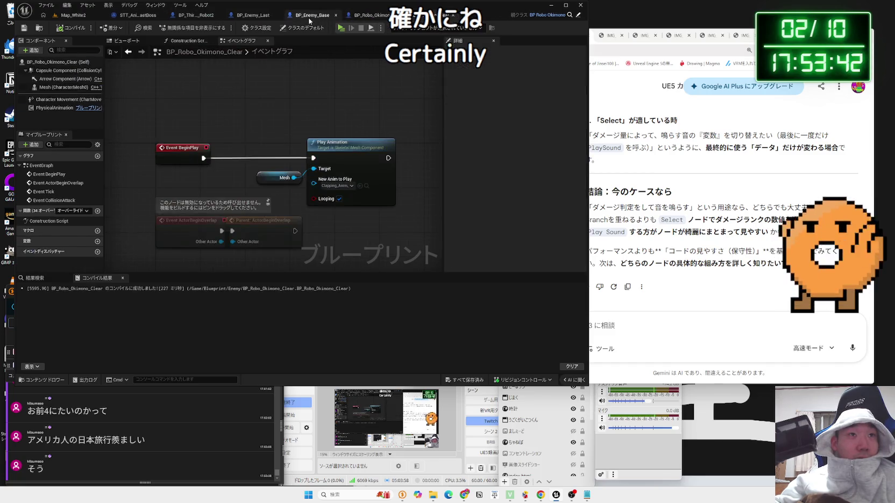
pyautogui.click(293, 15)
pyautogui.click(242, 15)
pyautogui.click(206, 16)
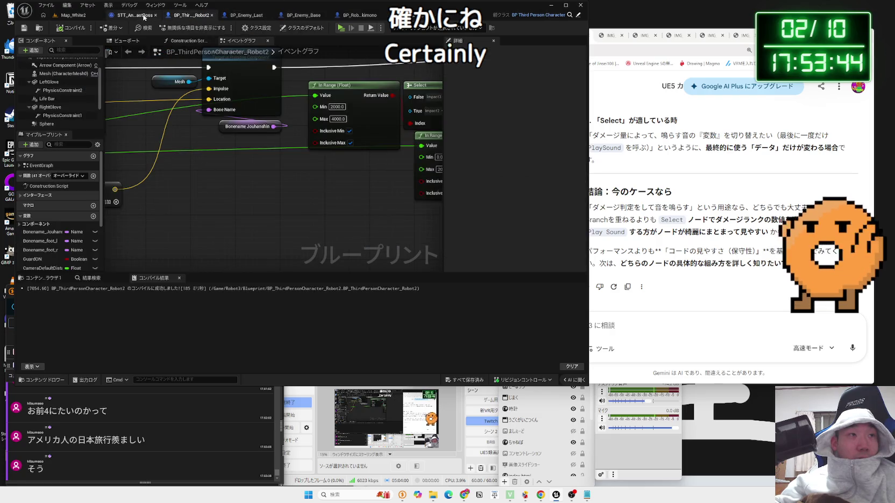
pyautogui.click(144, 16)
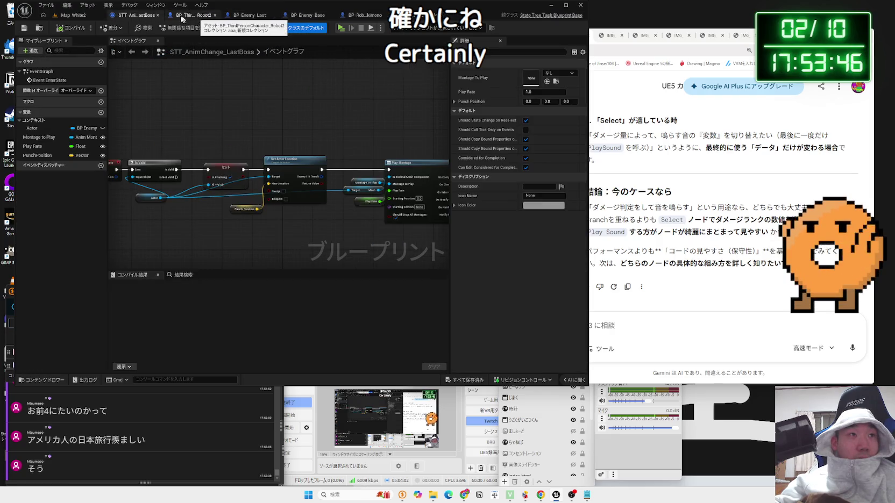
# Inspect the Play Montage and Finish Task nodes, then go via BP_Enemy_Last to BP_Enemy_Base.
pyautogui.moveTo(181, 135); pyautogui.dragTo(342, 129)
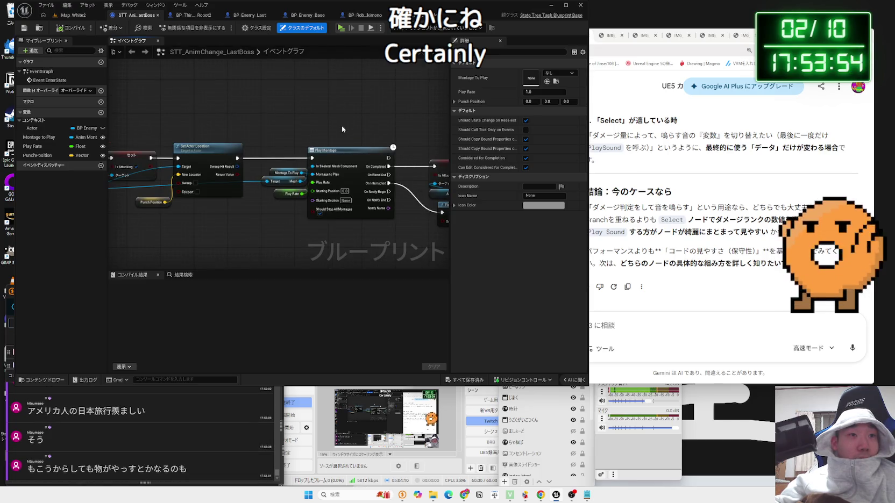
pyautogui.scroll(-1, 340, 125)
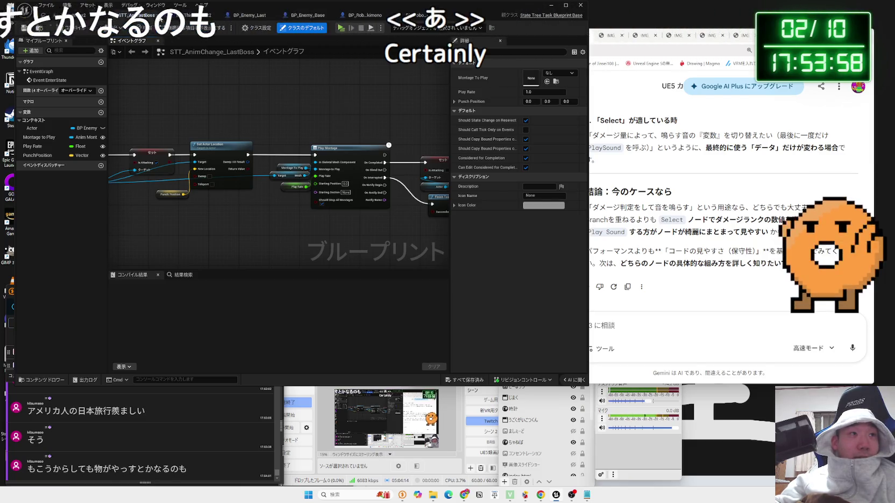
pyautogui.click(200, 16)
pyautogui.click(280, 15)
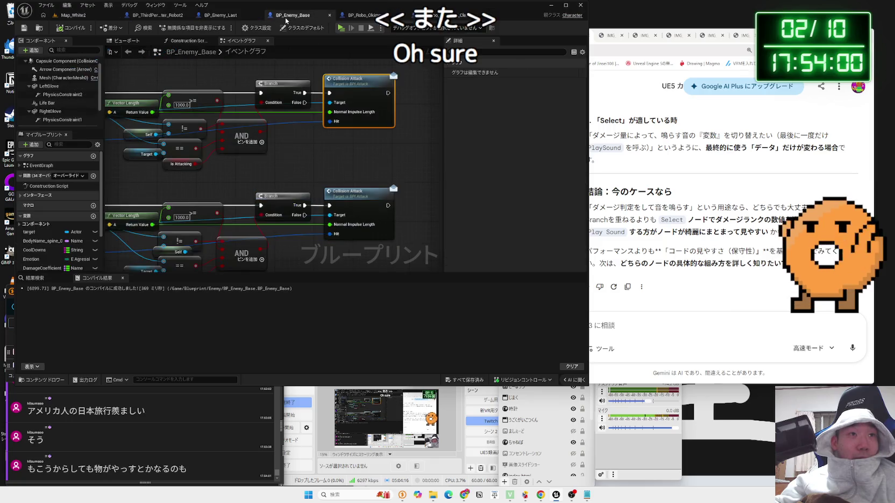
# Zoom and pan around the BP_Enemy_Base event graph to review it.
pyautogui.scroll(6, 230, 197)
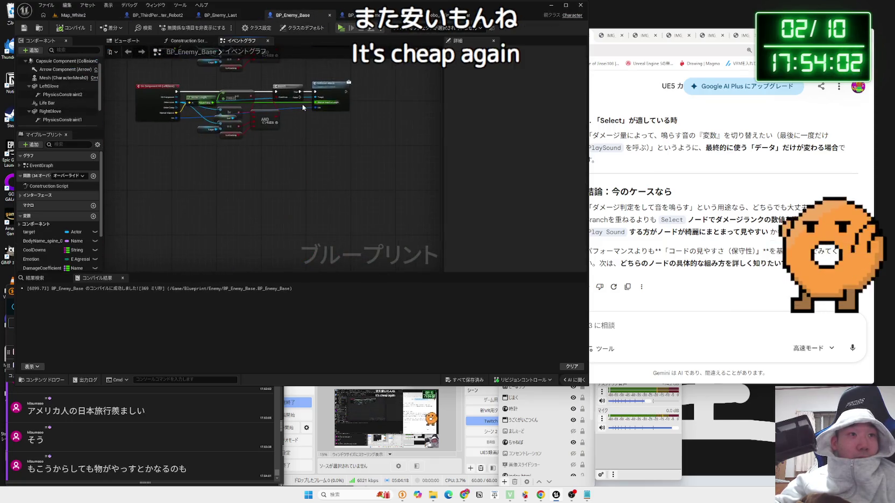
pyautogui.scroll(-4, 230, 196)
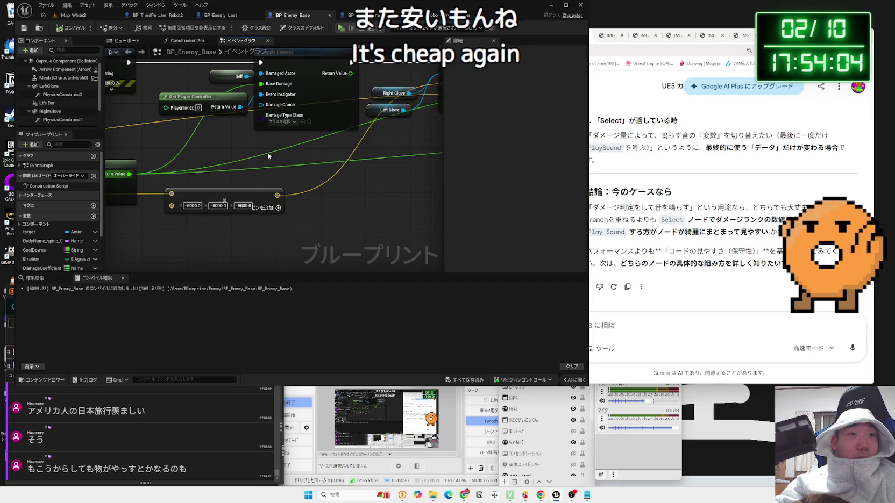
pyautogui.scroll(4, 189, 184)
pyautogui.scroll(-3, 198, 182)
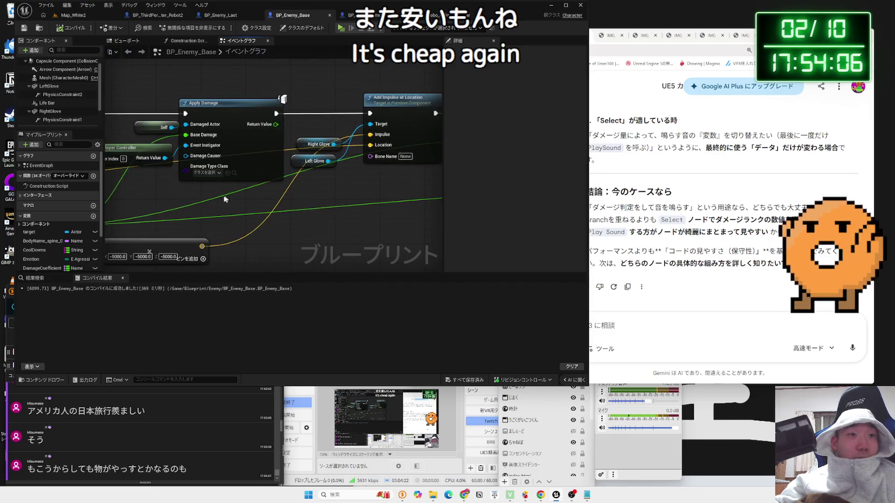
pyautogui.scroll(3, 323, 194)
pyautogui.scroll(-3, 324, 194)
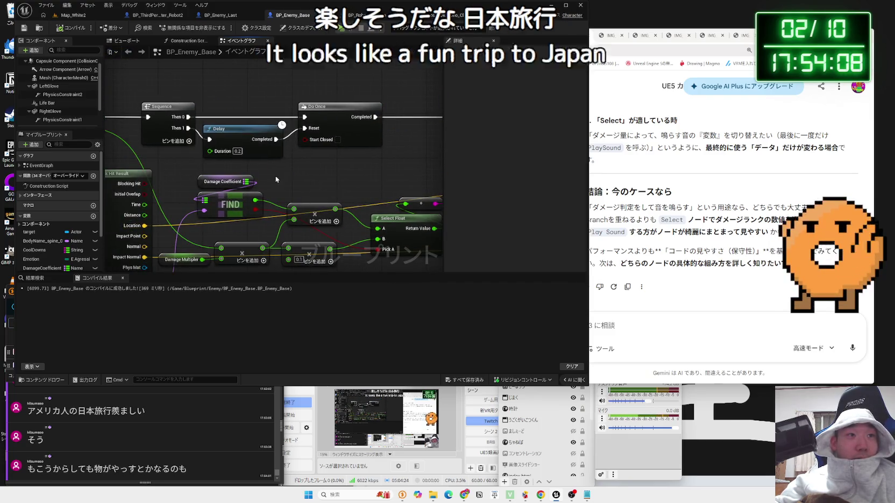
pyautogui.scroll(3, 241, 251)
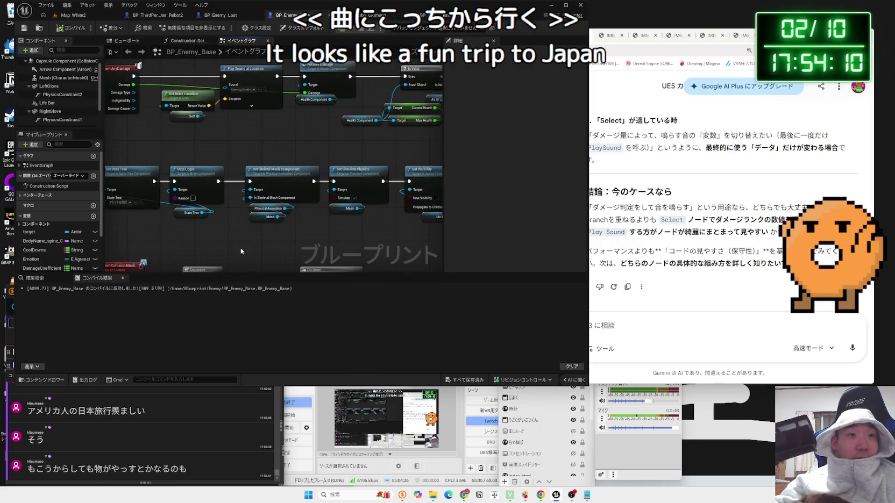
pyautogui.moveTo(270, 166)
pyautogui.mouseDown()
pyautogui.moveTo(271, 216)
pyautogui.moveTo(349, 222)
pyautogui.mouseUp()
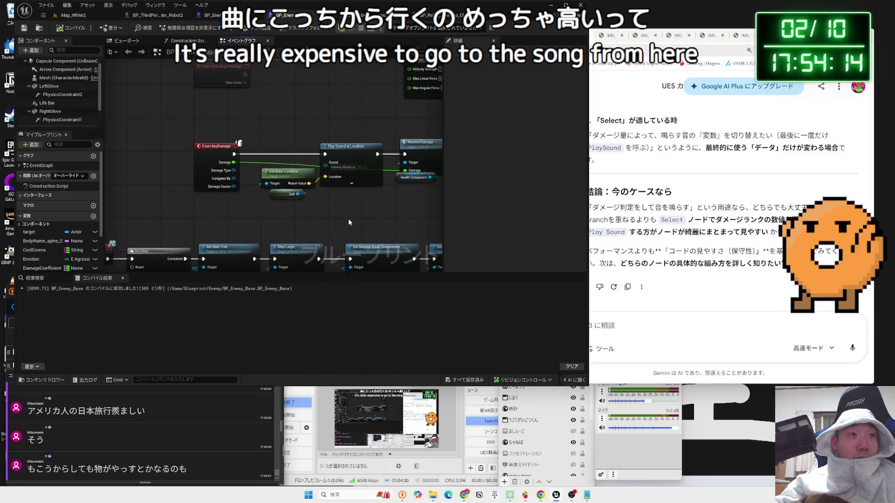
# Review the Receive Damage, health and Event AnyDamage sound nodes, then play-test Map_White2.
pyautogui.scroll(2, 348, 222)
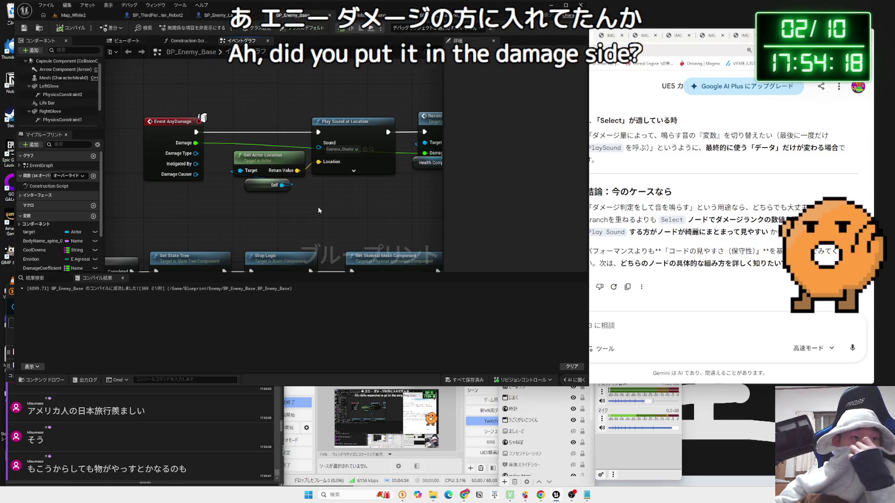
pyautogui.scroll(-2, 318, 210)
pyautogui.moveTo(318, 210); pyautogui.dragTo(150, 212)
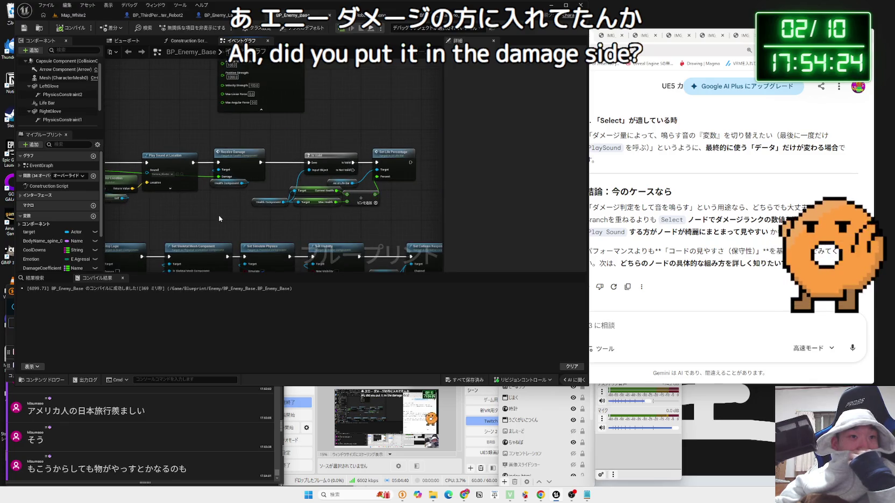
pyautogui.scroll(1, 218, 215)
pyautogui.moveTo(218, 215); pyautogui.dragTo(330, 219)
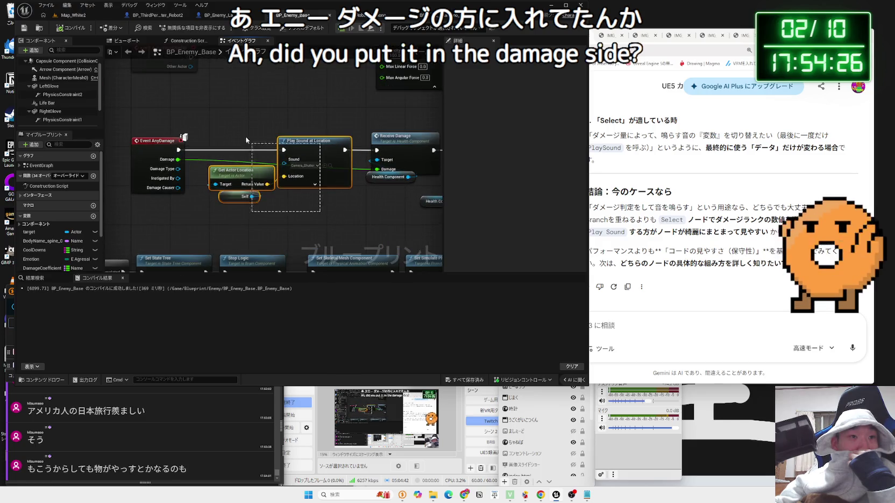
pyautogui.click(73, 15)
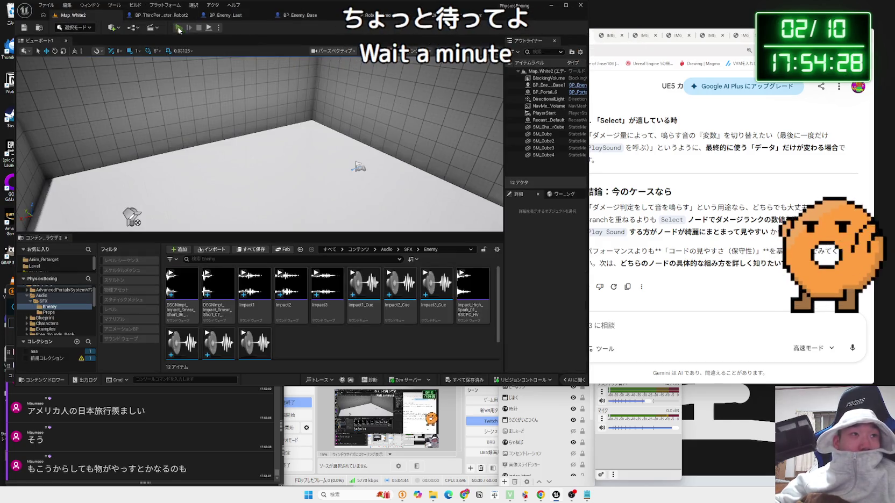
pyautogui.click(179, 28)
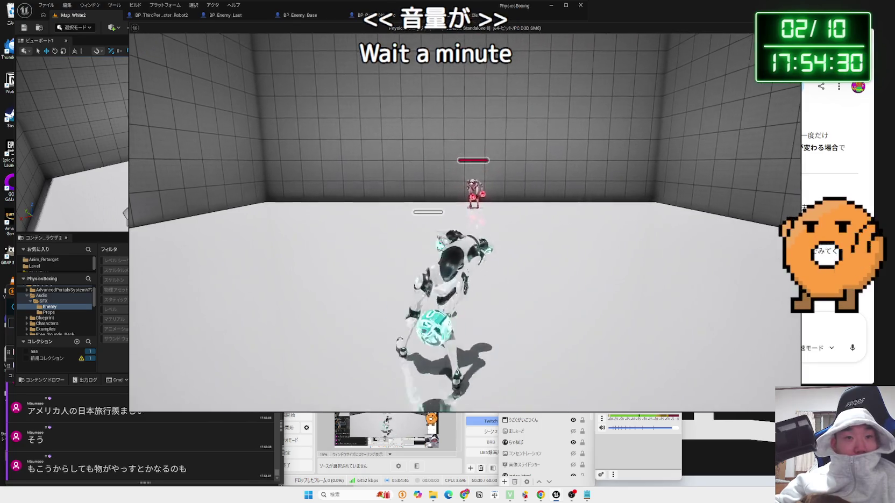
# Walk up to the red-gloved enemy and punch it, then end the play session.
pyautogui.press('w')
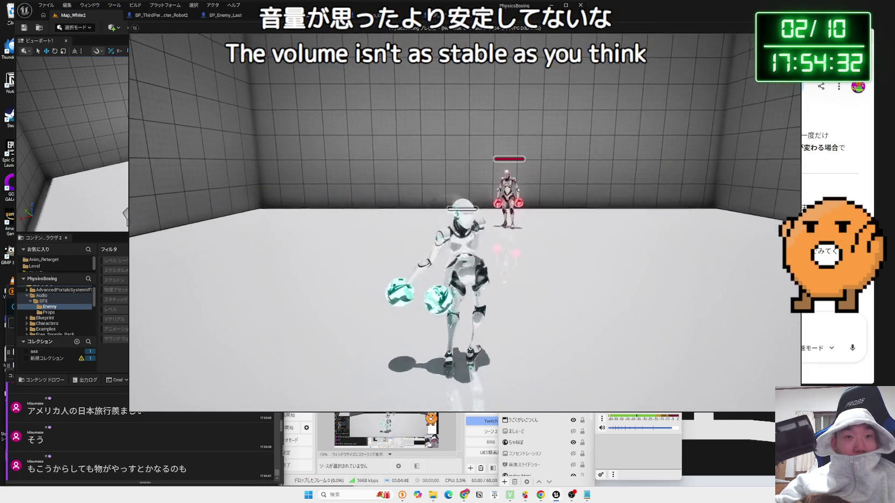
pyautogui.press('w')
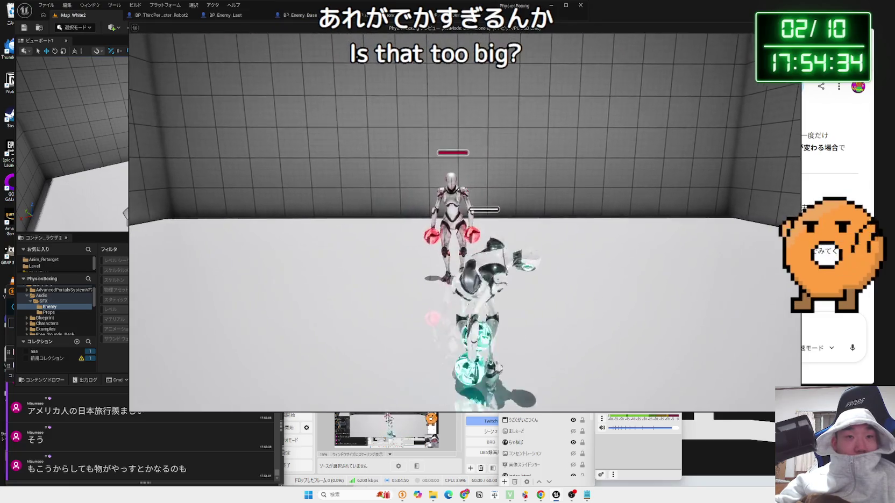
pyautogui.press('w')
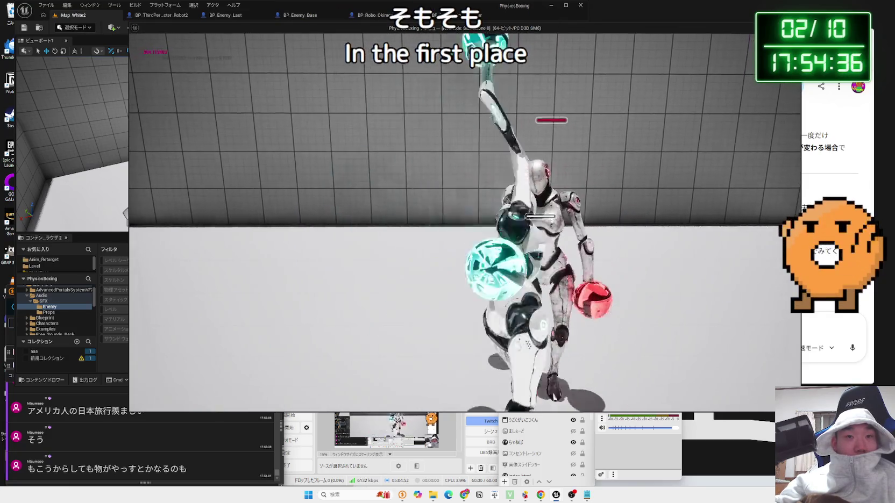
pyautogui.press('w')
pyautogui.press('w')
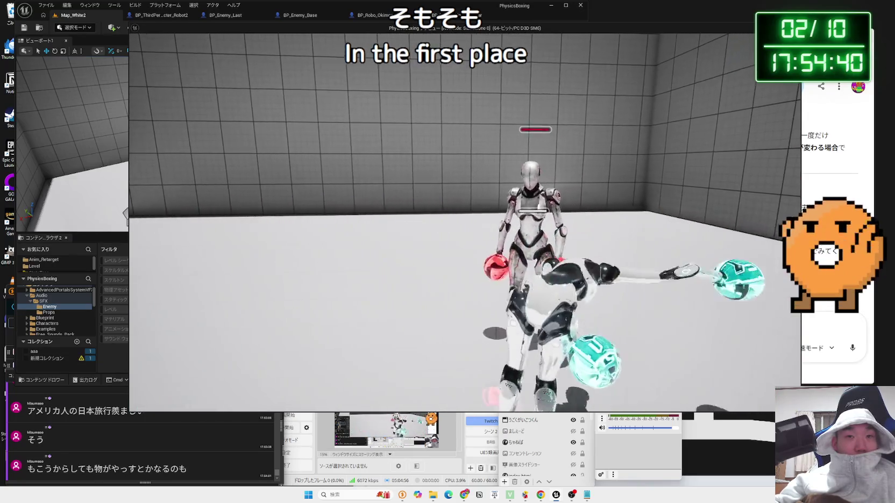
pyautogui.press('w')
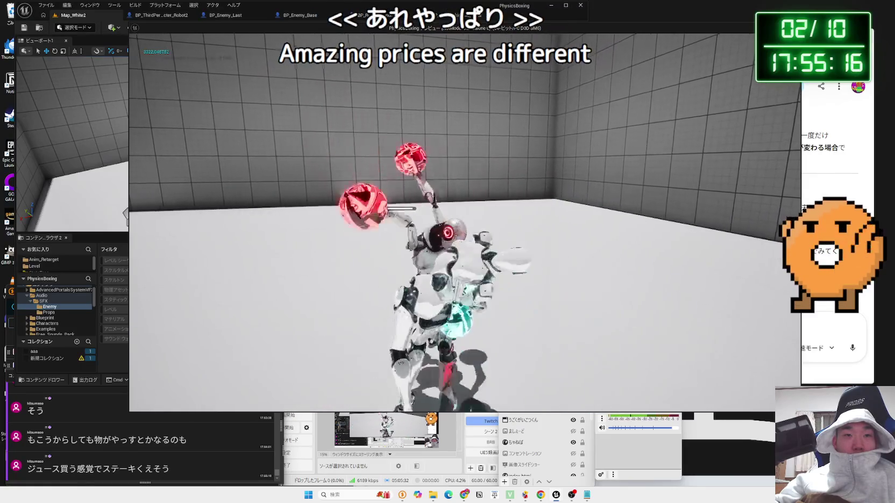
pyautogui.press('Escape')
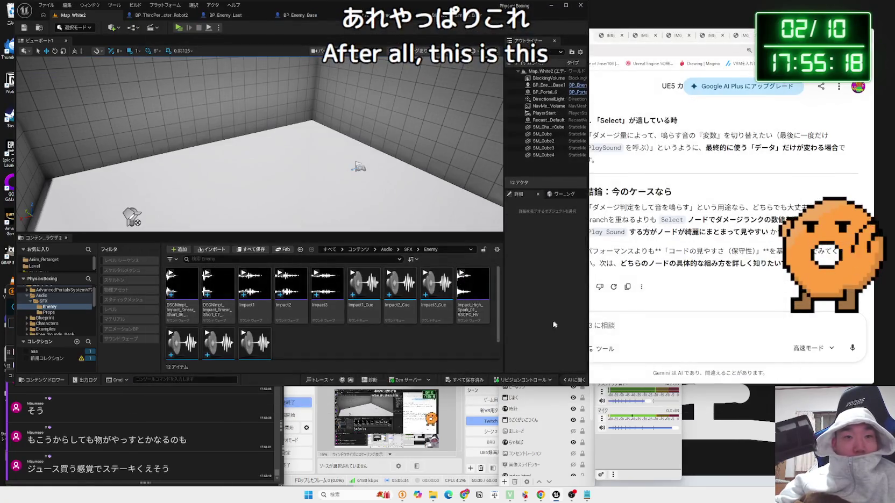
# Preview Impact3_Cue and another impact cue, and browse the Enemy sound folder.
pyautogui.click(436, 287)
pyautogui.click(372, 283)
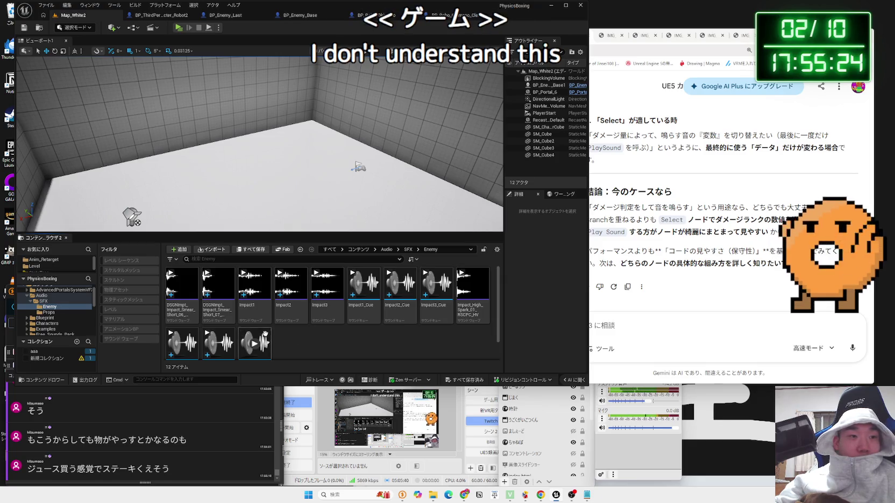
pyautogui.hotkey('alt', 'Left')
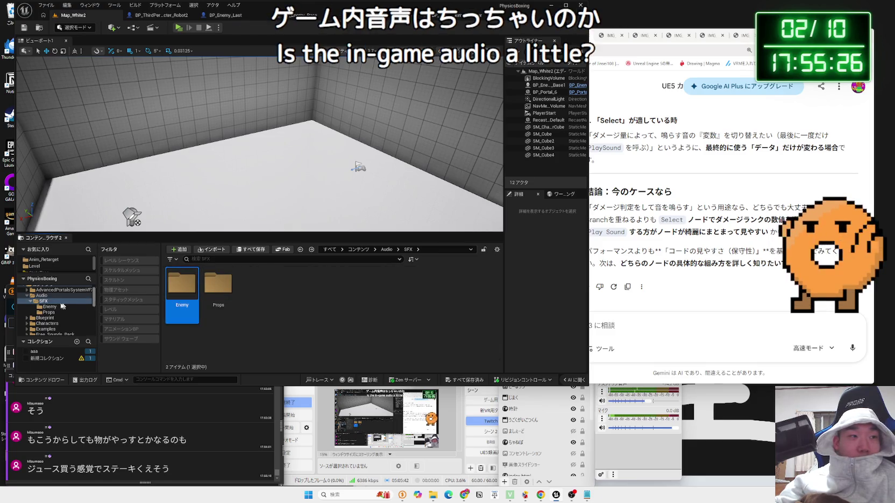
pyautogui.doubleClick(178, 291)
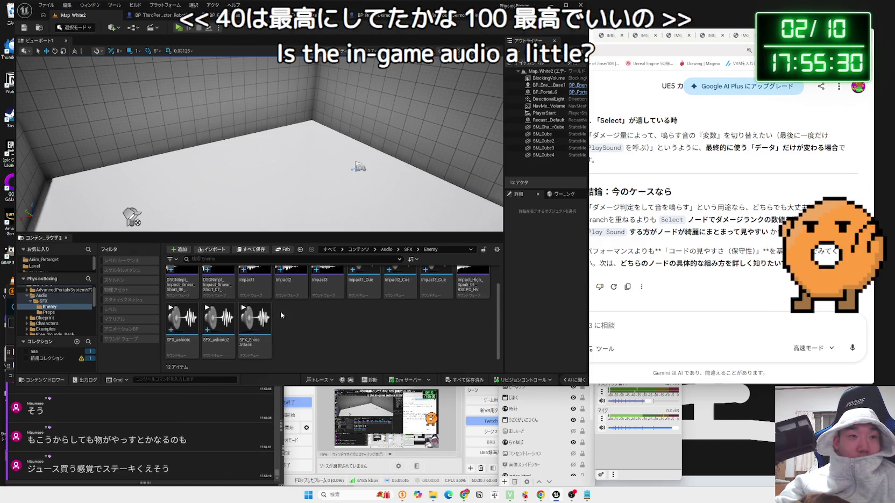
pyautogui.hotkey('alt', 'Left')
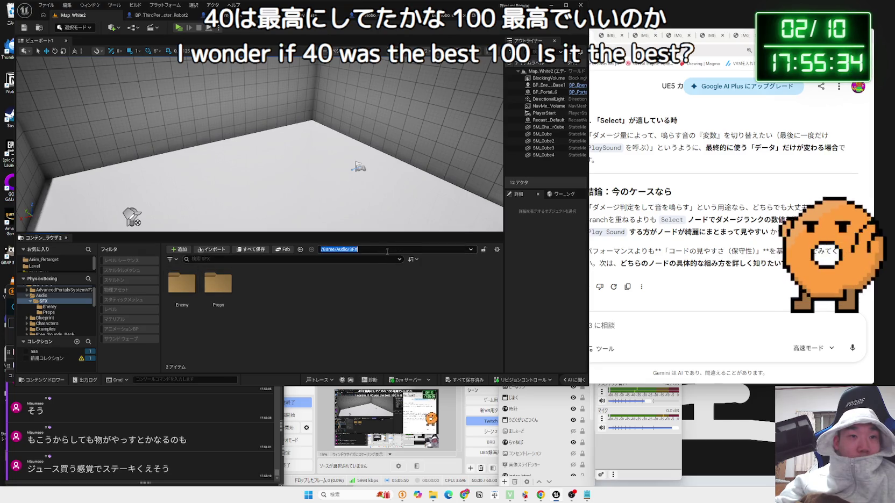
# Set SA_attenuation's inner radius to 100, then start another Map_White2 play test.
pyautogui.click(384, 249)
pyautogui.click(219, 283)
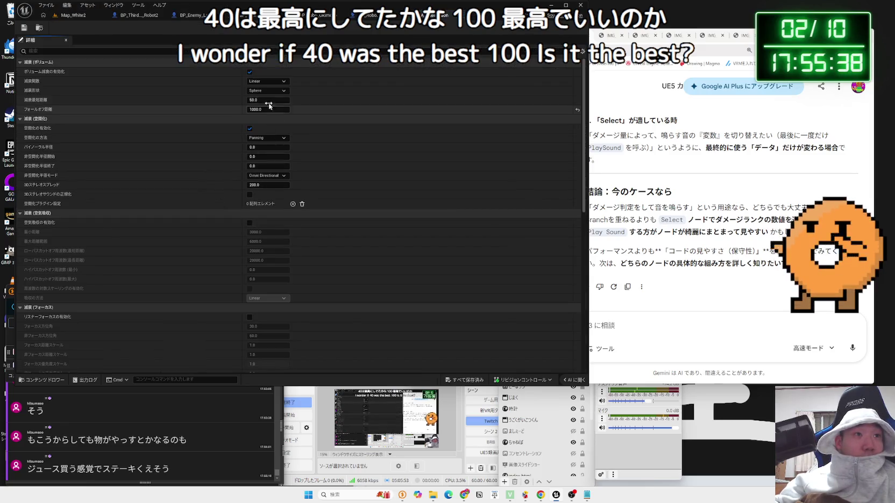
pyautogui.click(267, 101)
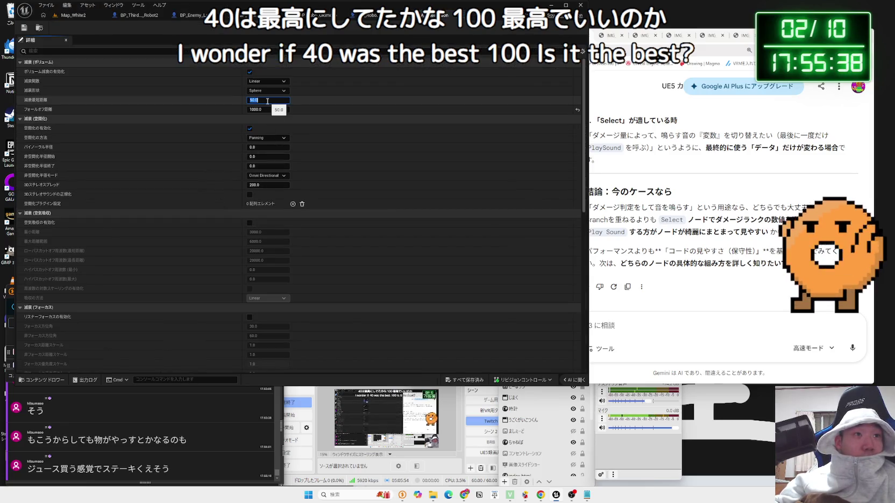
pyautogui.write('10')
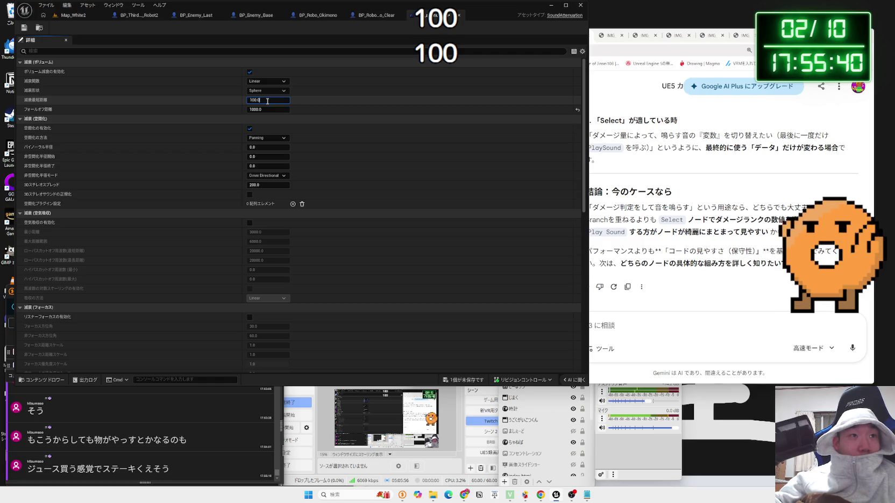
pyautogui.click(73, 15)
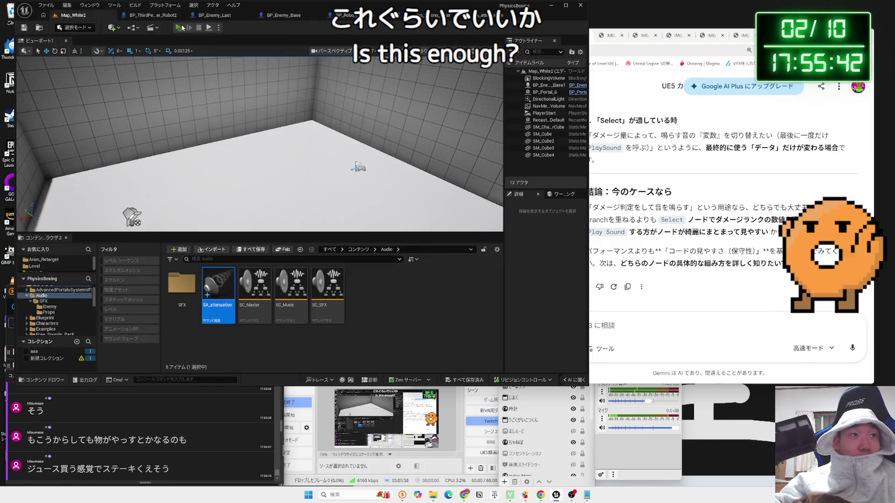
pyautogui.click(182, 28)
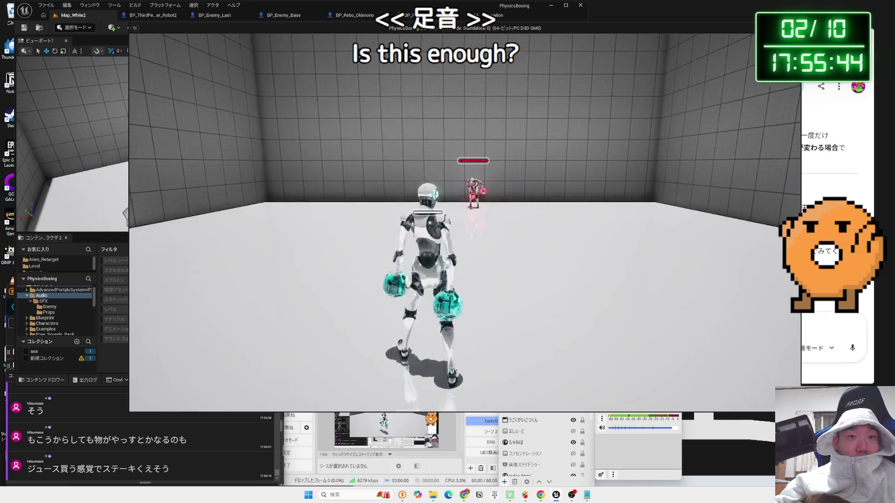
# Box the red-gloved enemy with the player robot, then stop the play test.
pyautogui.press('w')
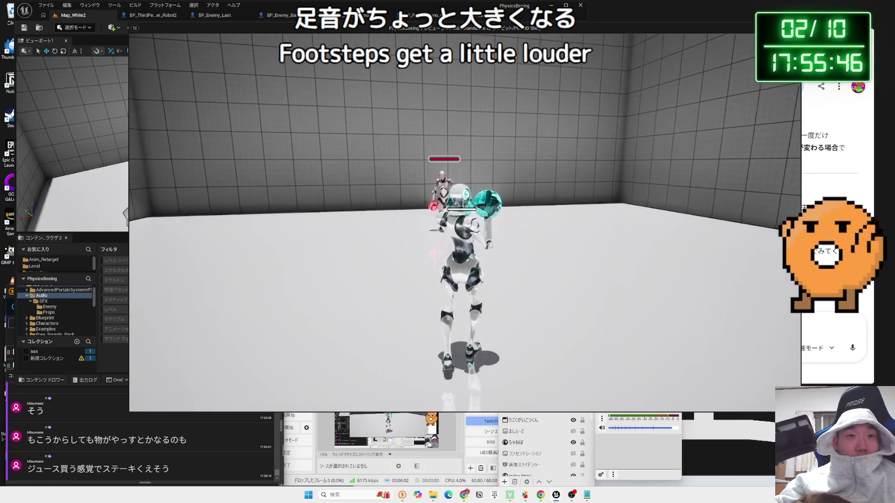
pyautogui.press('w')
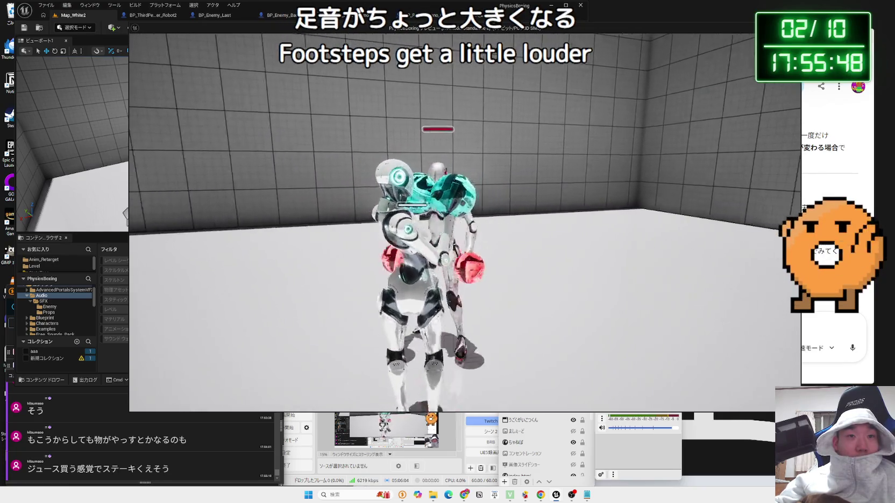
pyautogui.press('w')
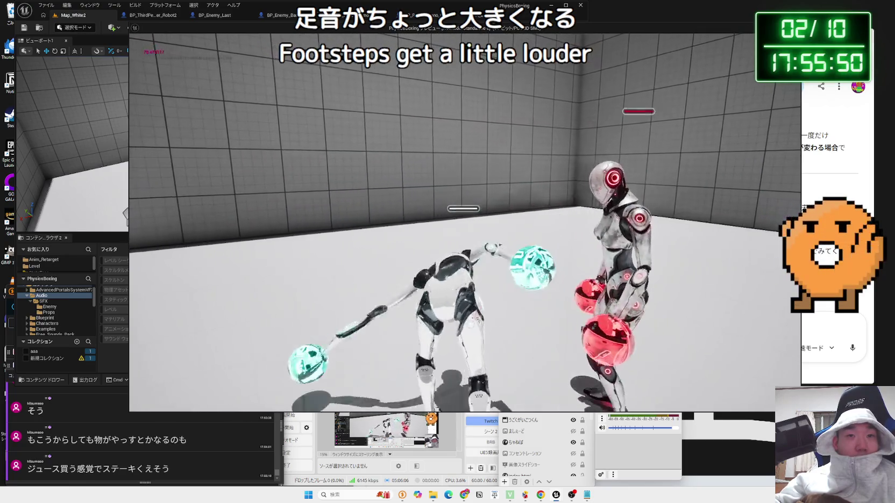
pyautogui.press('w')
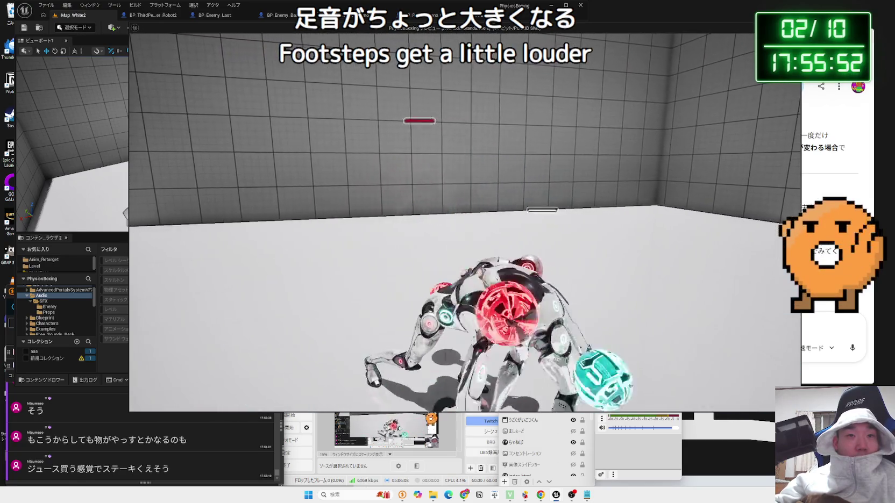
pyautogui.press('w')
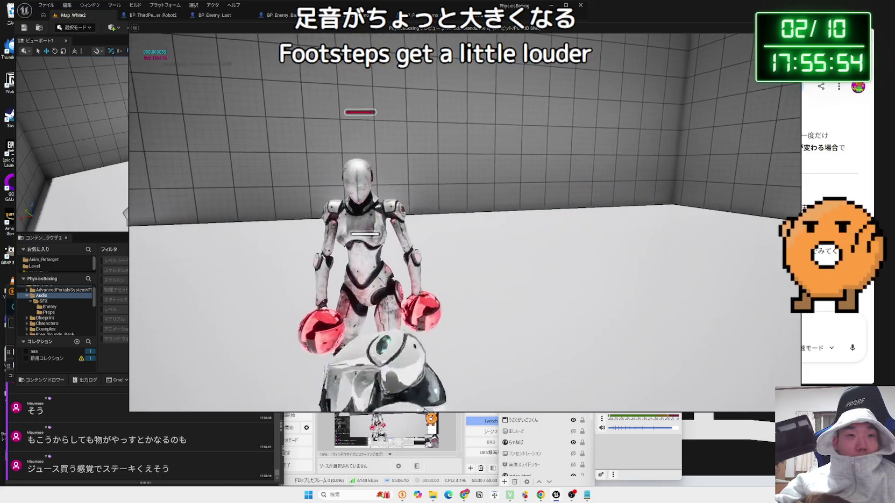
pyautogui.press('w')
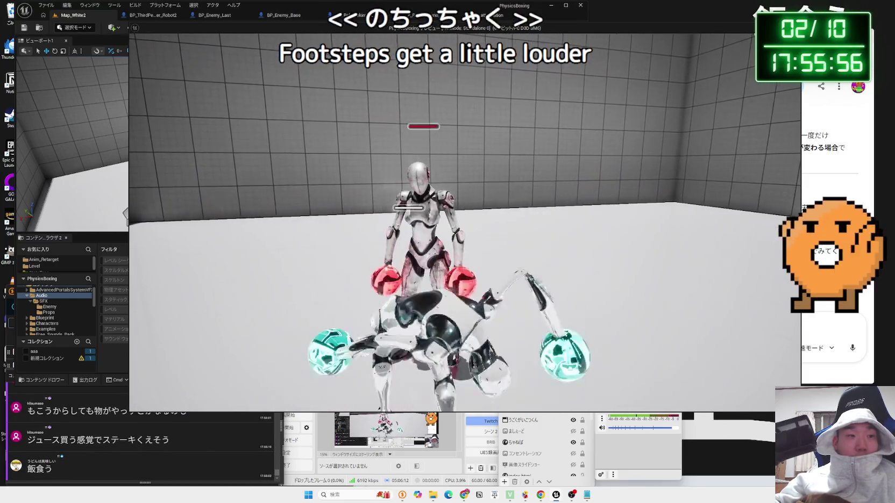
pyautogui.press('w')
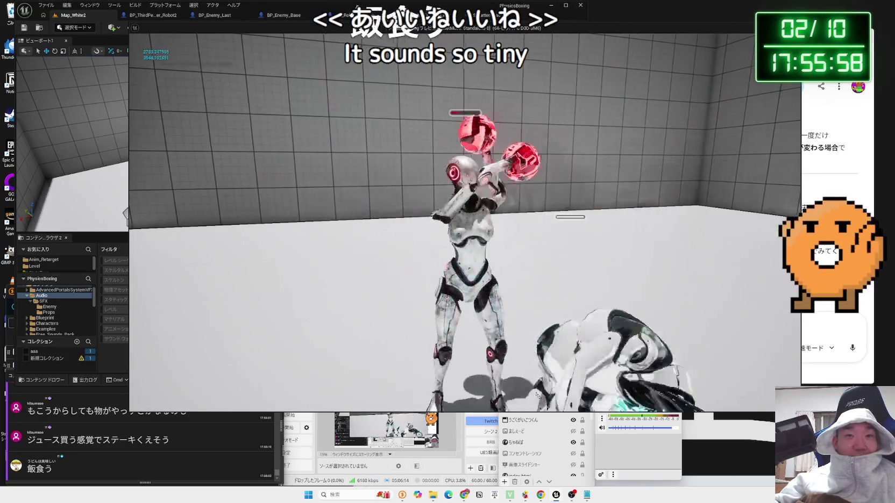
pyautogui.press('w')
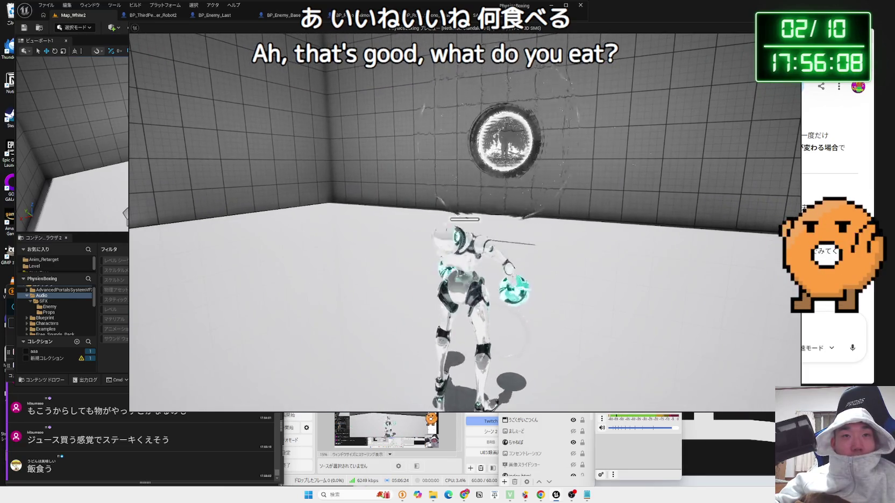
pyautogui.press('Escape')
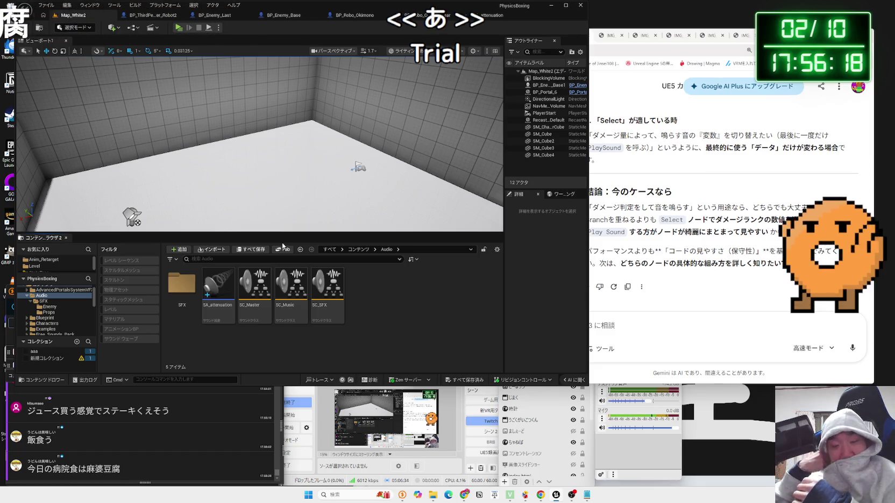
# Minimize the Unreal Editor and close the PhysicsBoxing File Explorer window.
pyautogui.press('super+Down')
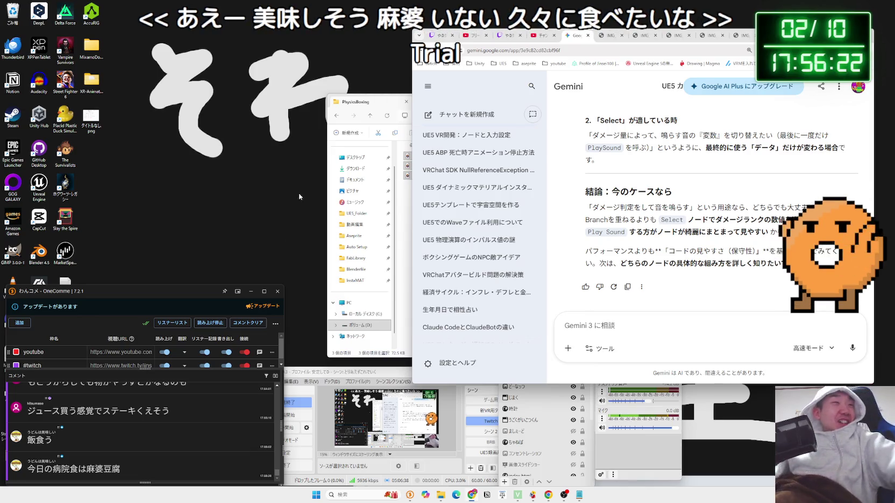
pyautogui.click(408, 106)
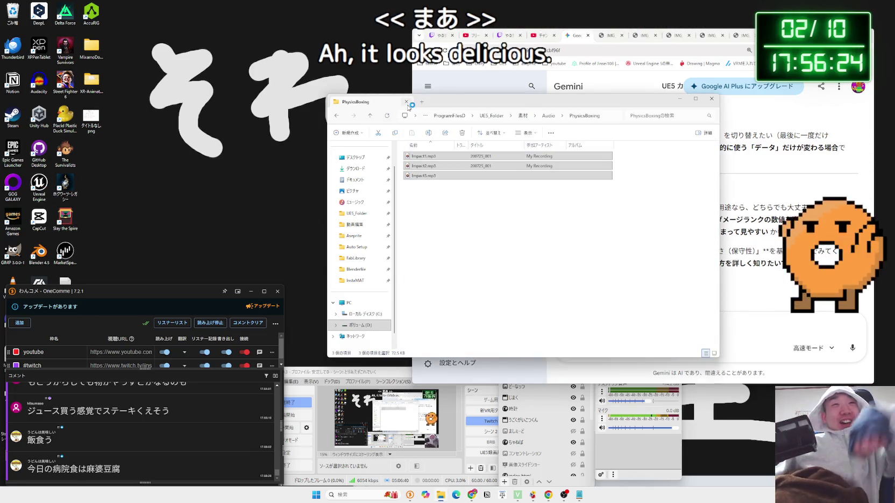
pyautogui.click(406, 103)
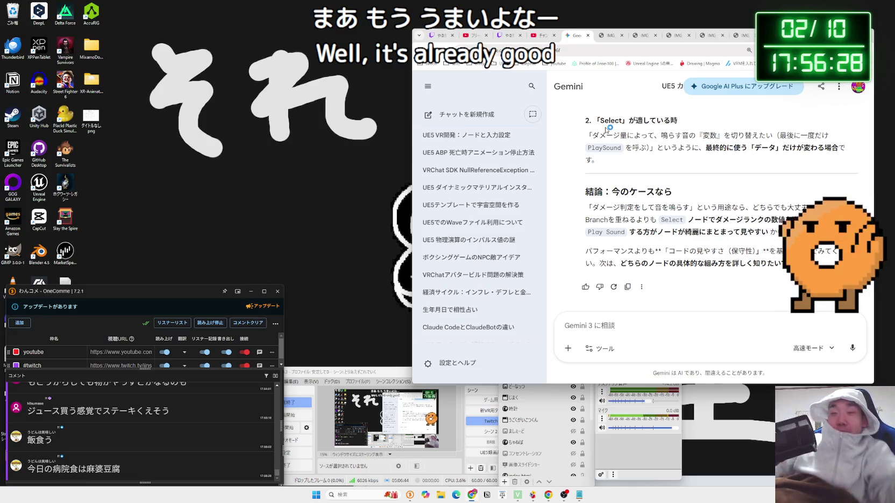
# Search for 四川式麻婆豆腐 in a new tab and open the Cook Do product page.
pyautogui.hotkey('ctrl', 't')
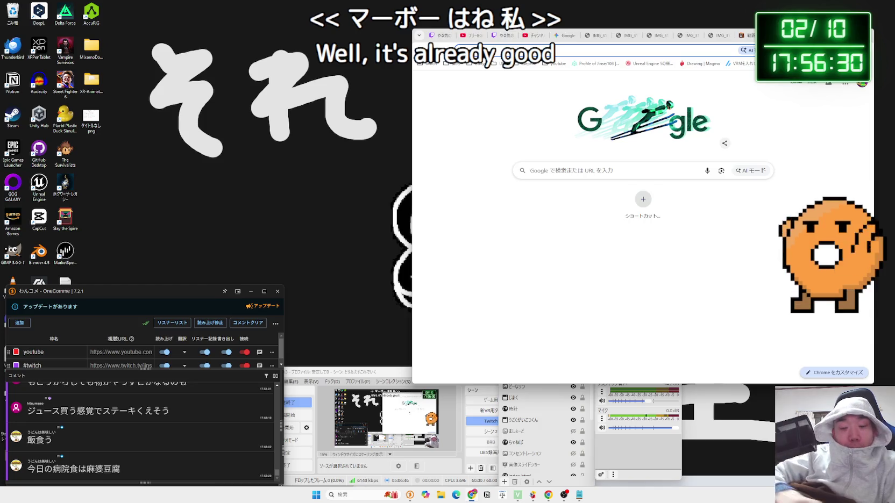
pyautogui.write('しせんし')
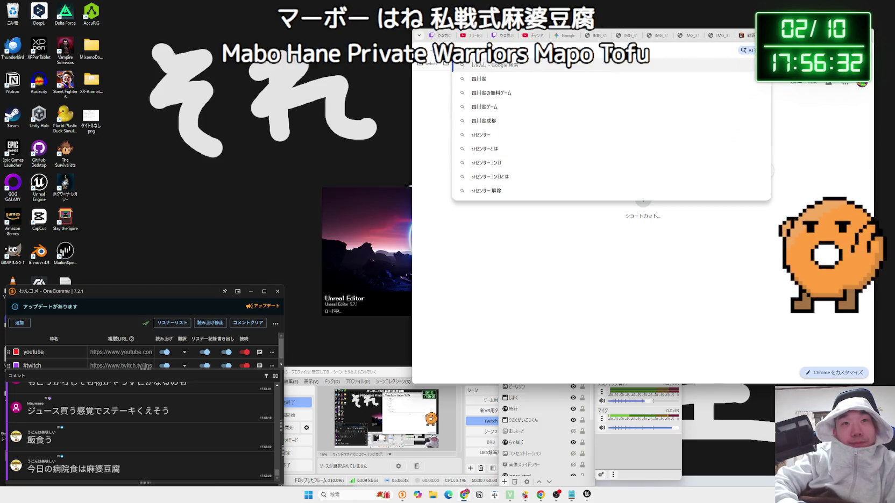
pyautogui.press('Down')
pyautogui.press('Down')
pyautogui.press('Return')
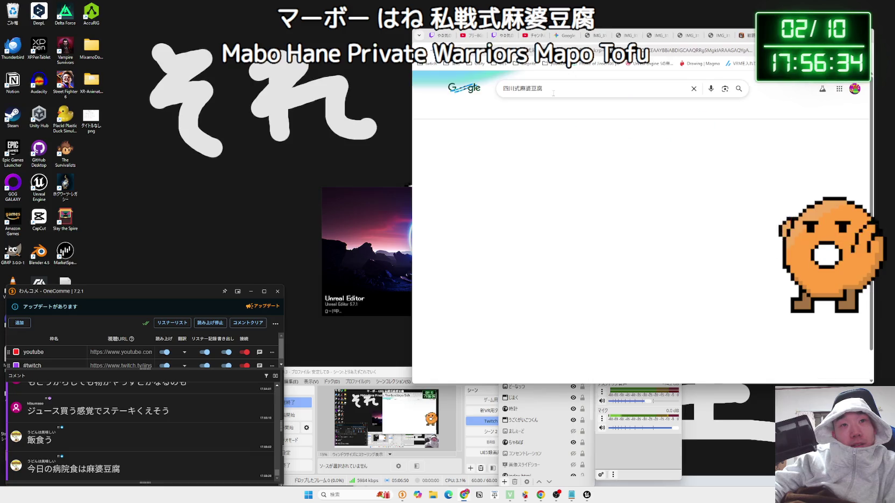
pyautogui.scroll(-2, 618, 172)
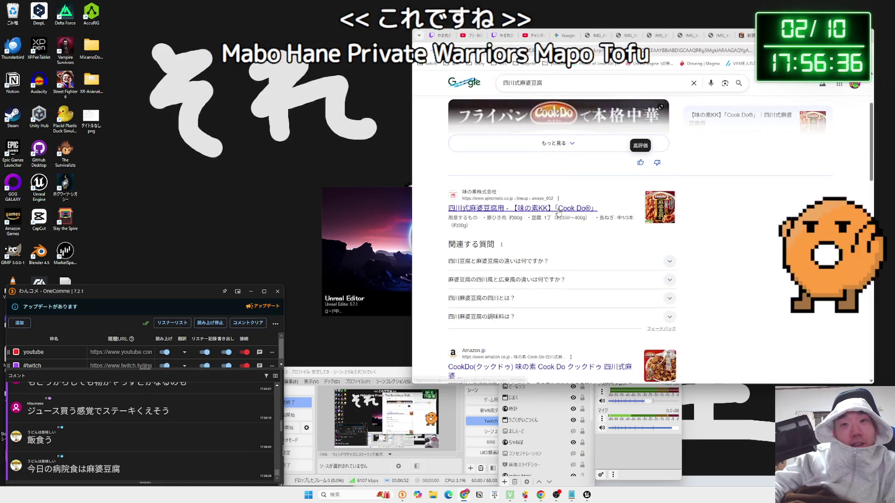
pyautogui.click(558, 212)
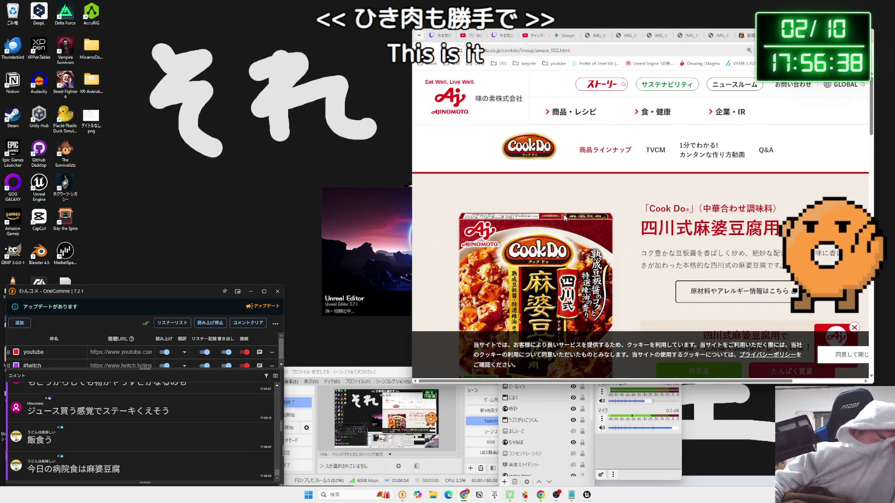
# Read the Cook Do recipe and highlight the minced pork ingredient line, then view the illustration tab.
pyautogui.scroll(-5, 564, 217)
pyautogui.scroll(3, 565, 218)
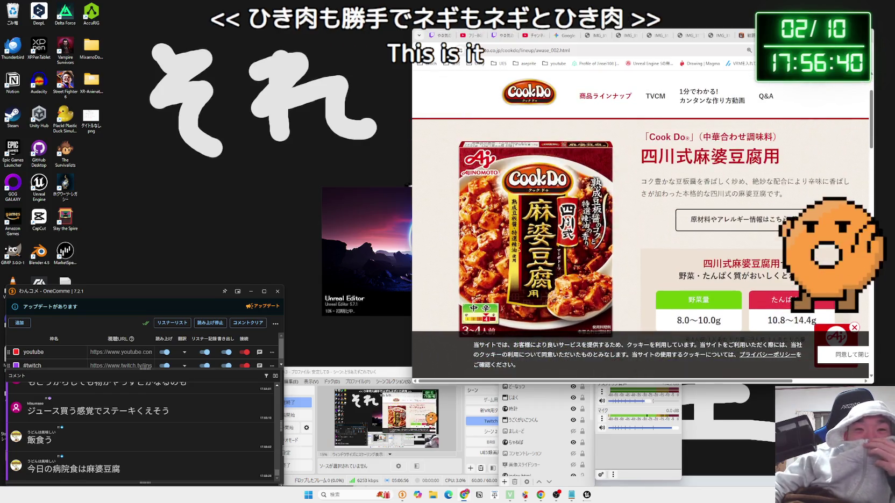
pyautogui.scroll(-5, 565, 221)
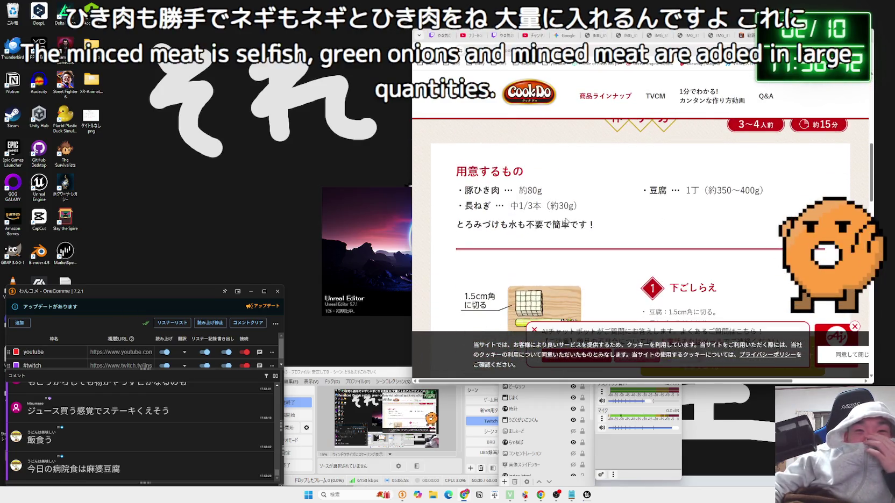
pyautogui.scroll(-2, 566, 221)
pyautogui.scroll(3, 568, 224)
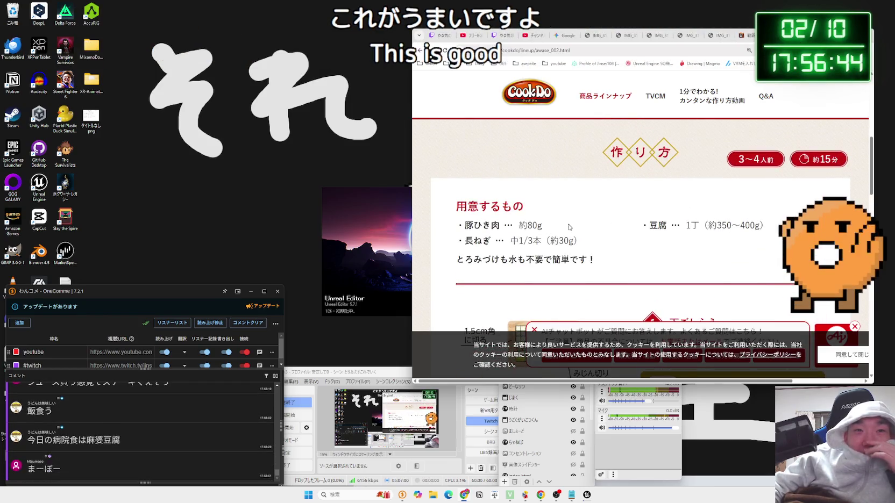
pyautogui.scroll(2, 568, 227)
pyautogui.scroll(-2, 569, 227)
pyautogui.moveTo(541, 226); pyautogui.dragTo(509, 231)
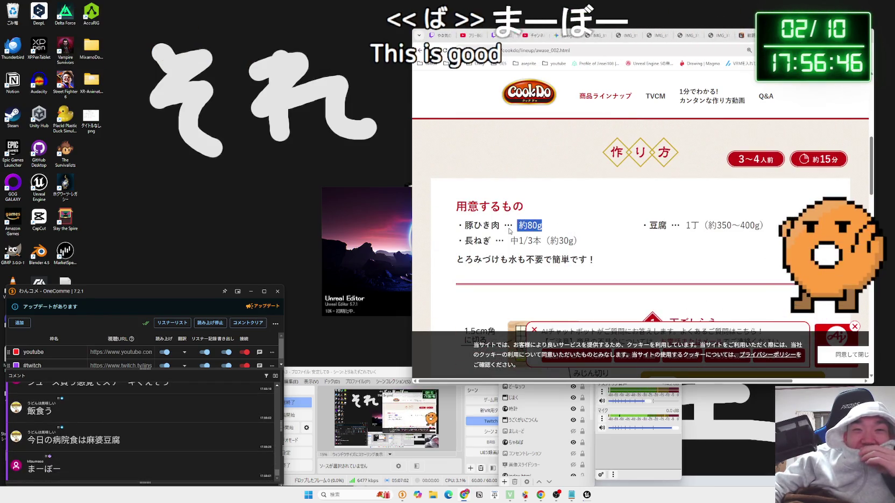
pyautogui.moveTo(641, 226); pyautogui.dragTo(655, 230)
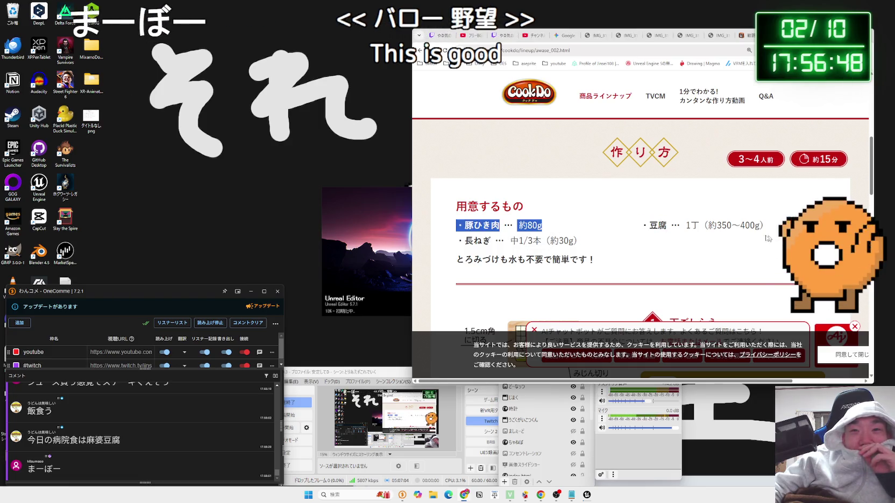
pyautogui.click(719, 36)
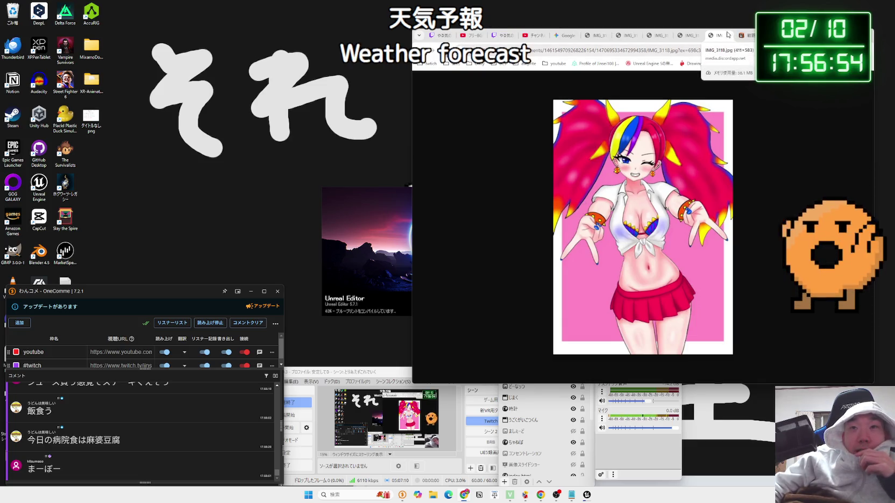
# Close the first illustration tabs, including IMG_3115.png, moving on to IMG_3117.
pyautogui.click(728, 36)
pyautogui.click(697, 36)
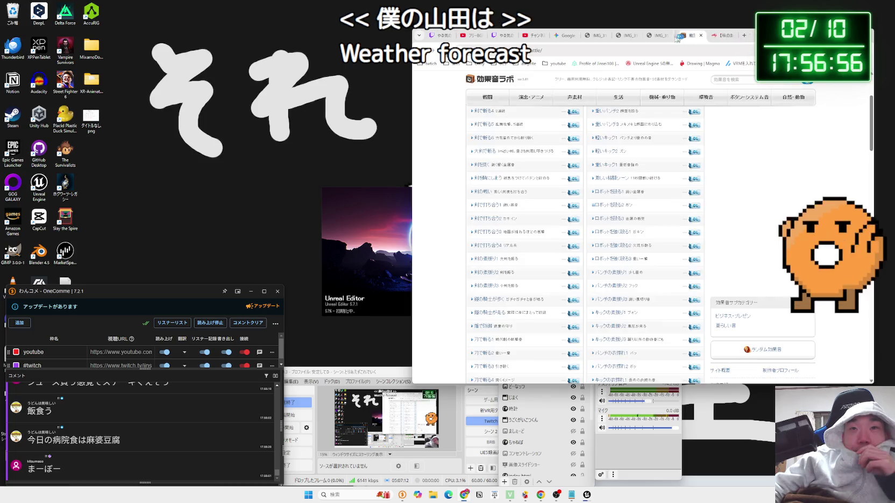
pyautogui.click(656, 37)
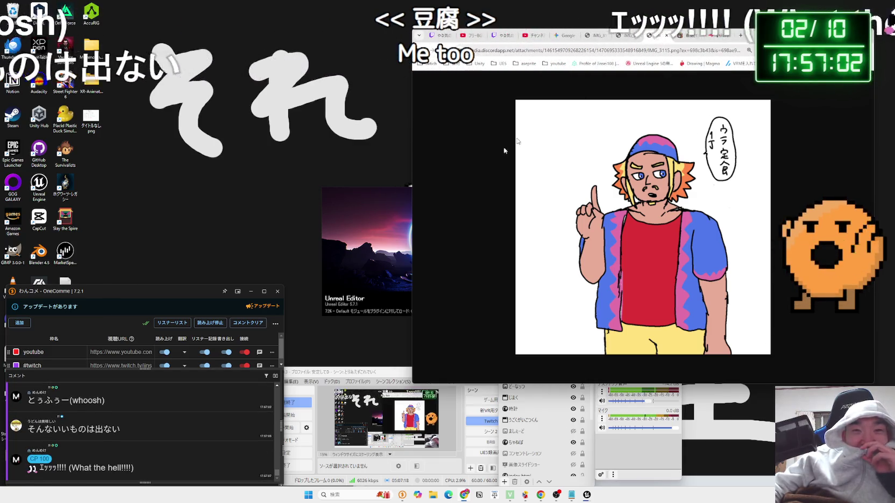
pyautogui.press('a')
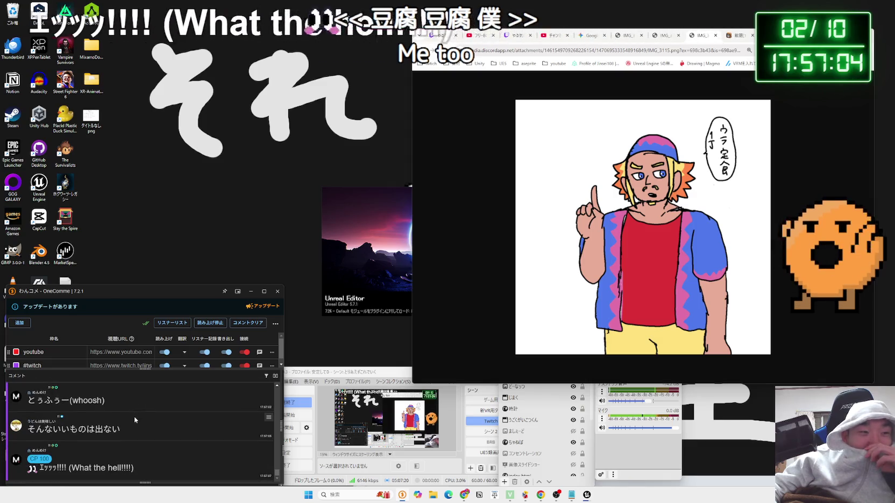
pyautogui.click(715, 36)
pyautogui.click(672, 35)
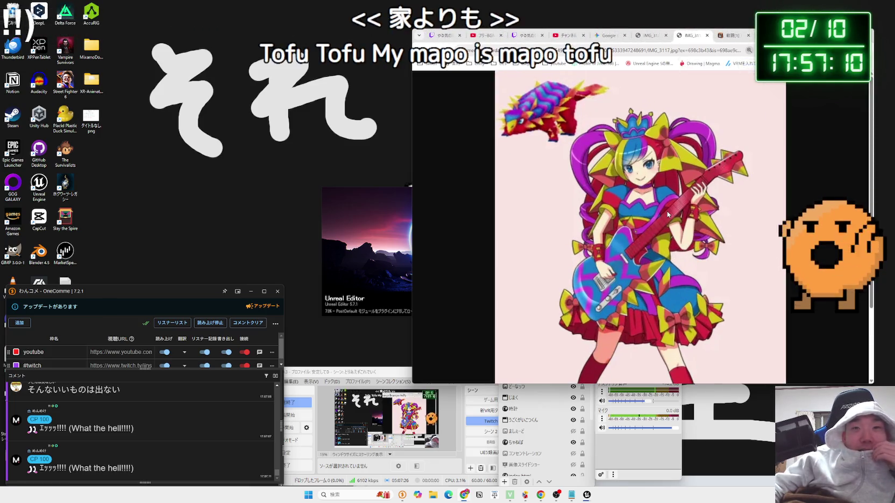
# View and close the IMG_3117 and IMG_3123 illustration tabs.
pyautogui.scroll(-3, 667, 212)
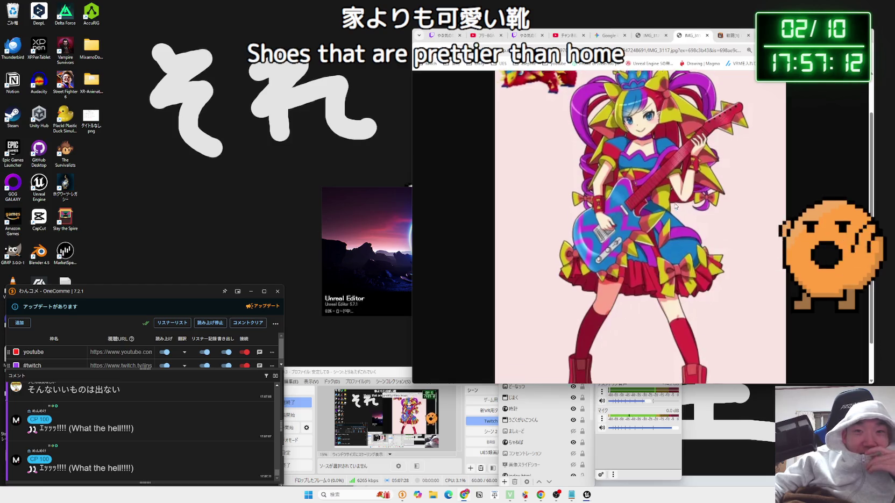
pyautogui.scroll(3, 674, 207)
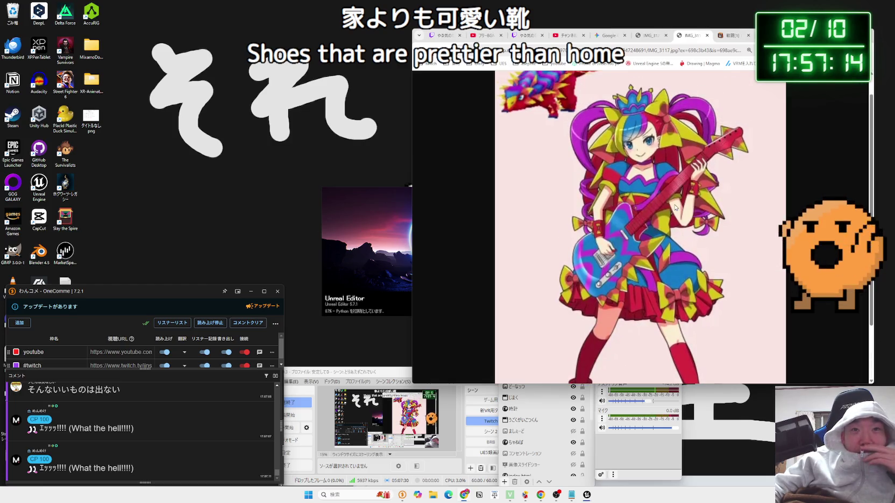
pyautogui.click(706, 36)
pyautogui.click(660, 35)
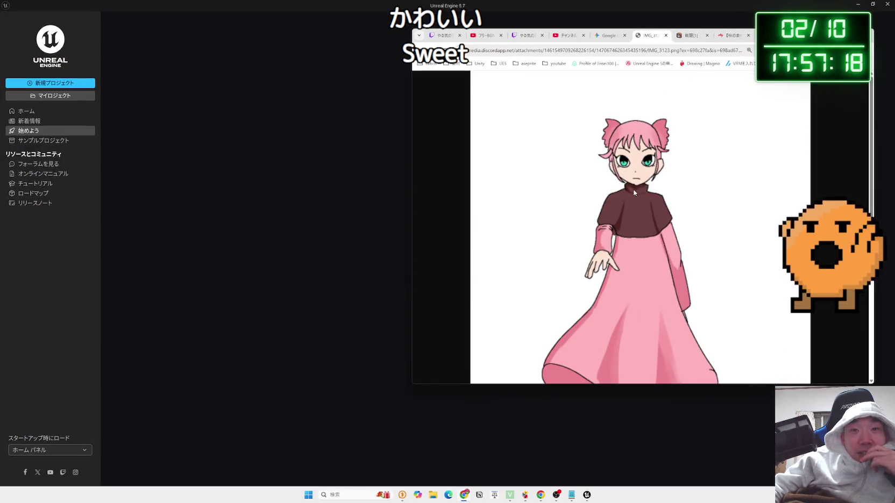
pyautogui.scroll(-2, 633, 193)
pyautogui.scroll(1, 633, 191)
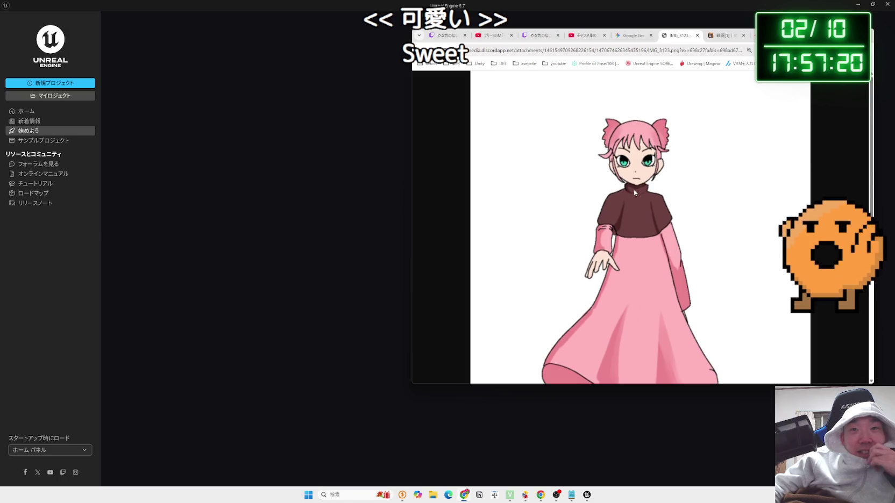
pyautogui.click(696, 35)
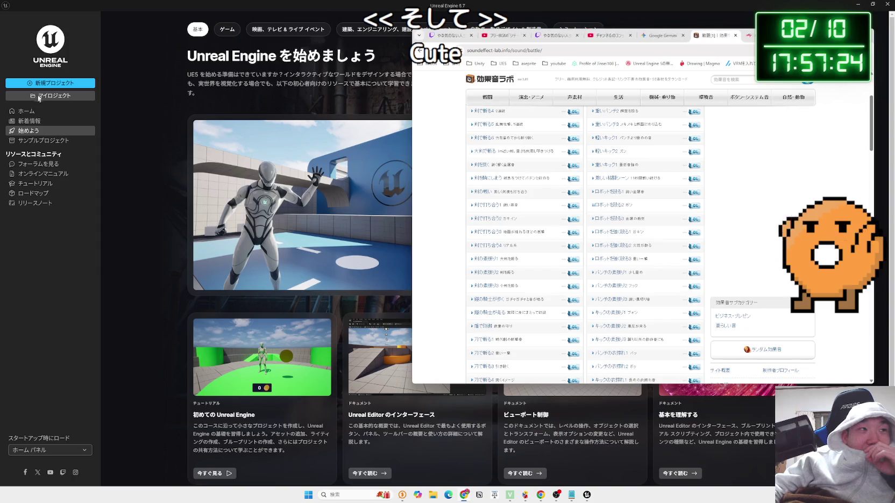
# Try opening MegaAction Platformer from マイプロジェクト, decline the conversion, and close Unreal Engine.
pyautogui.click(39, 97)
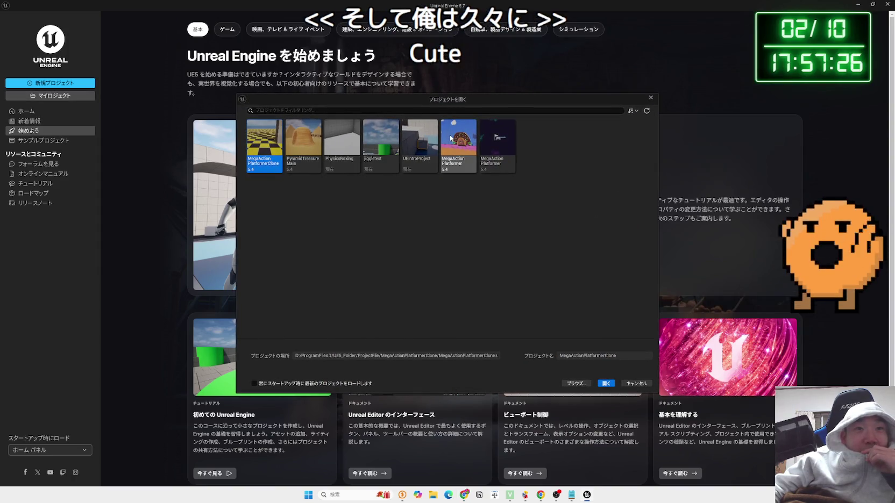
pyautogui.click(451, 138)
pyautogui.click(604, 384)
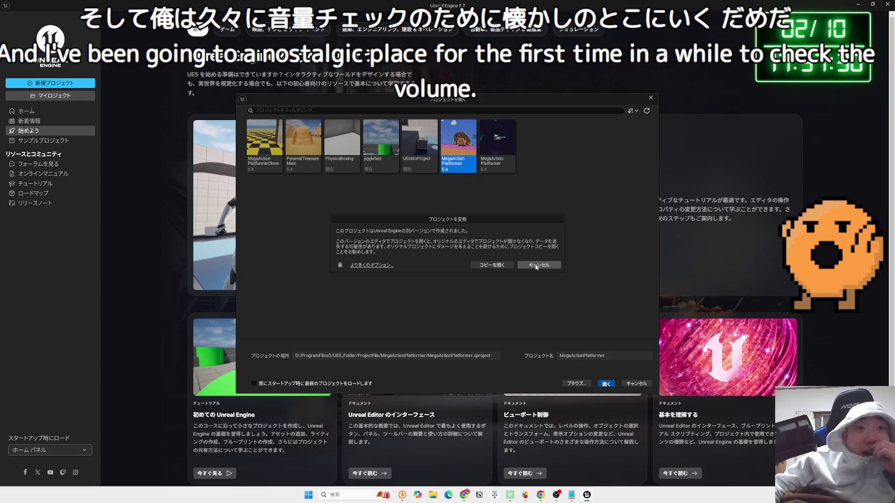
pyautogui.click(886, 4)
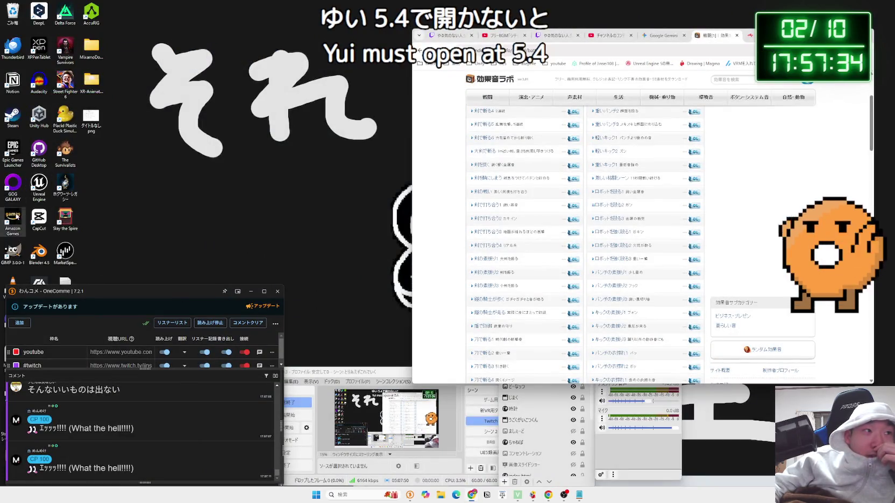
# Launch the Epic Games Launcher and search the store for 'sekiro'.
pyautogui.doubleClick(11, 155)
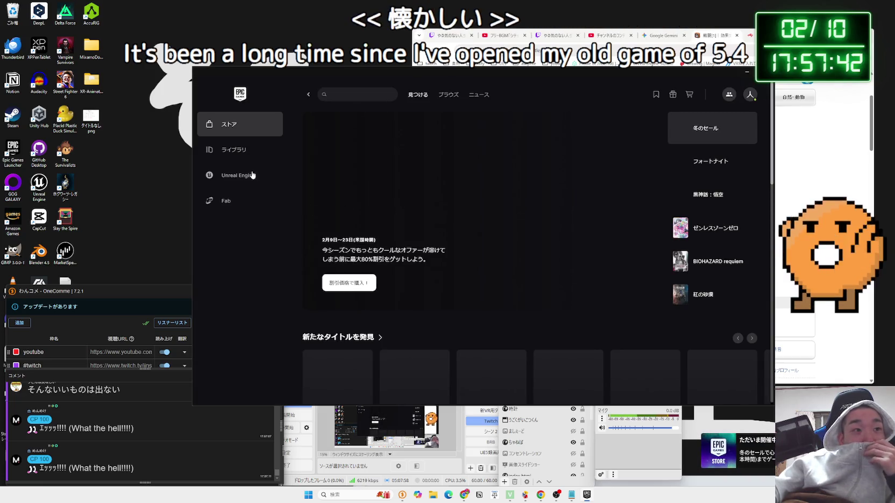
pyautogui.click(233, 149)
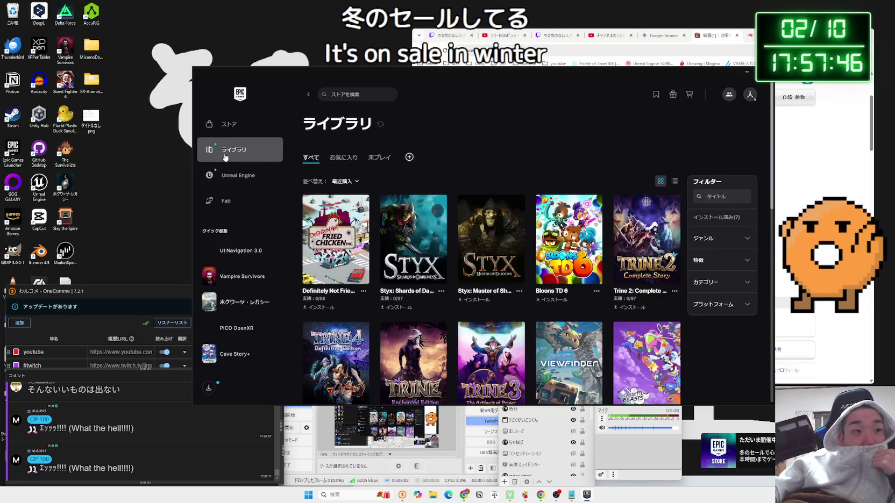
pyautogui.click(229, 127)
pyautogui.write('sa')
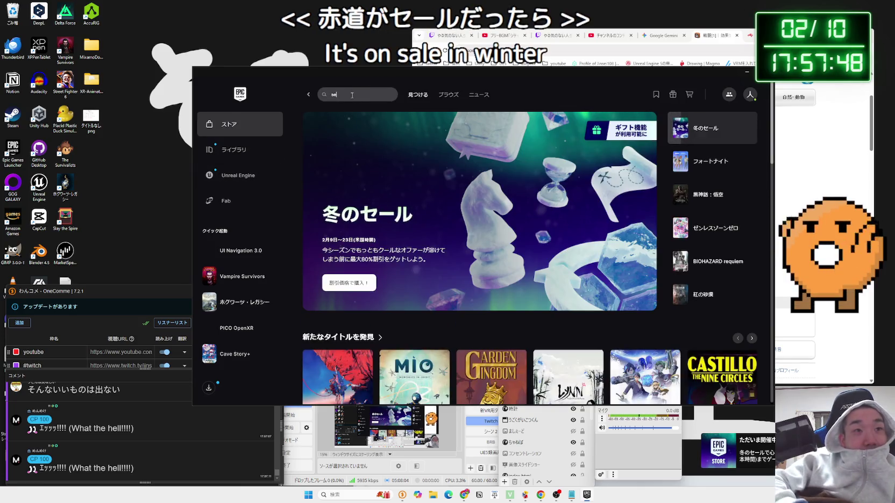
pyautogui.click(352, 94)
pyautogui.write('sekiro')
pyautogui.press('Return')
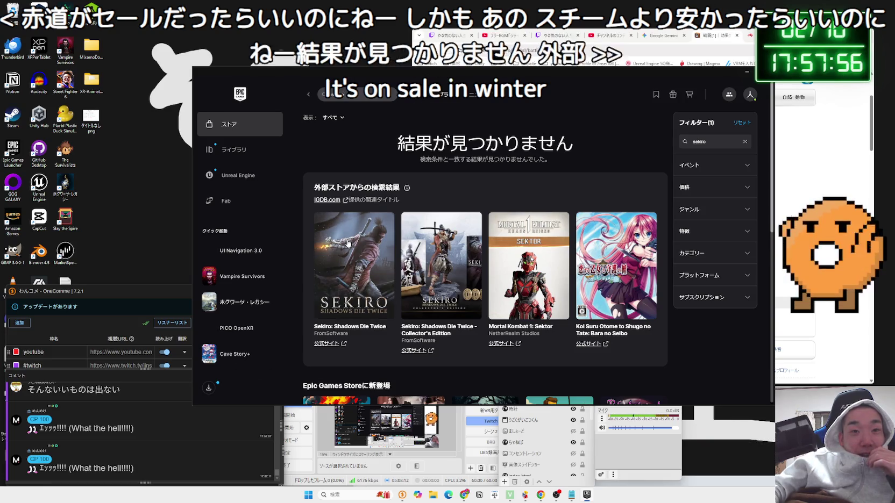
# Return to the store and open the Unreal Engine section's Library.
pyautogui.click(229, 124)
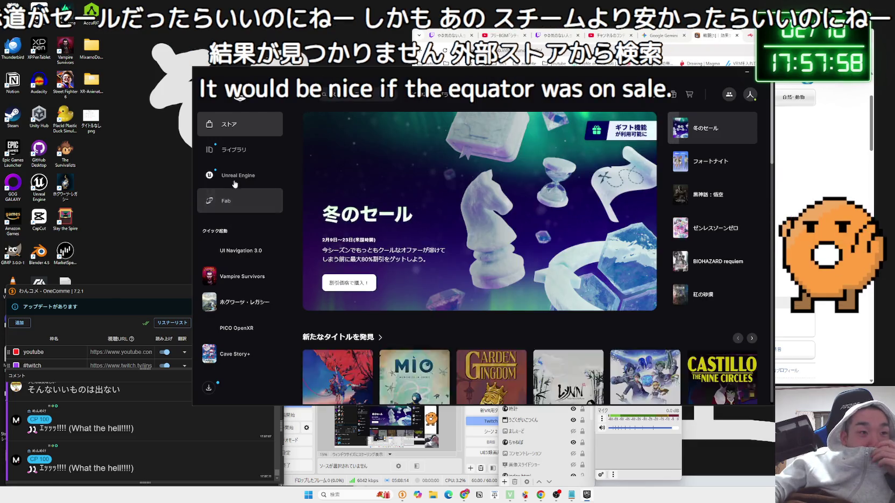
pyautogui.click(232, 175)
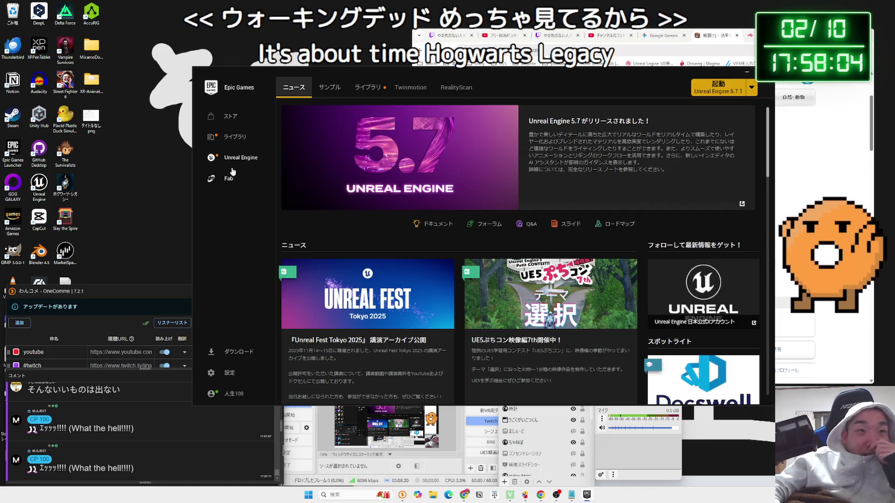
pyautogui.click(367, 88)
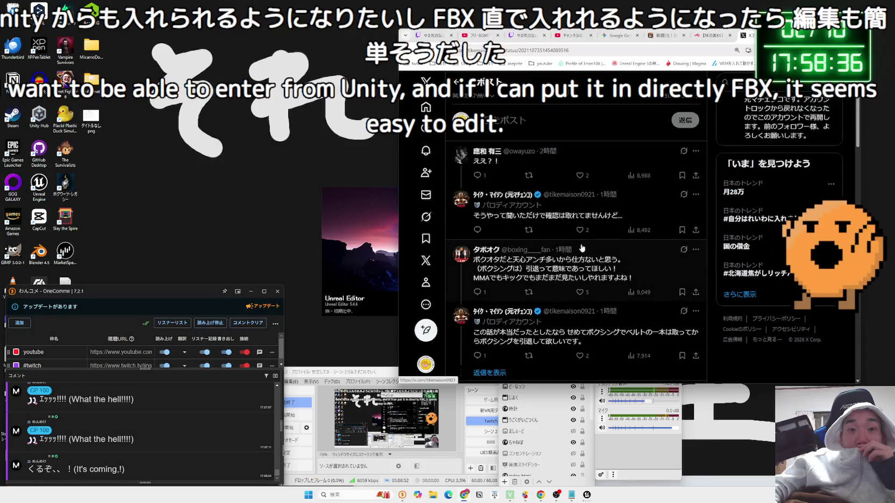
# Open the Highguard news story from X's home timeline and pause its gameplay video.
pyautogui.scroll(2, 582, 247)
pyautogui.hotkey('alt', 'Left')
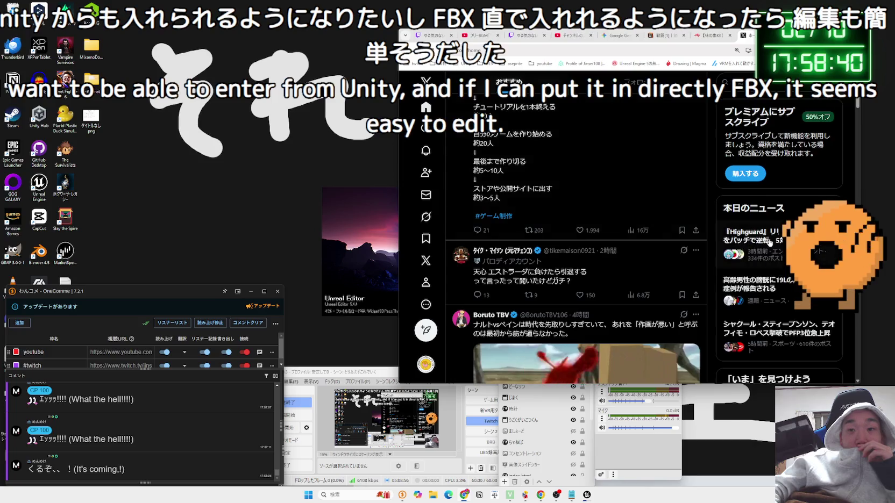
pyautogui.click(770, 243)
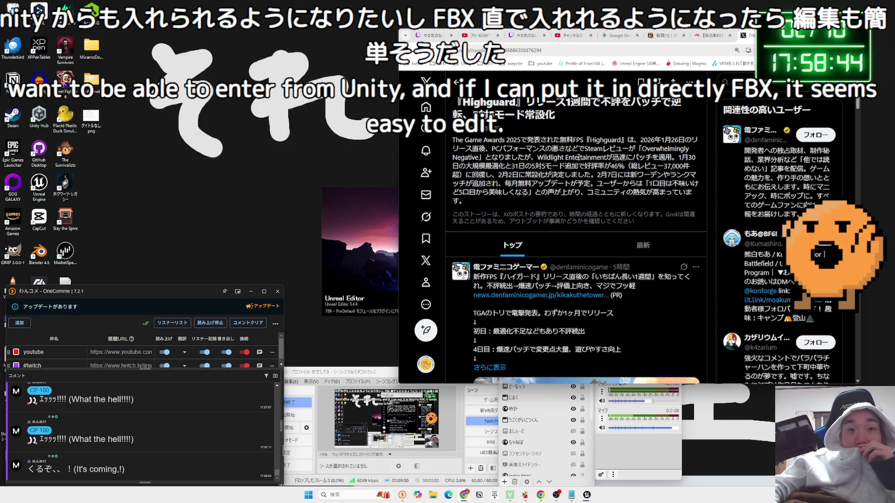
pyautogui.scroll(-3, 578, 157)
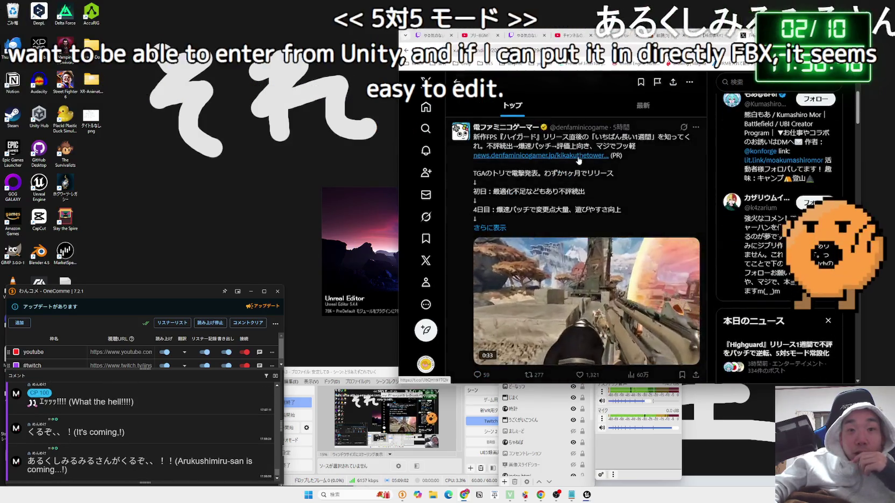
pyautogui.scroll(-1, 579, 160)
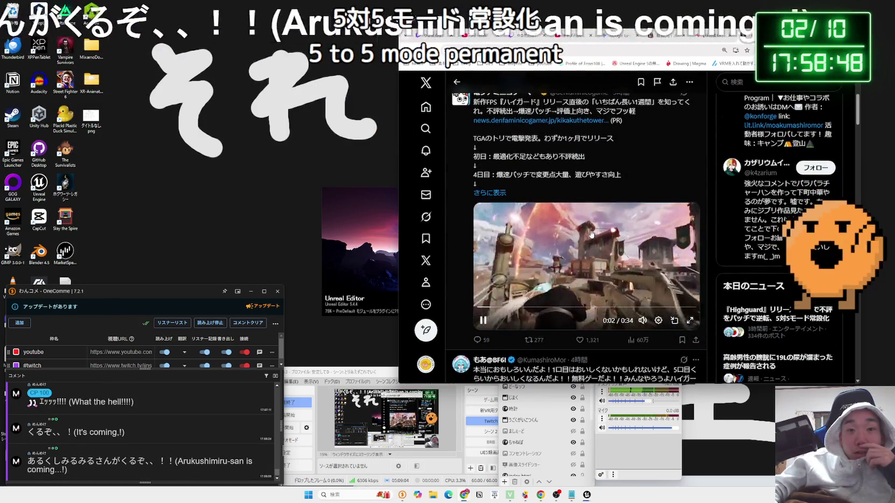
pyautogui.click(591, 234)
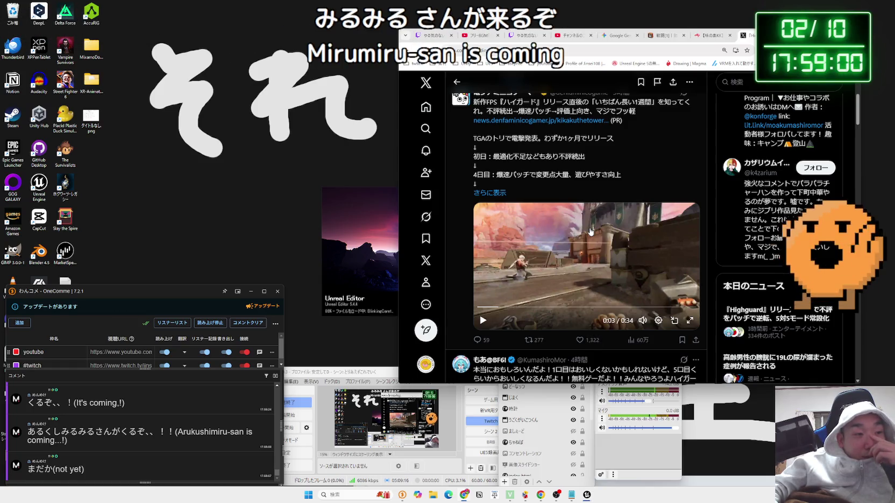
pyautogui.scroll(-3, 589, 232)
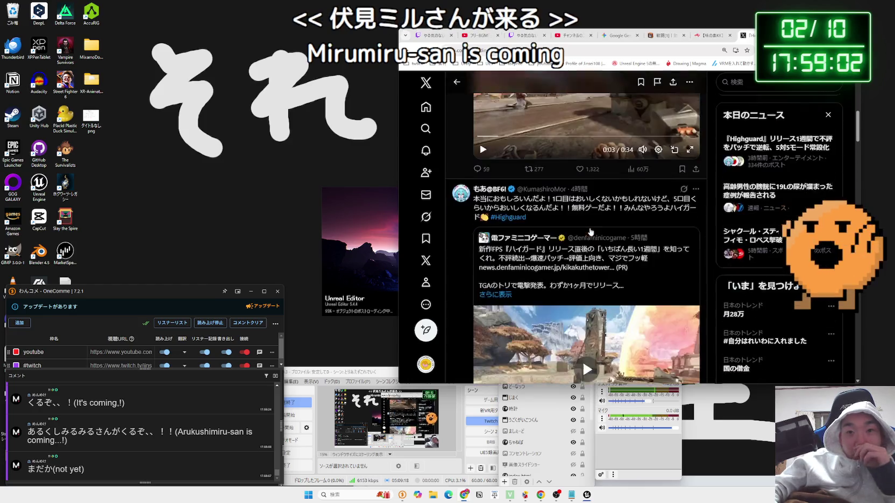
pyautogui.scroll(-6, 590, 230)
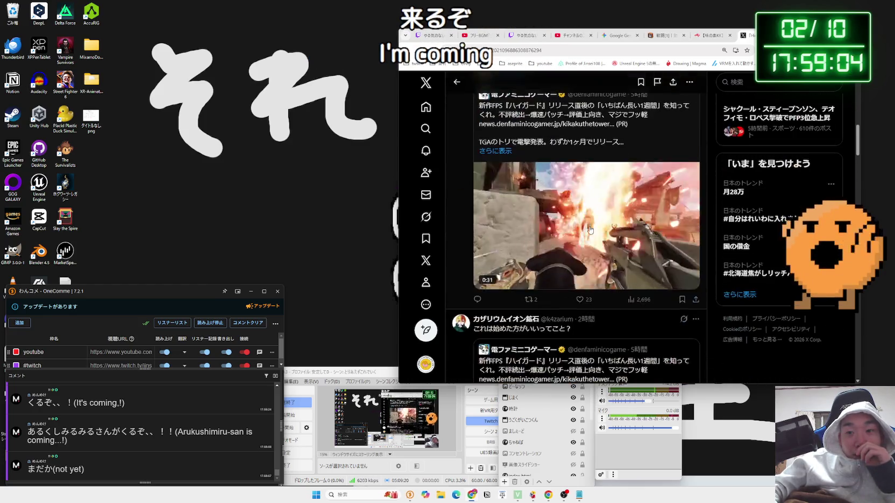
pyautogui.scroll(-5, 590, 230)
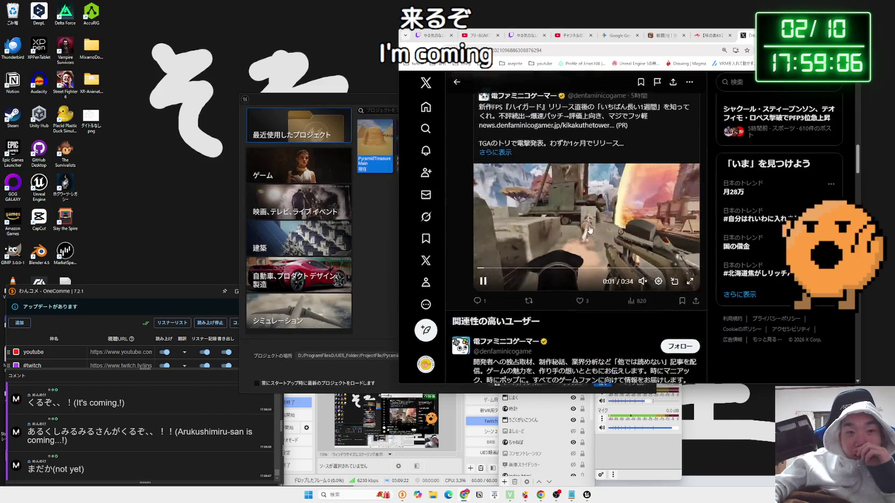
# Open the MegaActionPlatformer project (UE 5.4) from the Unreal Project Browser.
pyautogui.moveTo(299, 97); pyautogui.dragTo(271, 93)
pyautogui.click(363, 146)
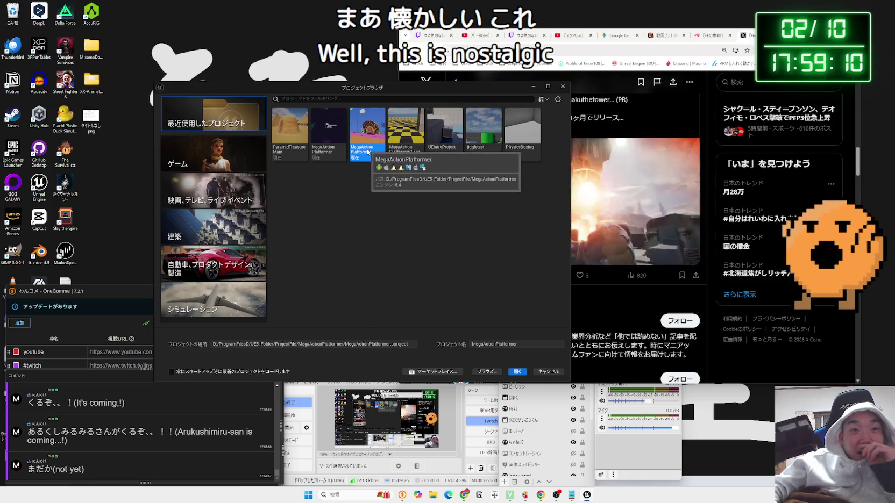
pyautogui.doubleClick(364, 145)
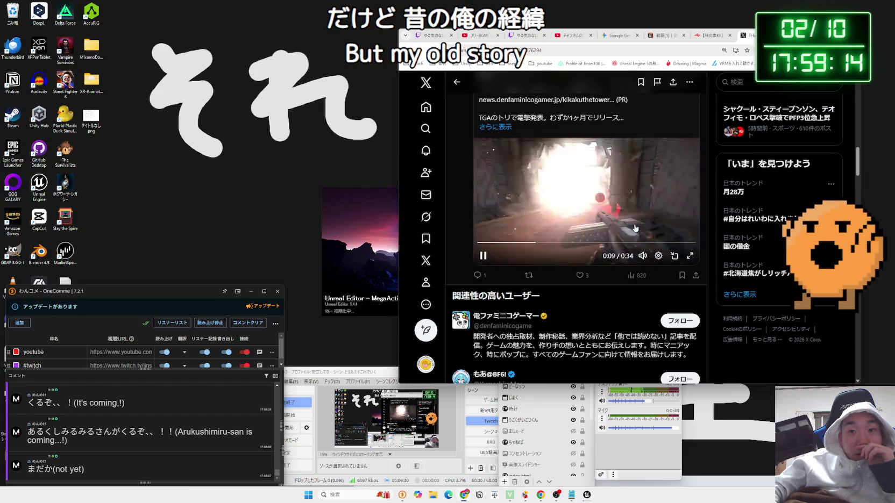
# Scroll the Highguard posts, skipping the videos ahead to 0:23 and 0:18.
pyautogui.scroll(-5, 635, 228)
pyautogui.scroll(-2, 635, 228)
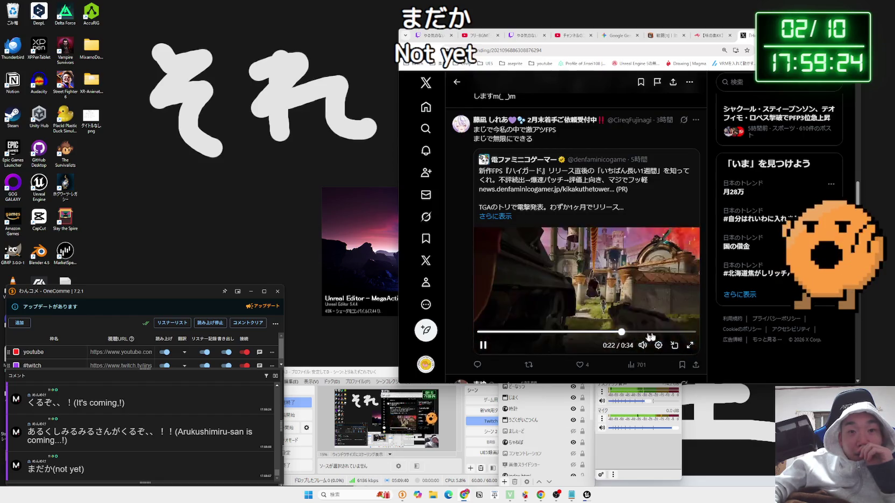
pyautogui.scroll(-5, 618, 282)
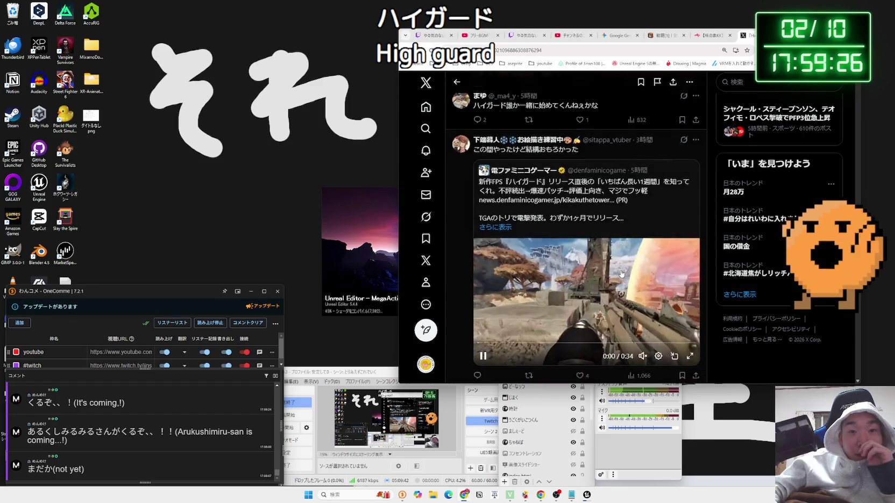
pyautogui.click(625, 317)
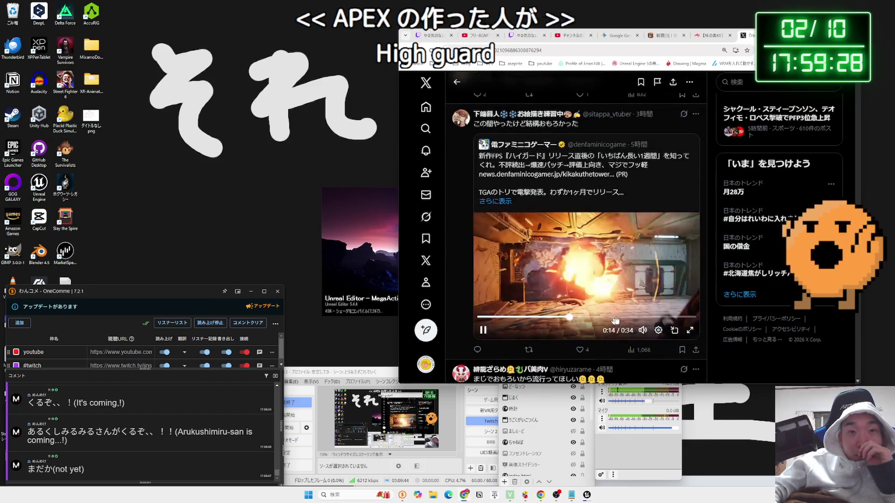
pyautogui.scroll(-5, 619, 273)
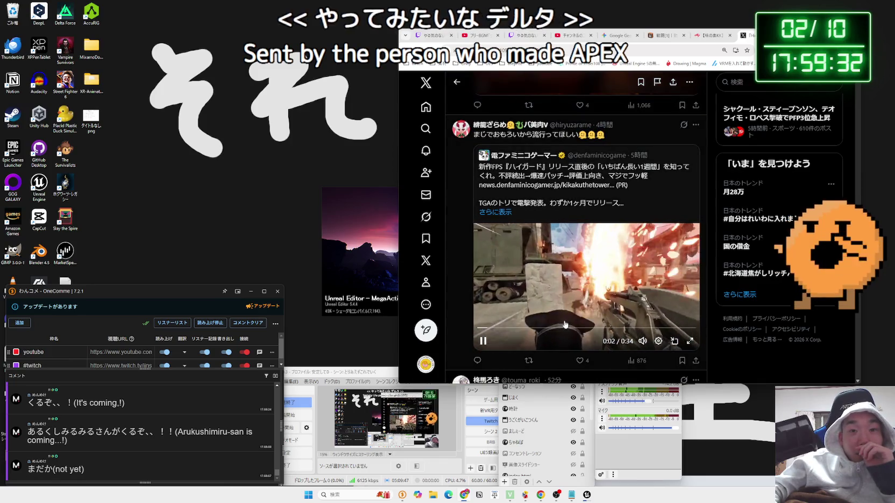
pyautogui.click(594, 327)
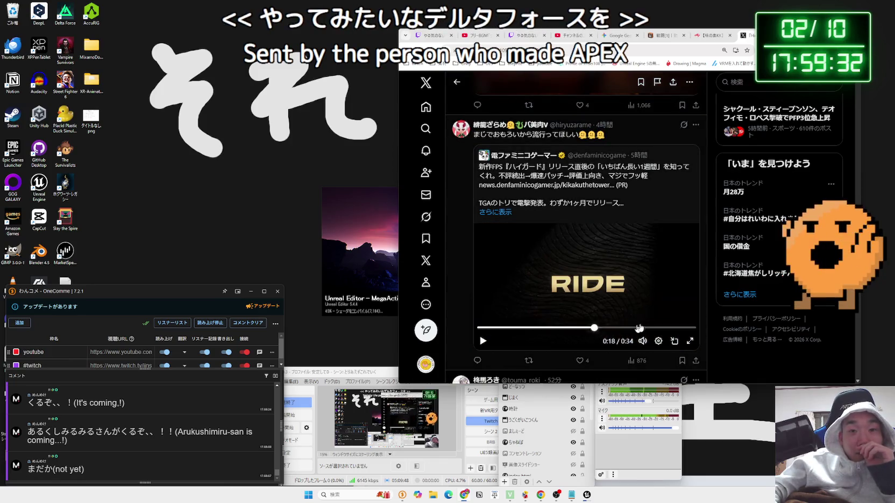
# Scroll further through the story's posts, then go back to the Explore page.
pyautogui.scroll(-4, 618, 280)
pyautogui.scroll(-2, 622, 285)
pyautogui.moveTo(507, 197); pyautogui.dragTo(602, 210)
pyautogui.scroll(-6, 618, 231)
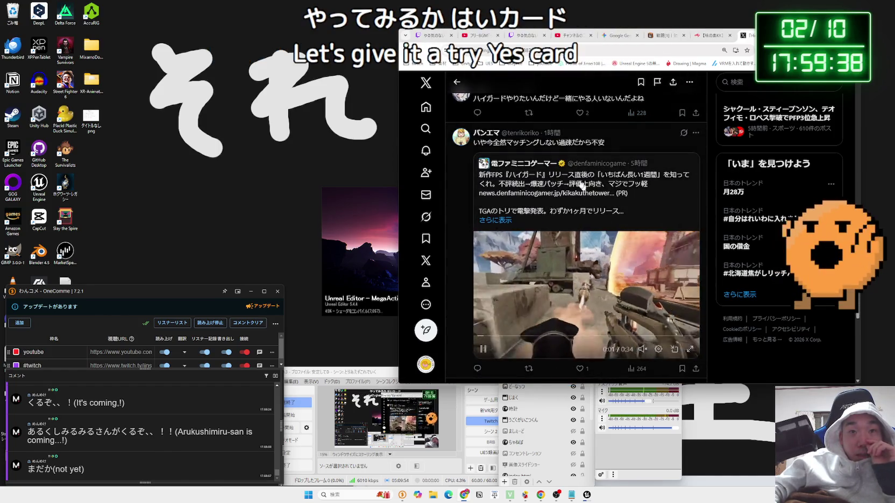
pyautogui.scroll(-6, 618, 215)
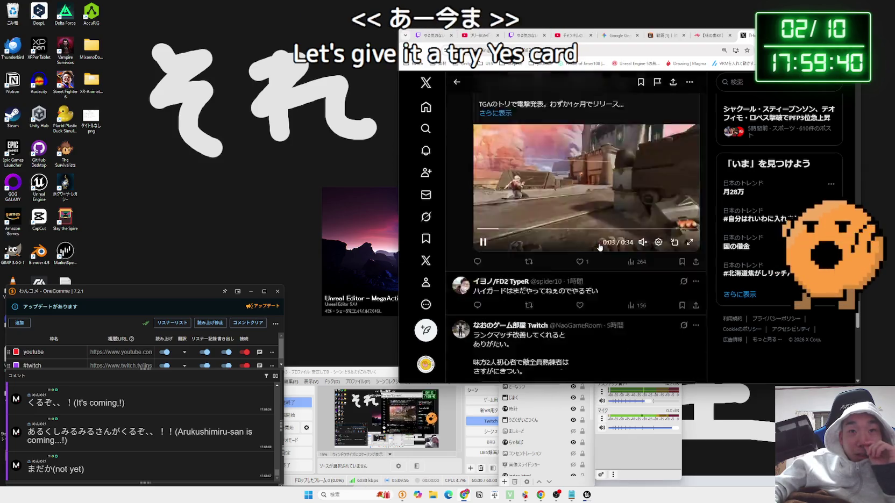
pyautogui.hotkey('alt', 'Left')
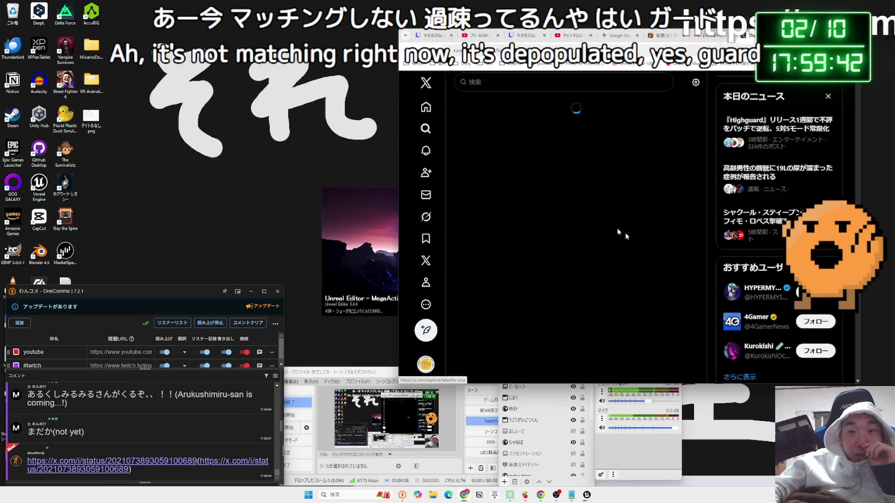
# Open the chat-linked 'The subtitles' post, play its anime clip and raise the volume.
pyautogui.click(129, 460)
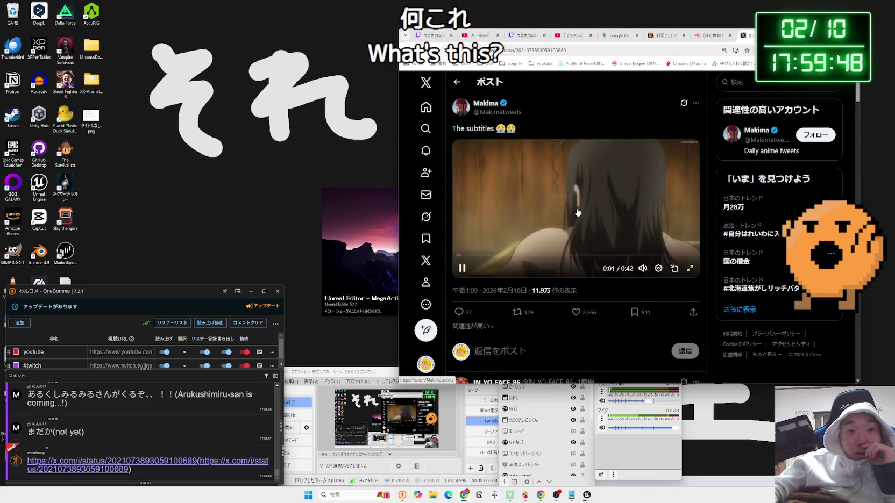
pyautogui.click(643, 268)
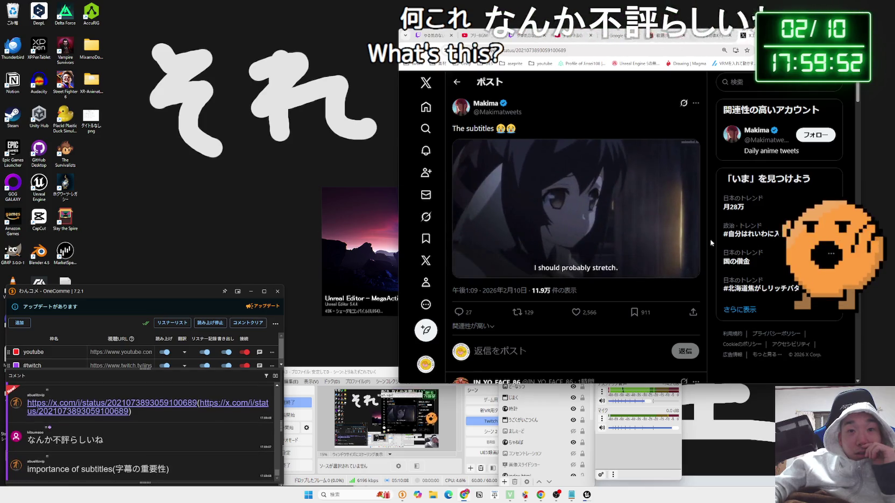
pyautogui.moveTo(642, 267)
pyautogui.moveTo(644, 244); pyautogui.dragTo(644, 234)
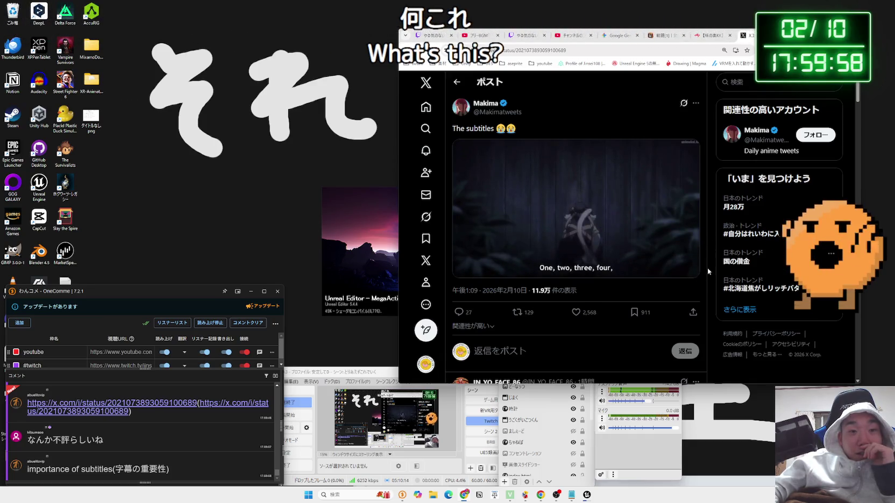
pyautogui.moveTo(807, 34); pyautogui.dragTo(773, 44)
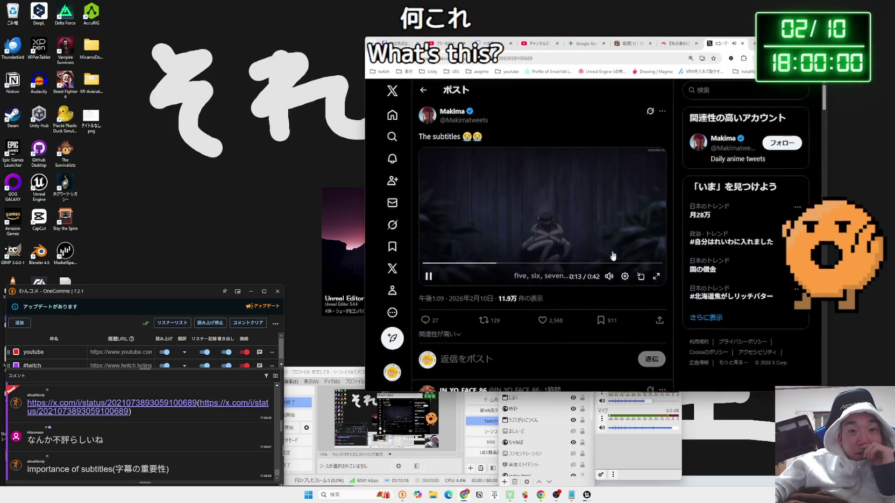
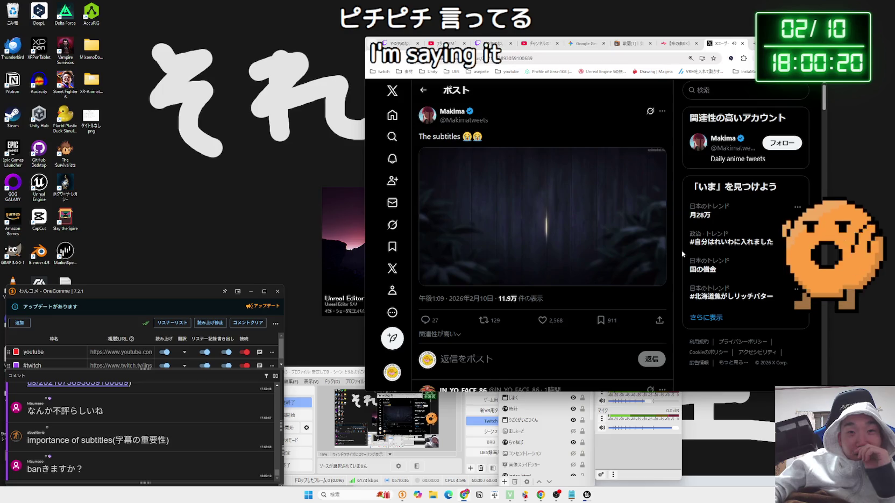
# Skip ahead in the subtitled anime clip, skim the replies, resume playback, then close the X tab.
pyautogui.moveTo(664, 257)
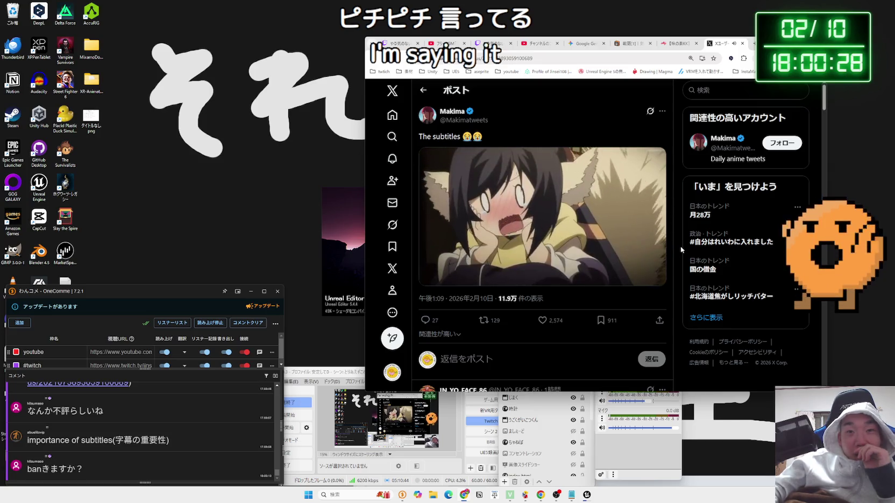
pyautogui.moveTo(564, 250)
pyautogui.moveTo(433, 263); pyautogui.dragTo(474, 263)
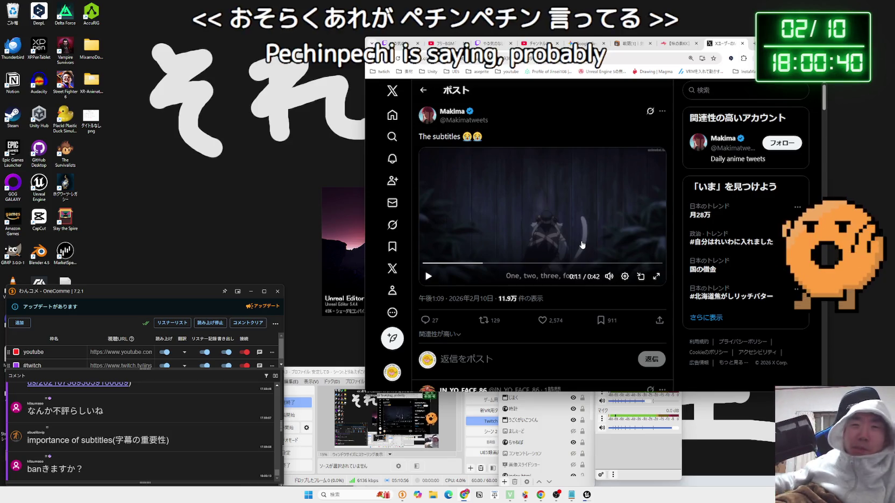
pyautogui.scroll(-3, 531, 189)
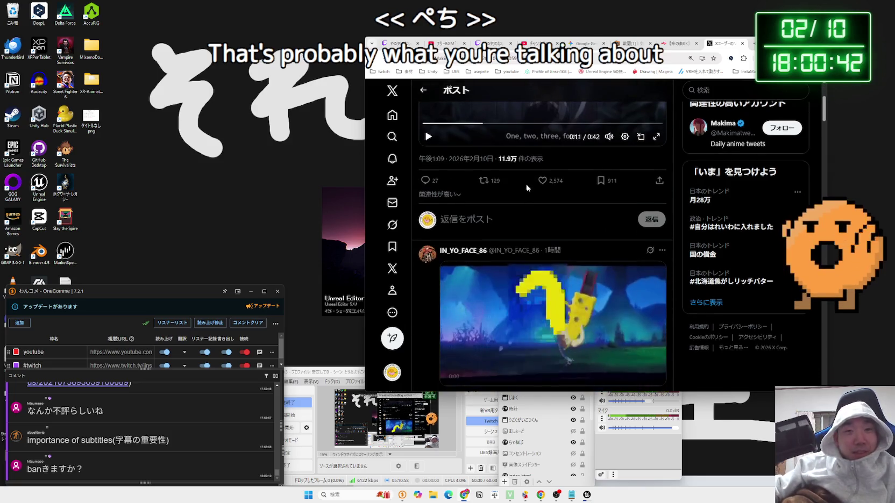
pyautogui.scroll(-1, 628, 270)
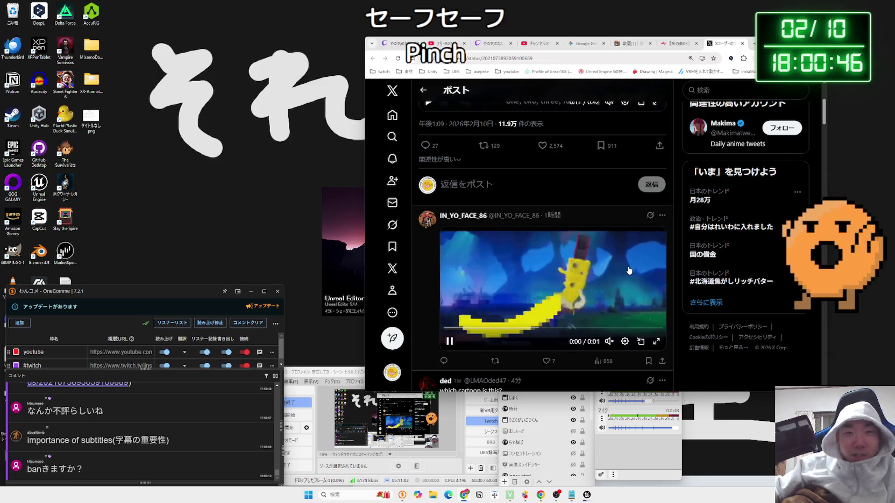
pyautogui.scroll(3, 629, 271)
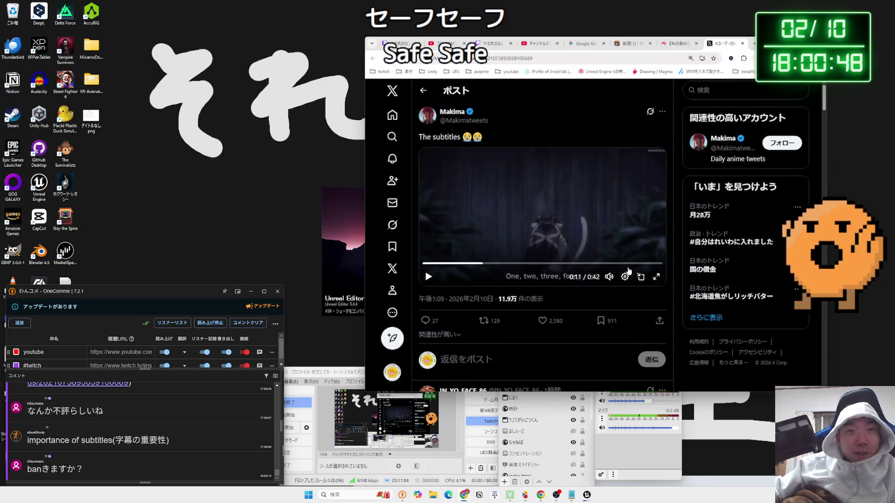
pyautogui.click(617, 198)
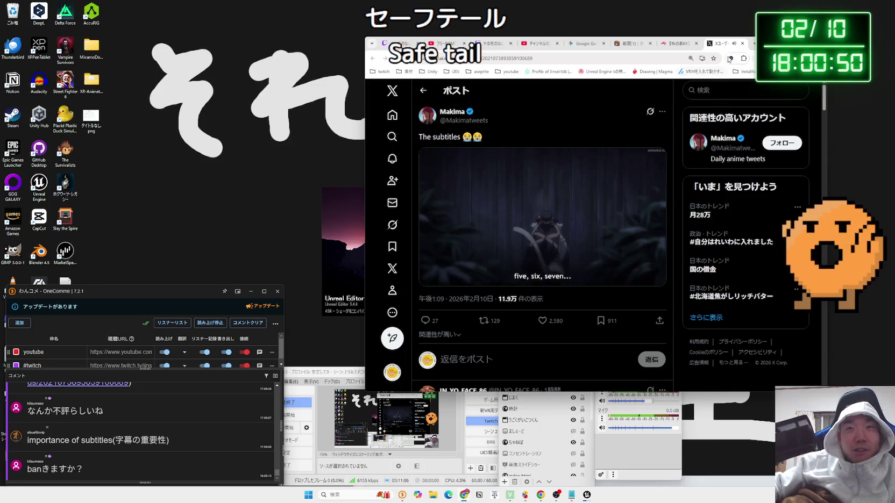
pyautogui.click(742, 44)
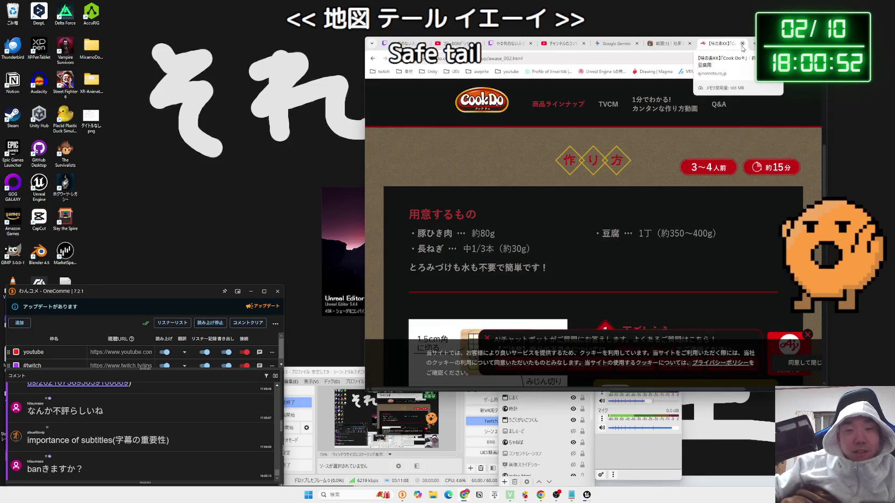
# Close the Cook Do tab and shift the browser right, checking Gemini and YouTube Studio before Twitch Video Producer.
pyautogui.click(742, 44)
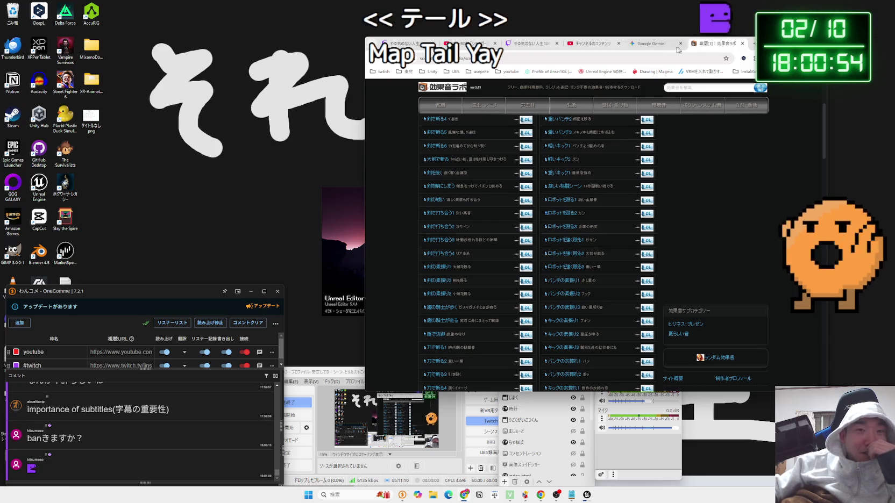
pyautogui.click(645, 45)
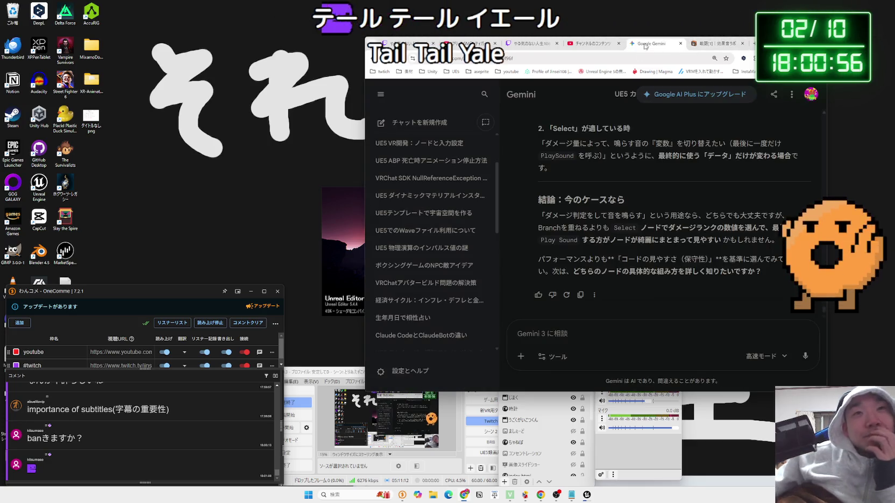
pyautogui.click(584, 43)
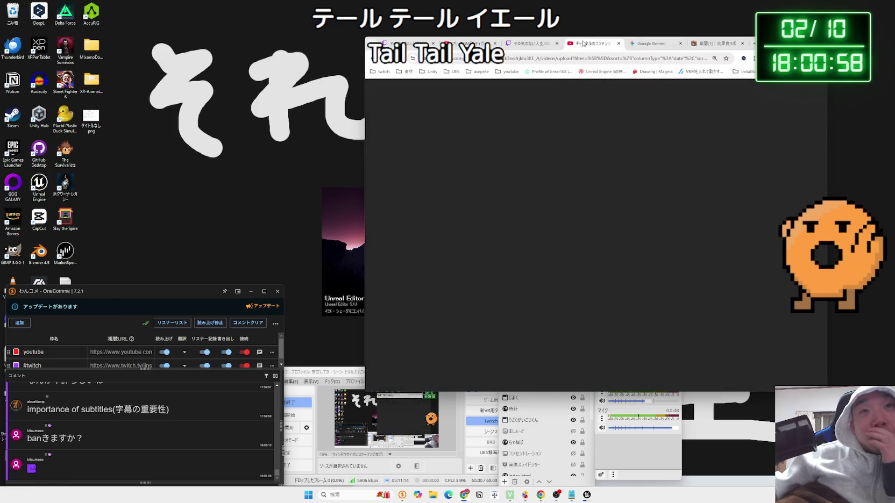
pyautogui.click(653, 43)
pyautogui.moveTo(758, 43)
pyautogui.mouseDown()
pyautogui.moveTo(834, 36)
pyautogui.moveTo(801, 39)
pyautogui.mouseUp()
pyautogui.click(636, 41)
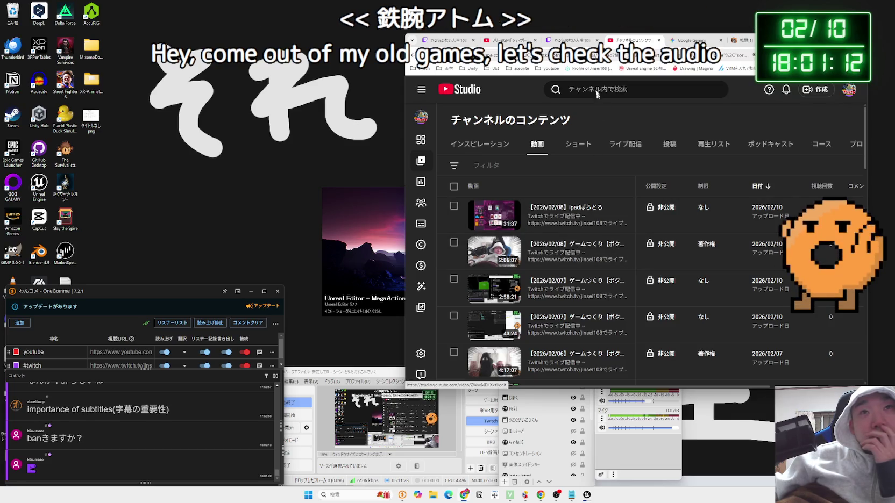
pyautogui.hotkey('ctrl', 'shift', 'Tab')
# Export the first 2026/02/09 broadcast to YouTube as a private (非公開) video.
pyautogui.scroll(-5, 669, 243)
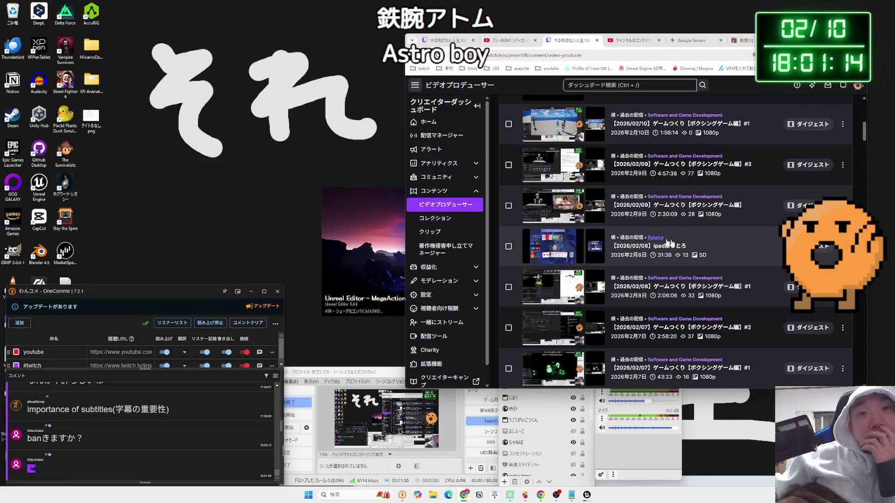
pyautogui.scroll(-1, 739, 254)
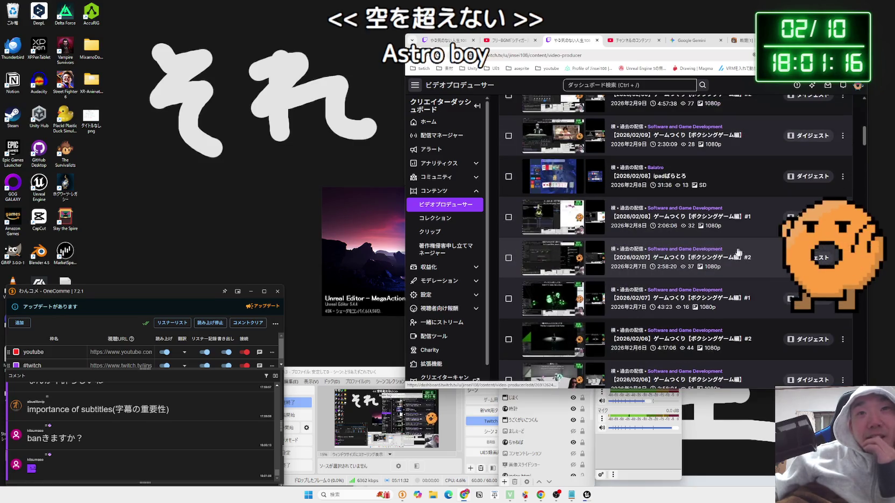
pyautogui.scroll(1, 667, 205)
pyautogui.scroll(2, 668, 205)
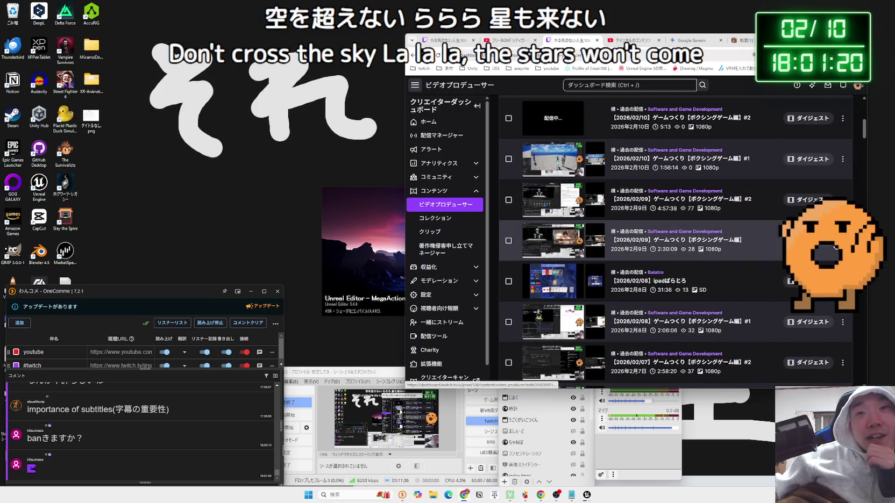
pyautogui.click(842, 240)
pyautogui.click(804, 317)
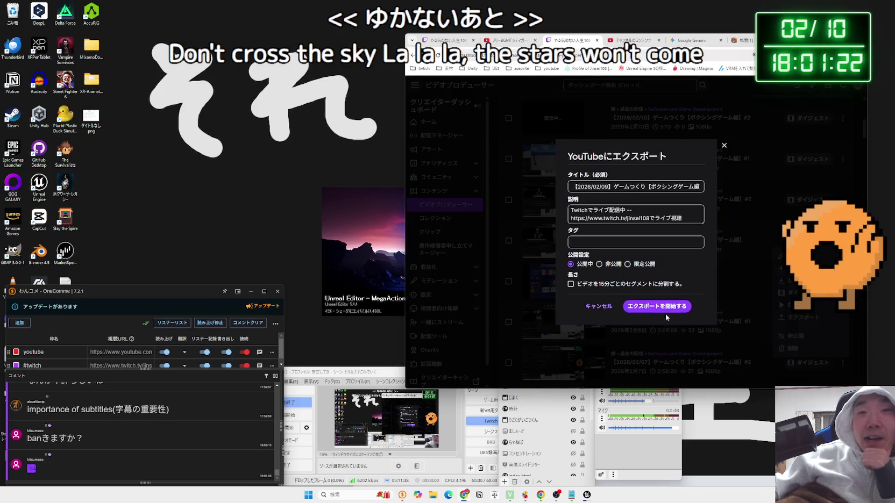
pyautogui.click(610, 265)
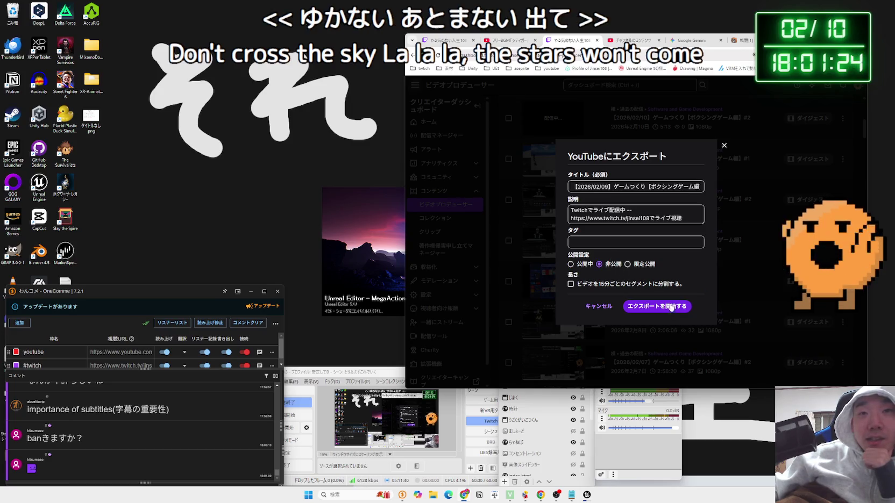
pyautogui.click(672, 307)
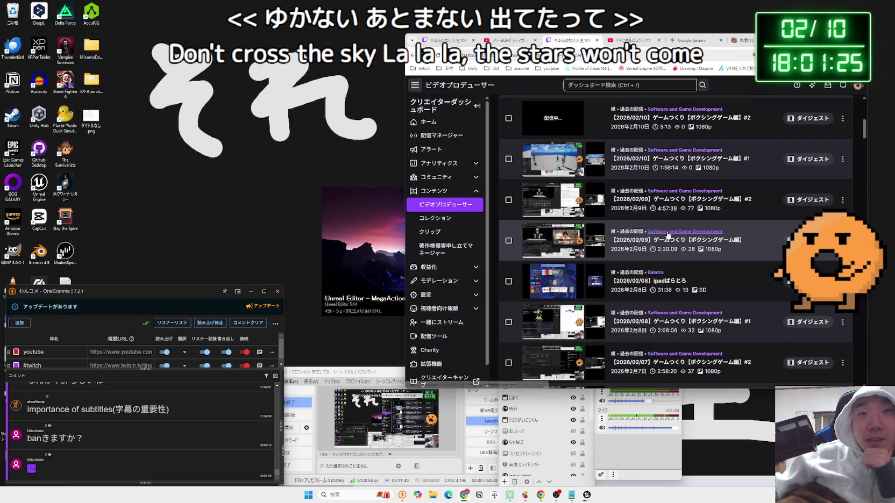
# Export the 2026/02/09 #2 broadcast to YouTube as well.
pyautogui.click(842, 200)
pyautogui.click(806, 276)
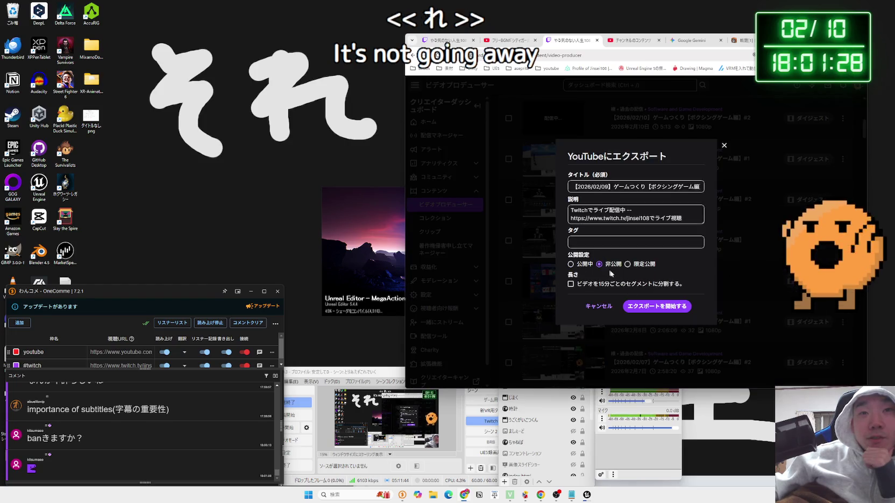
pyautogui.click(656, 308)
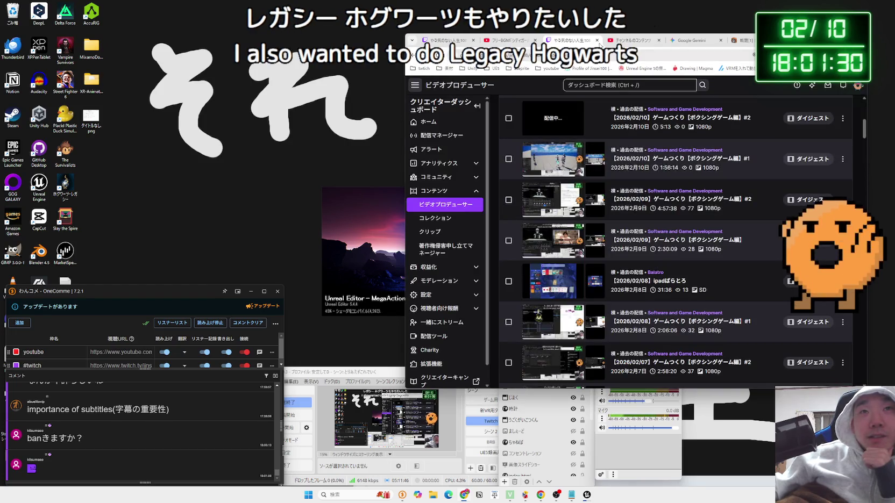
pyautogui.click(631, 40)
pyautogui.click(694, 40)
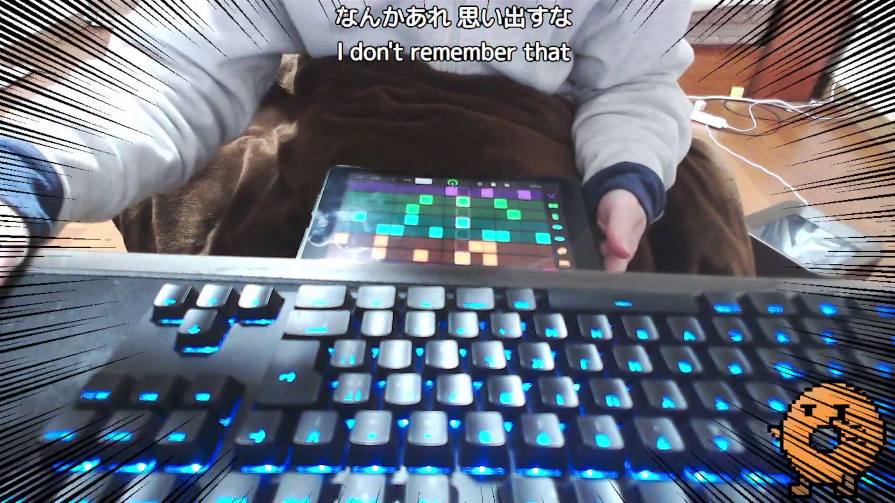
pyautogui.click(495, 424)
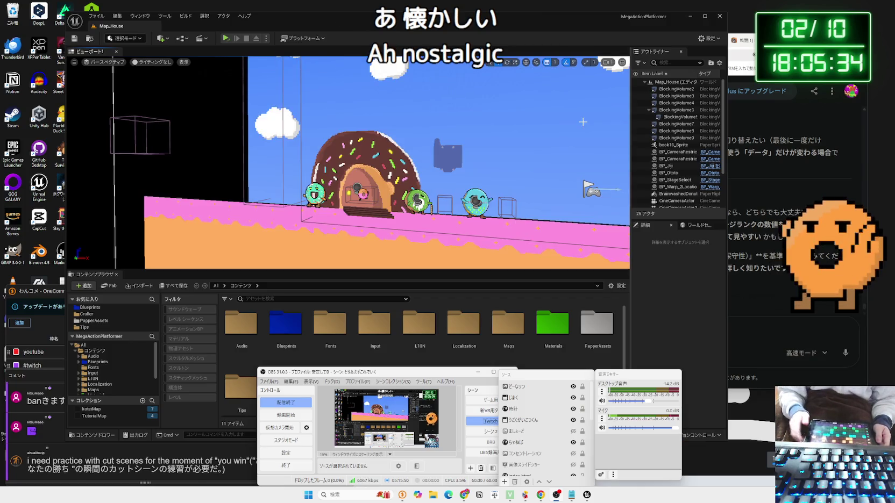
# Move the Unreal Editor window up and to the left.
pyautogui.moveTo(312, 25); pyautogui.dragTo(249, 18)
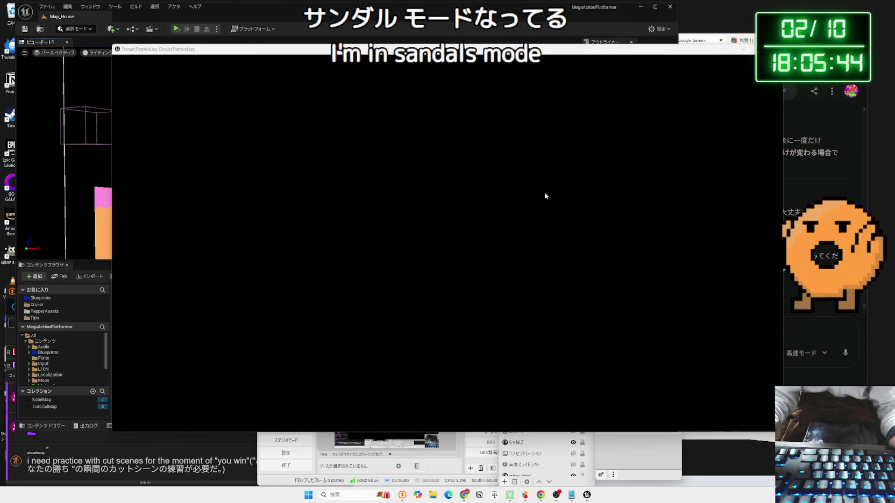
# Walk the orange donut left and right, jumping and firing sprinkles, toward the green donut.
pyautogui.press('a')
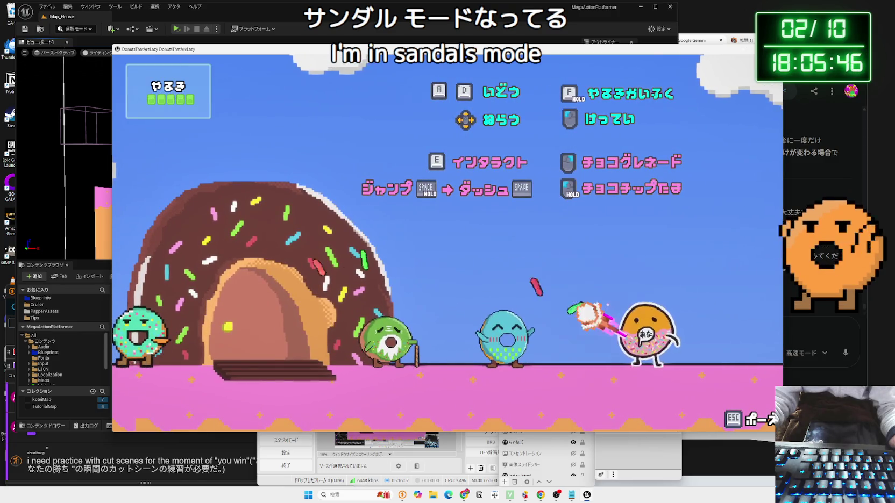
pyautogui.press('space')
pyautogui.press('a')
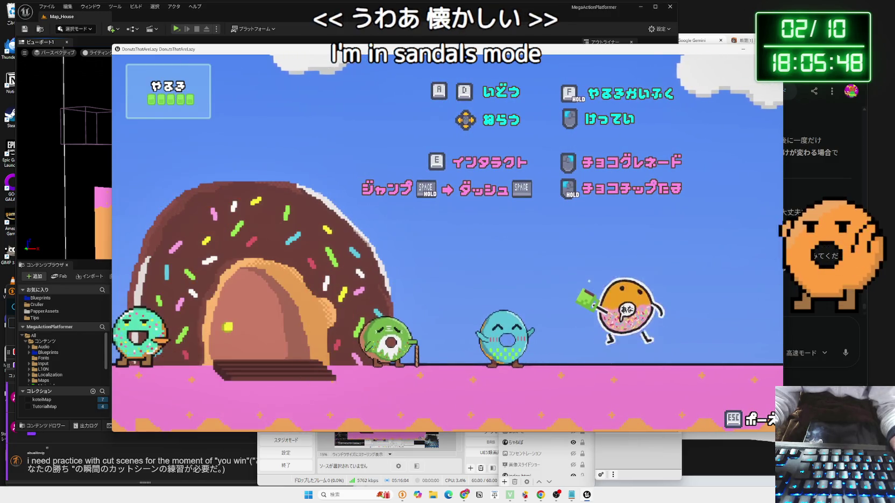
pyautogui.press('d')
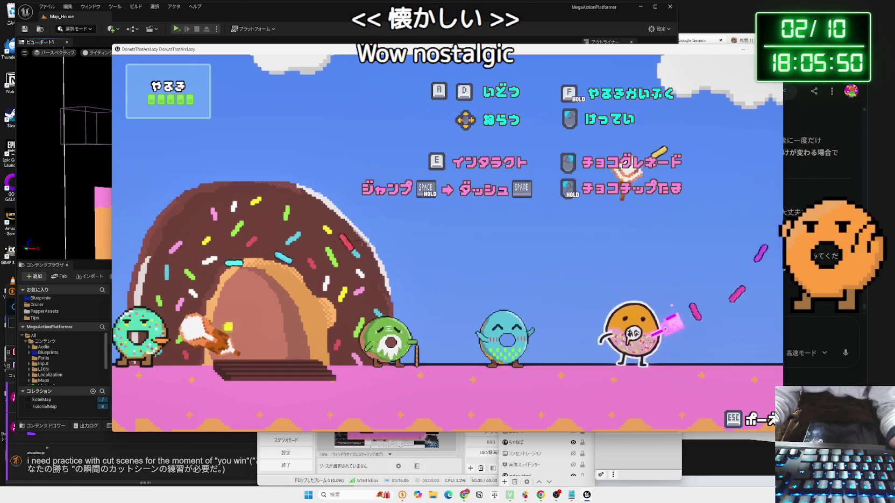
pyautogui.press('d')
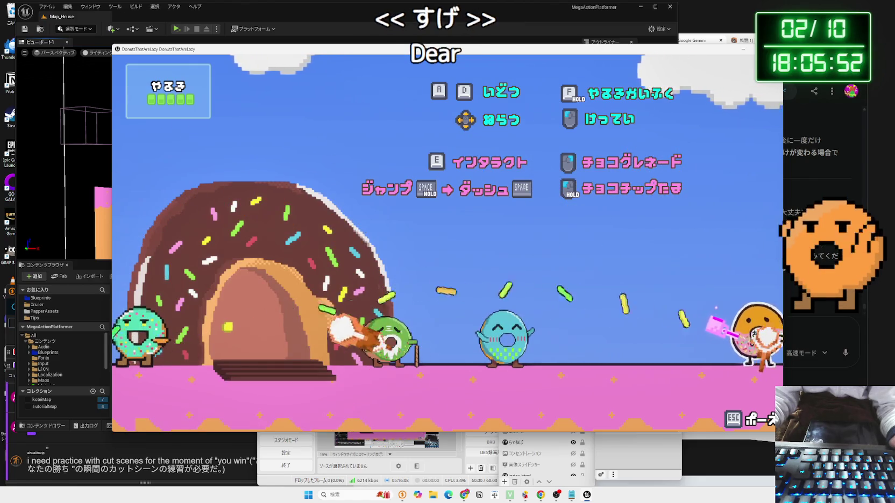
pyautogui.press('a')
pyautogui.press('a')
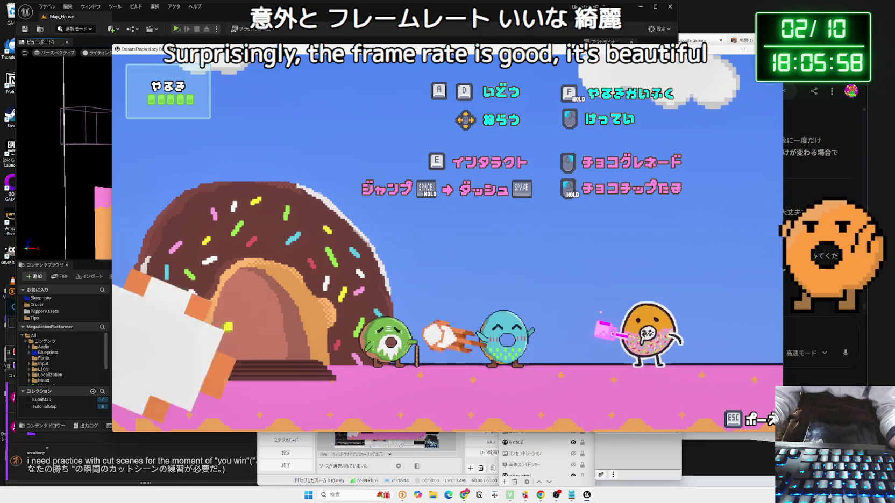
pyautogui.press('a')
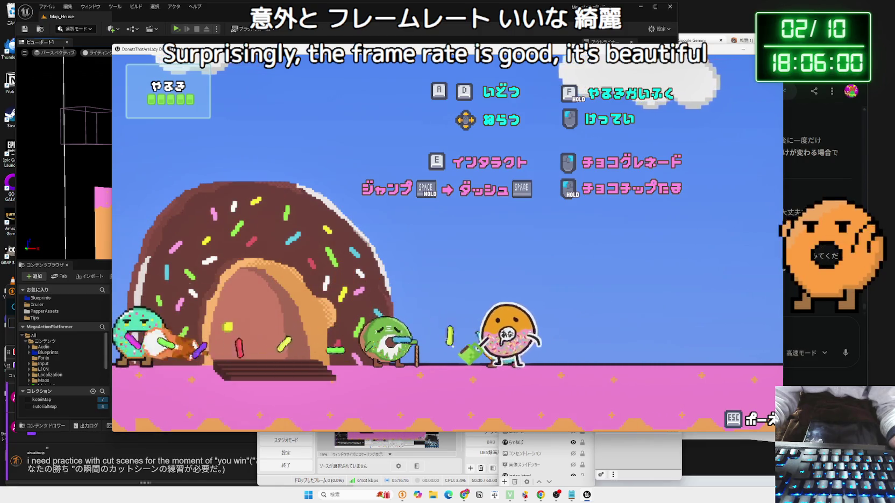
pyautogui.press('a')
pyautogui.press('a')
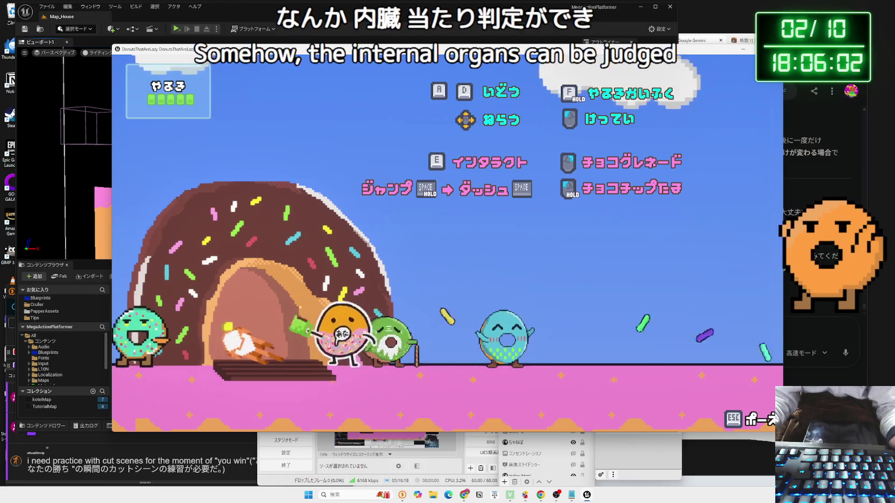
# Enter the donut house, open and close the book on the table, then exit outdoors.
pyautogui.press('e')
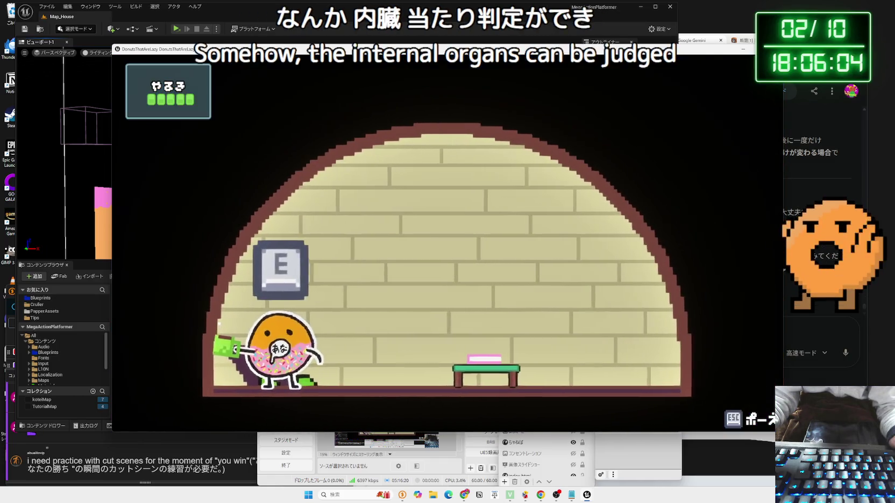
pyautogui.press('d')
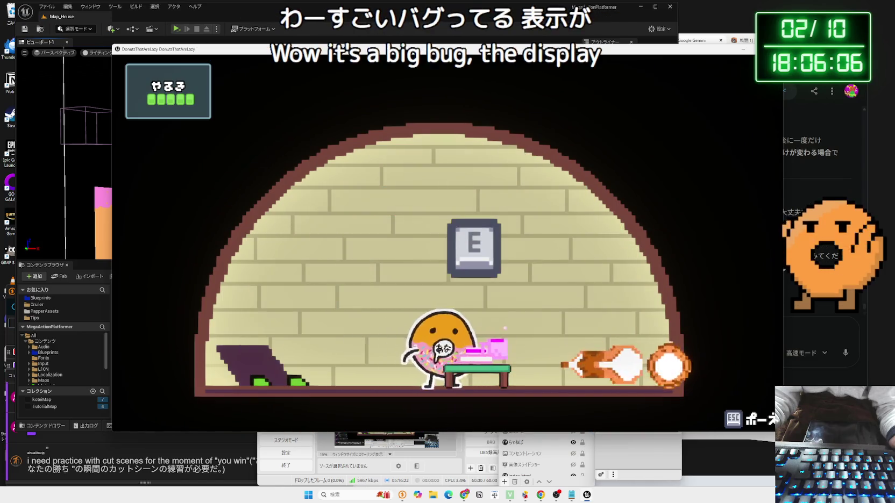
pyautogui.press('e')
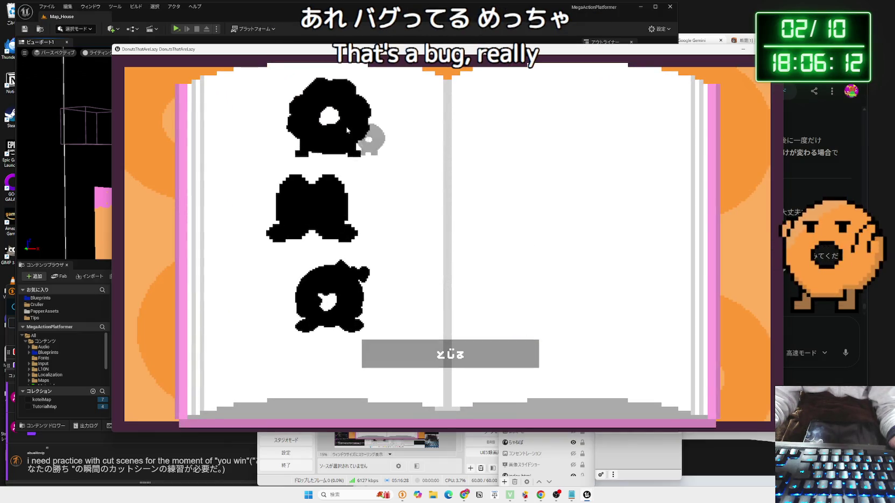
pyautogui.click(531, 353)
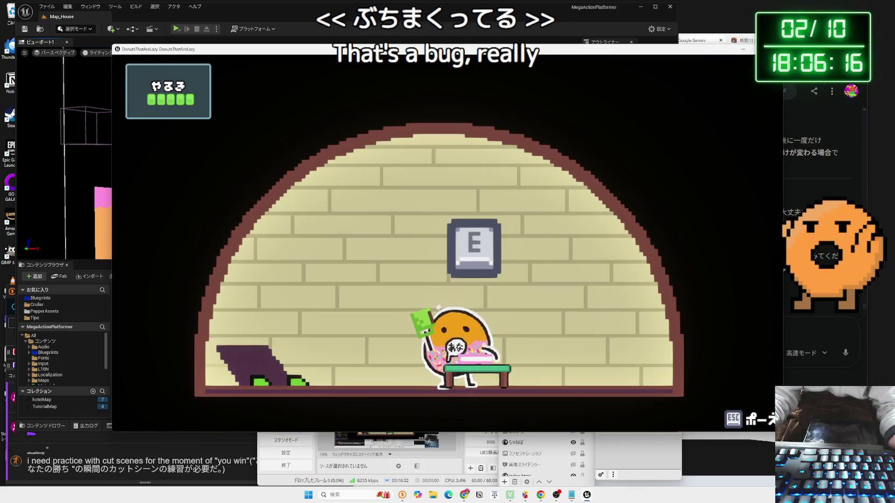
pyautogui.press('a')
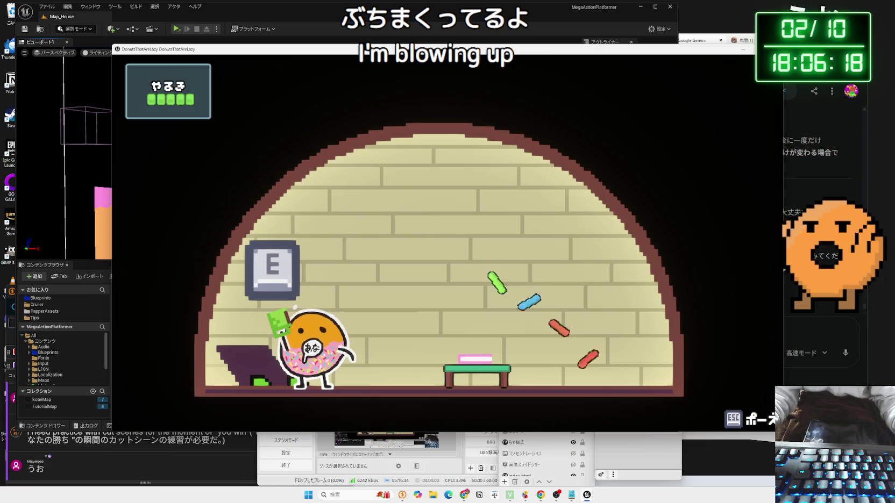
pyautogui.press('e')
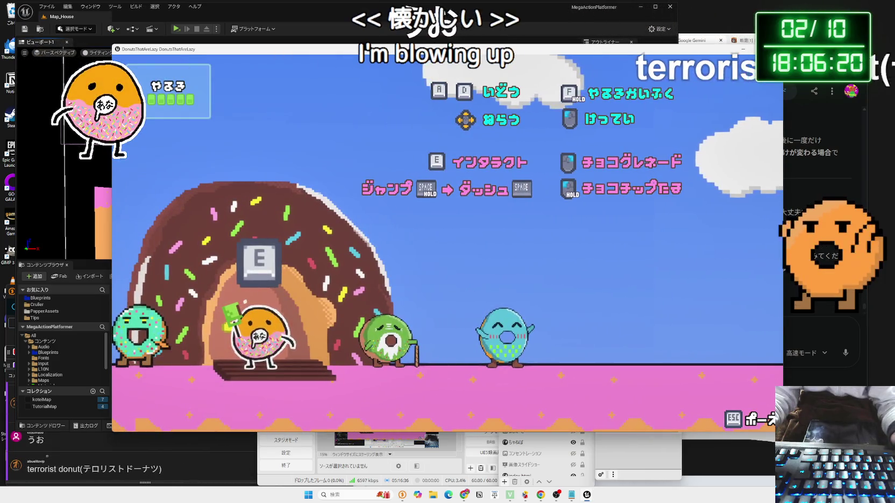
# Back in the editor, start a New Editor Window (PIE) preview and stop it with Esc.
pyautogui.hotkey('alt', 'Tab')
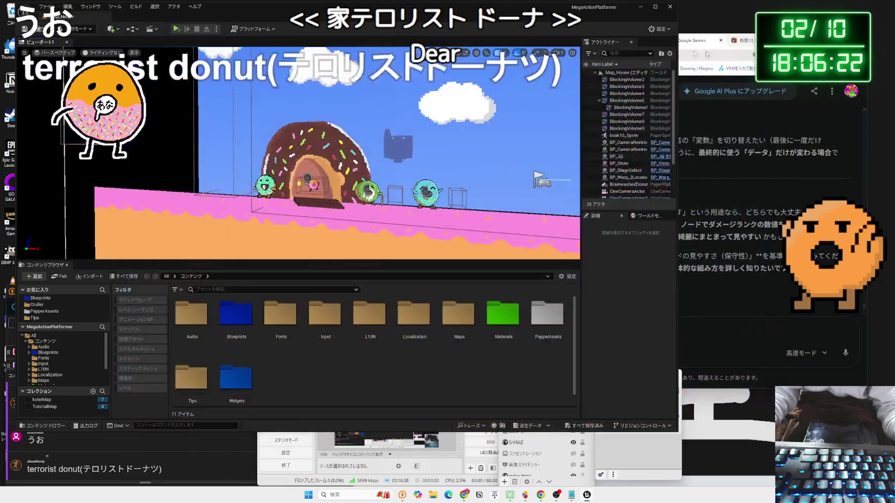
pyautogui.click(217, 29)
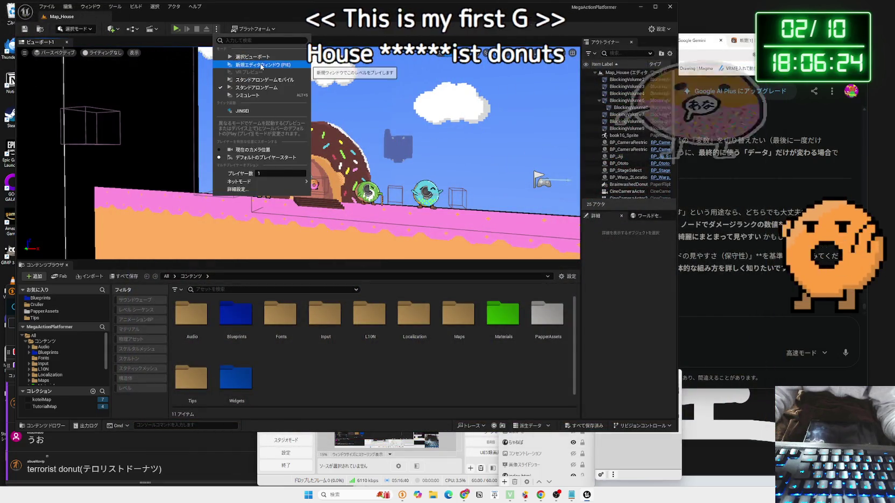
pyautogui.click(257, 64)
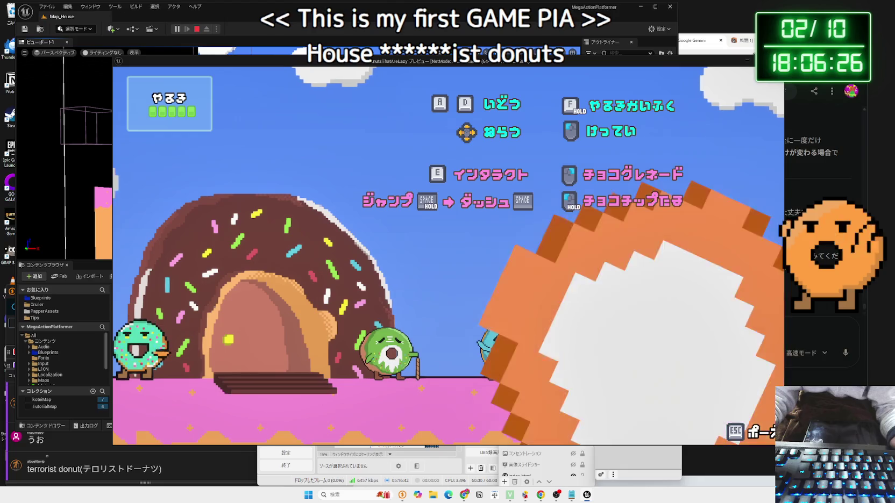
pyautogui.press('Escape')
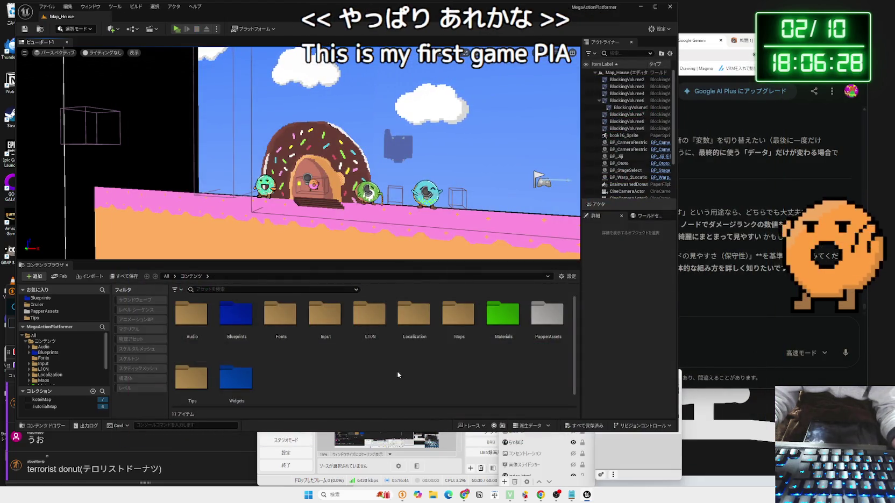
# Filter the Content folder to Level assets, open Map_Title, and start playing it.
pyautogui.click(50, 359)
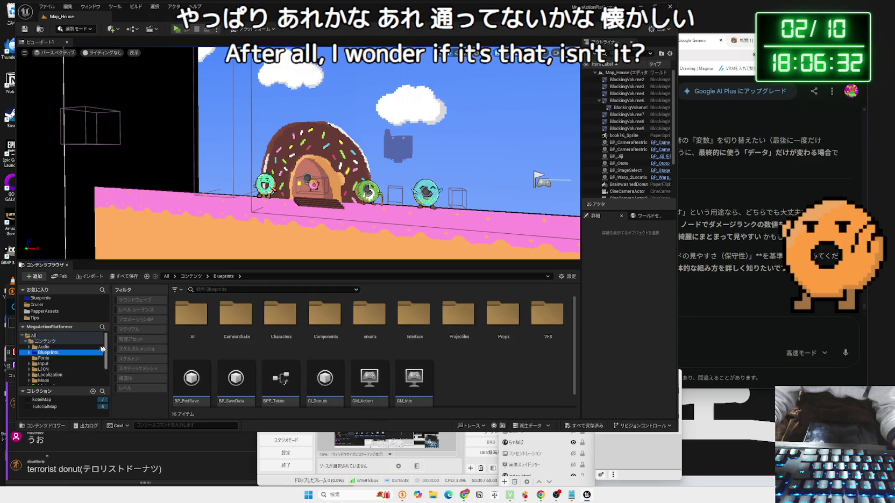
pyautogui.click(143, 310)
pyautogui.click(137, 311)
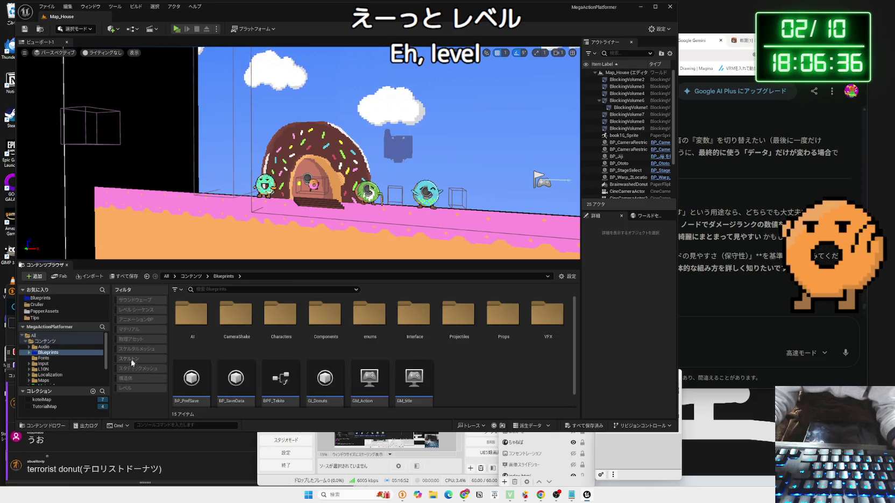
pyautogui.click(132, 388)
pyautogui.click(45, 341)
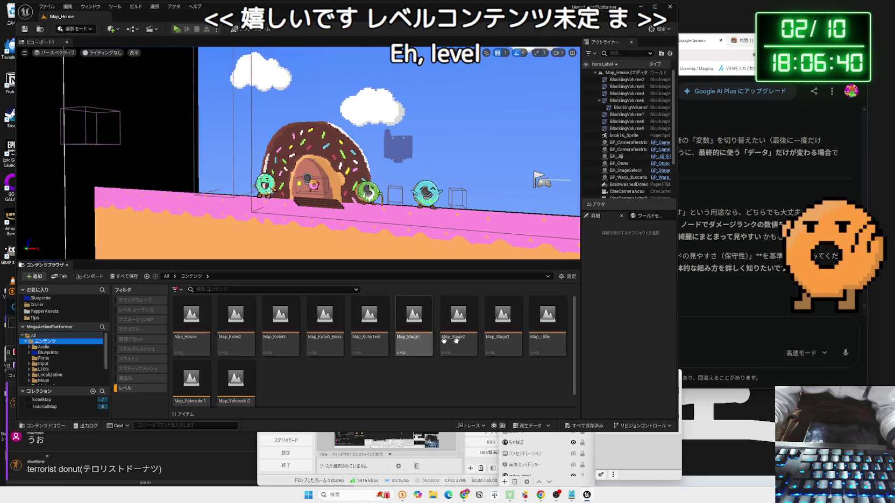
pyautogui.doubleClick(535, 353)
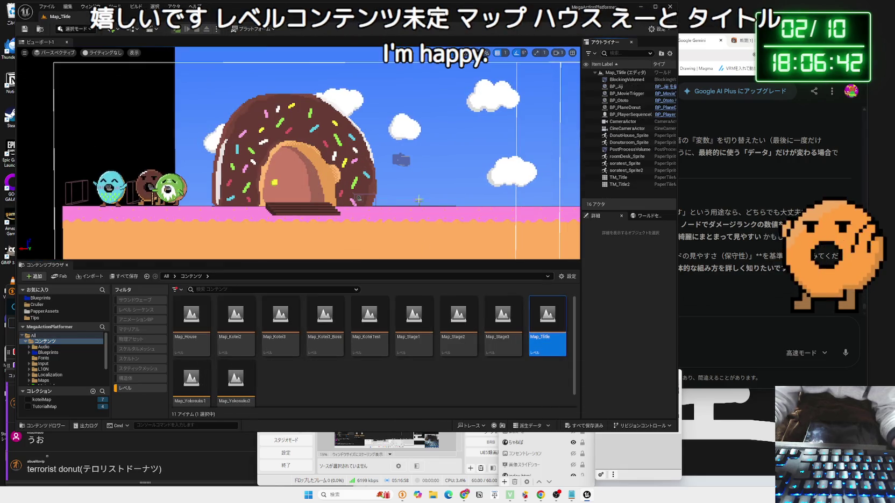
pyautogui.click(181, 30)
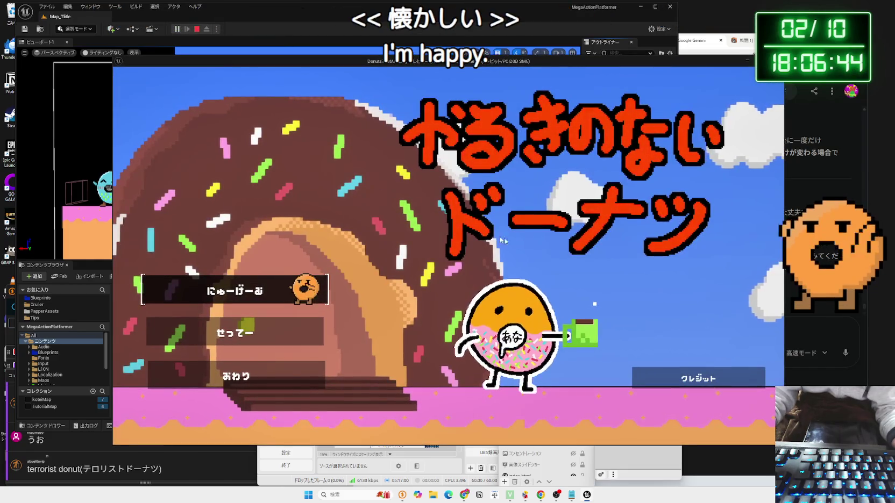
# Start a New Game and advance through the opening donut dialogue with E.
pyautogui.press('Return')
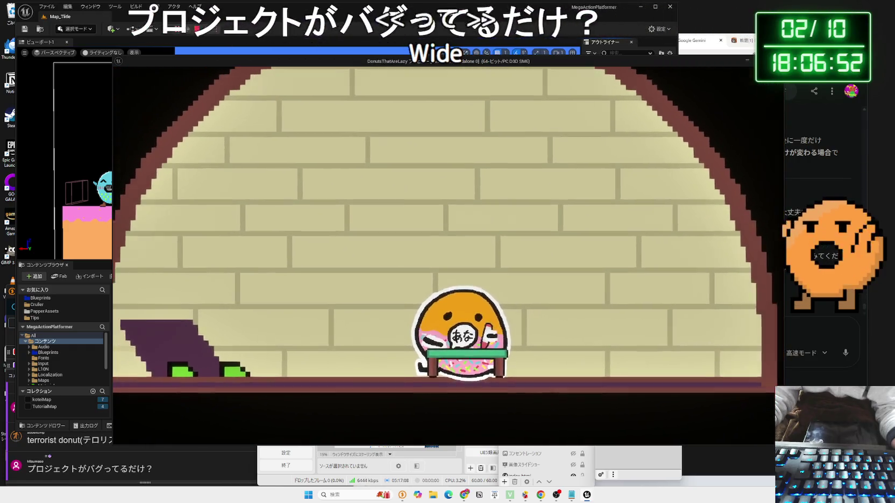
pyautogui.press('e')
pyautogui.press('e')
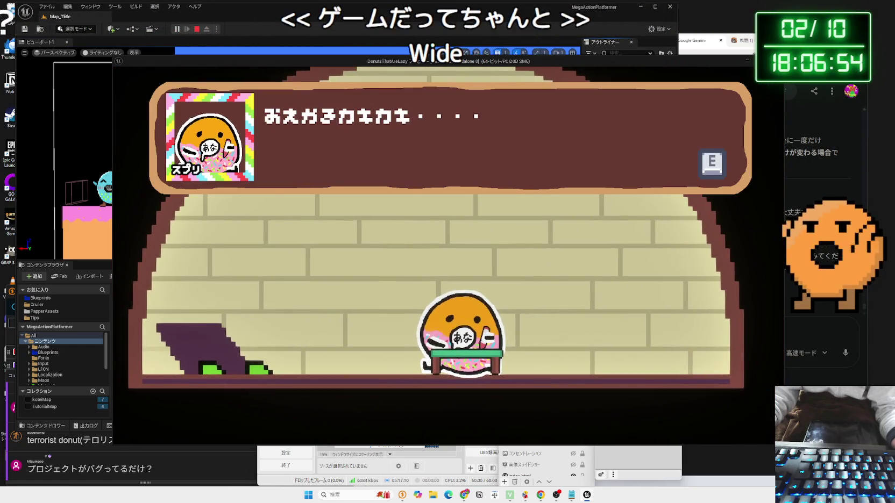
pyautogui.press('e')
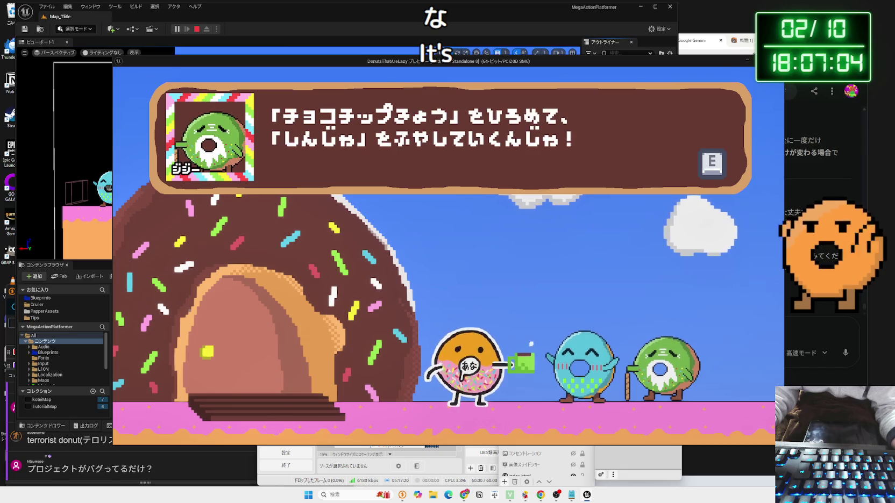
pyautogui.press('e')
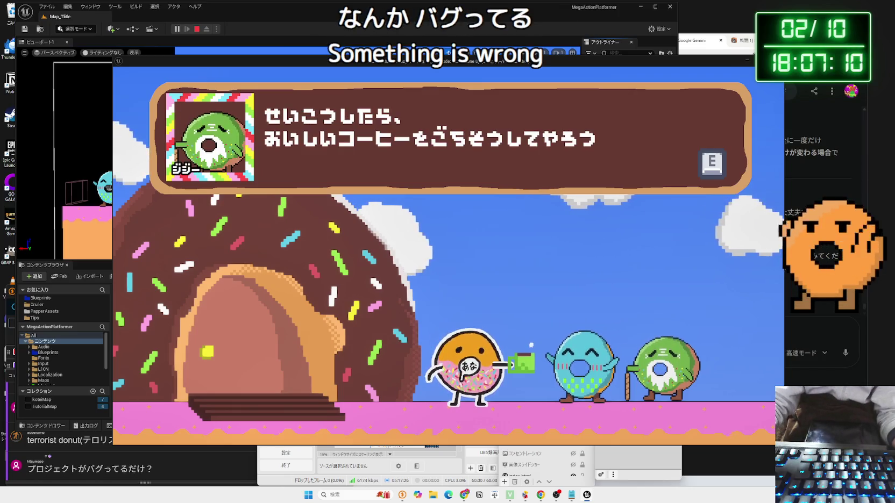
pyautogui.press('e')
pyautogui.press('e')
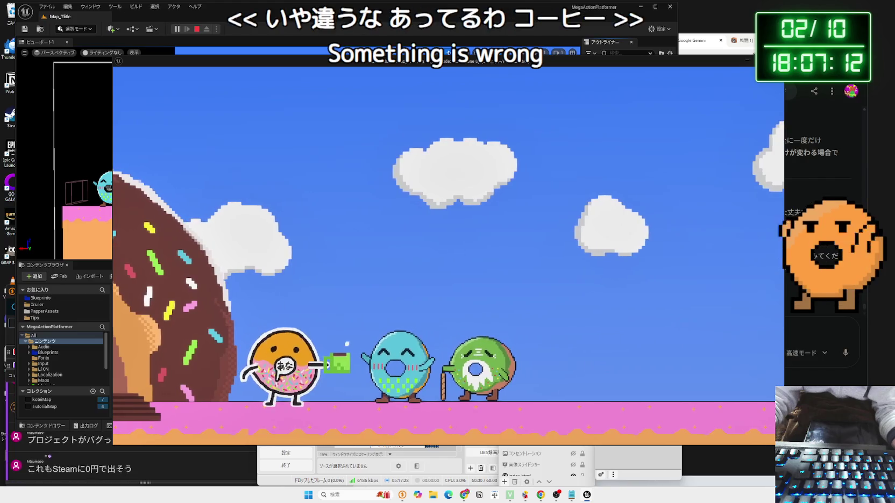
pyautogui.press('e')
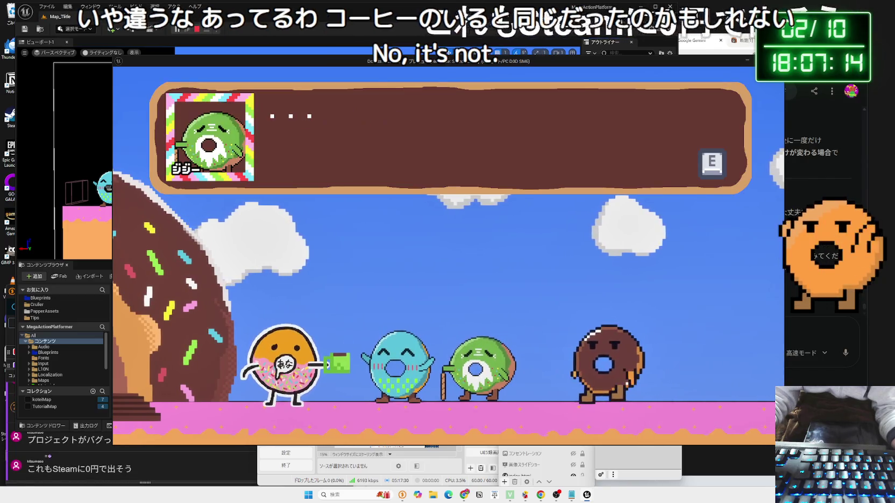
pyautogui.press('e')
pyautogui.press('e')
pyautogui.press('e')
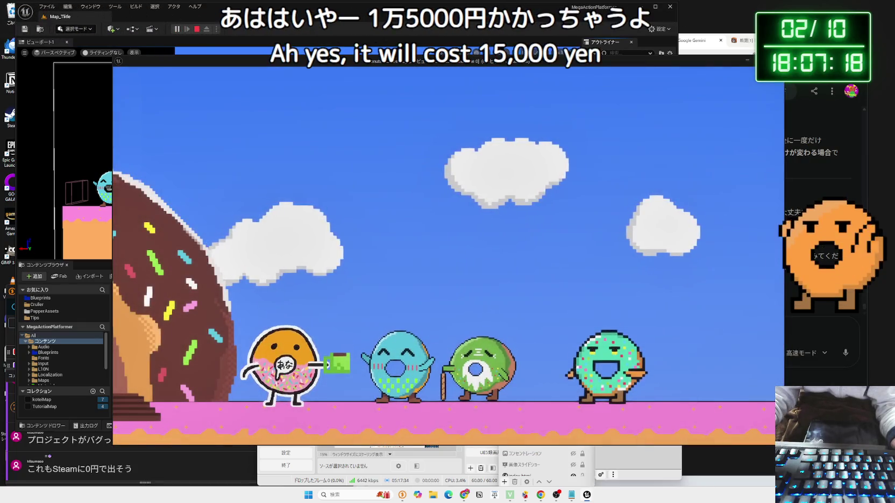
pyautogui.press('e')
pyautogui.press('e')
pyautogui.press('e')
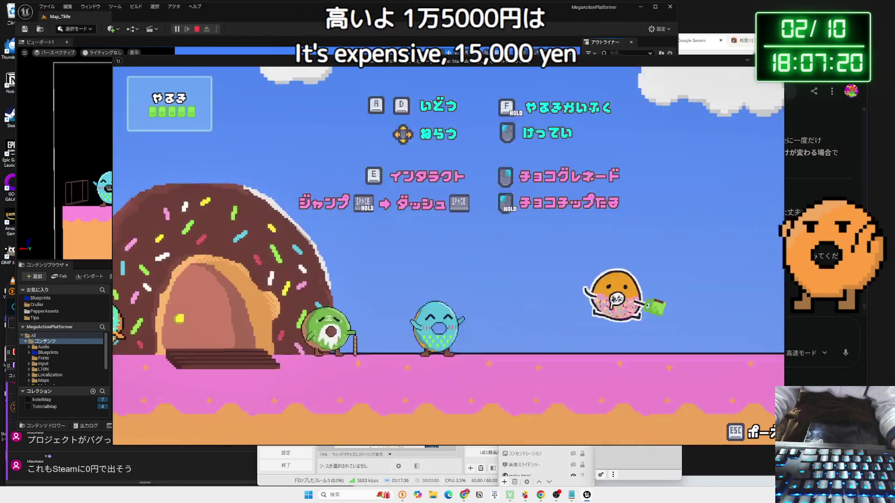
# Walk and jump to the donut house, open the book on the table, and highlight the cruller entry.
pyautogui.press('a')
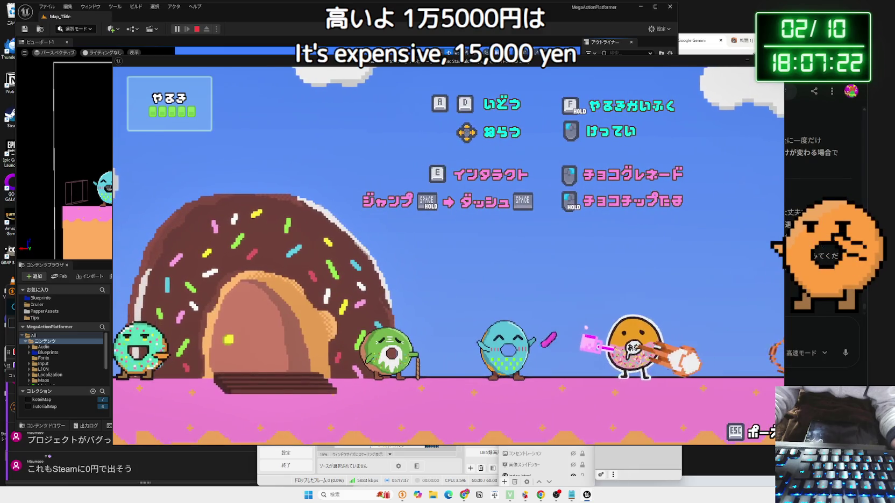
pyautogui.press('a')
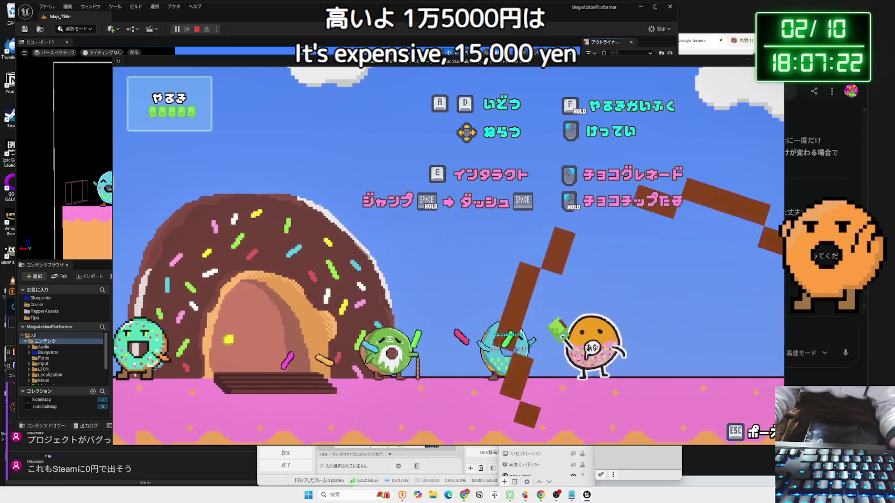
pyautogui.press('space')
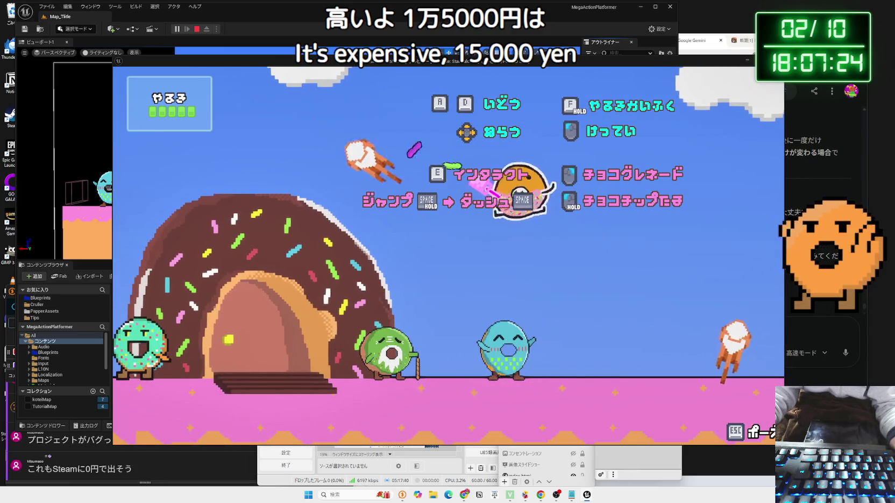
pyautogui.press('e')
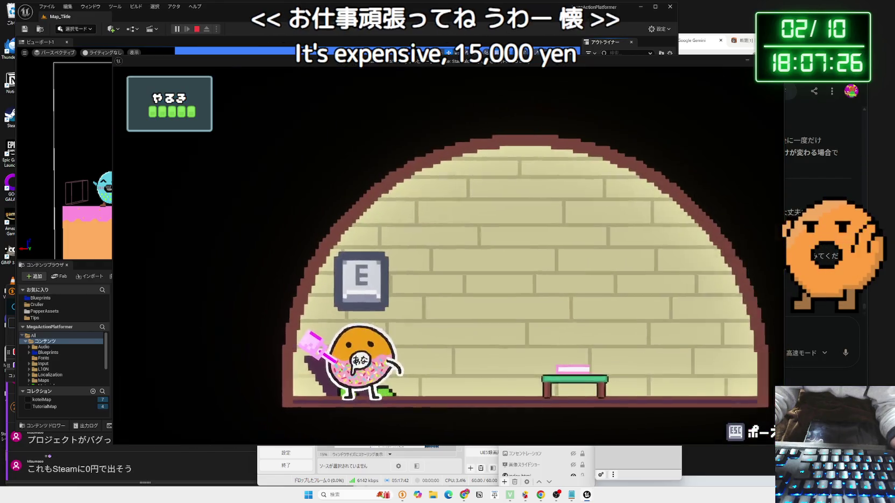
pyautogui.press('d')
pyautogui.press('e')
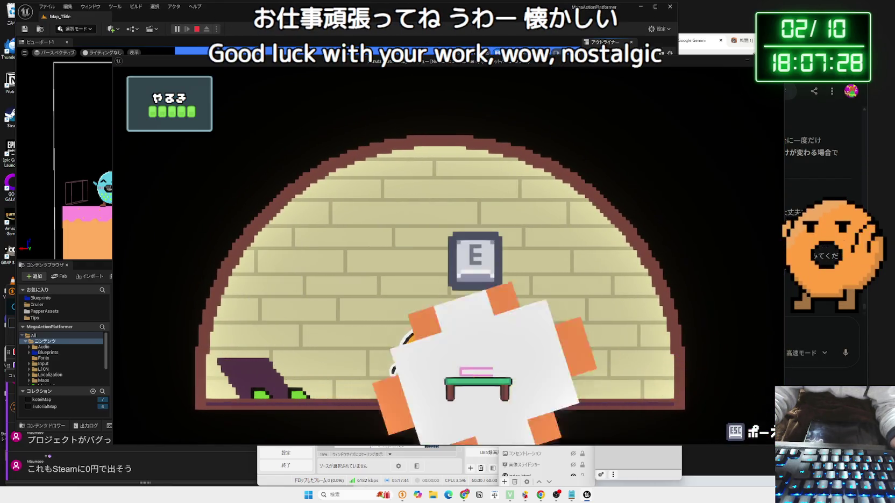
pyautogui.press('w')
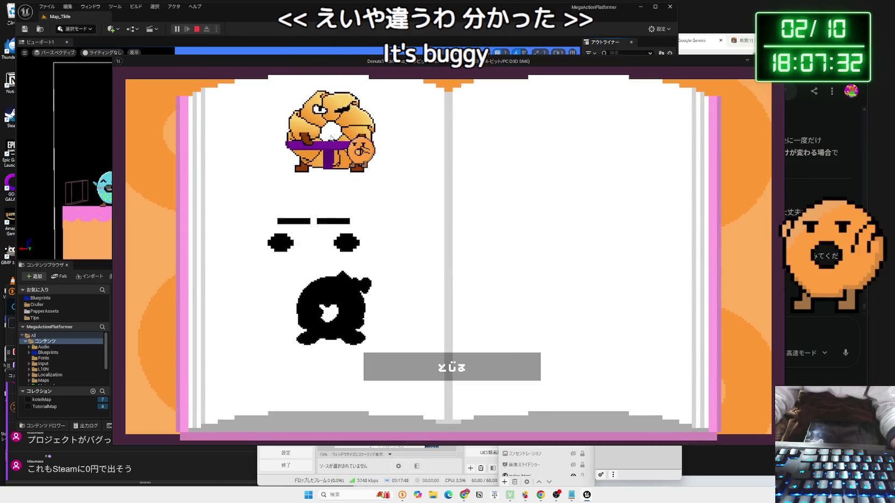
# Pick the cruller as companion, then charge-jump up the platforms and across the pit.
pyautogui.press('e')
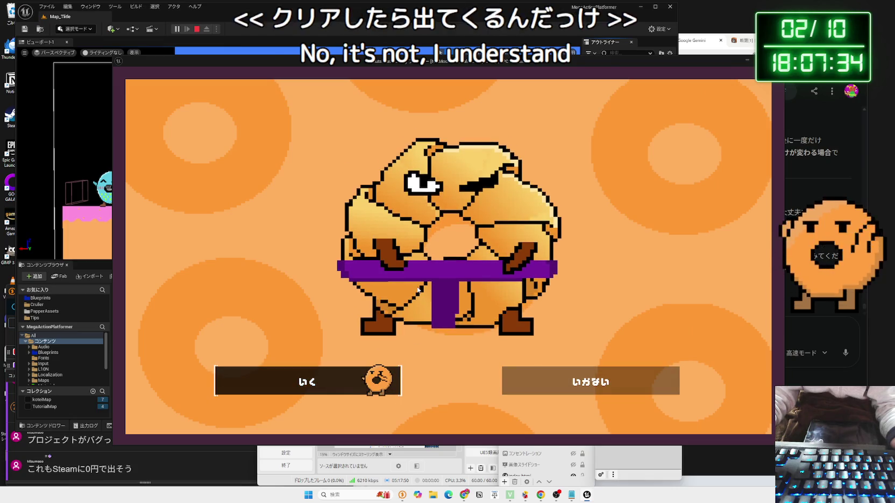
pyautogui.press('e')
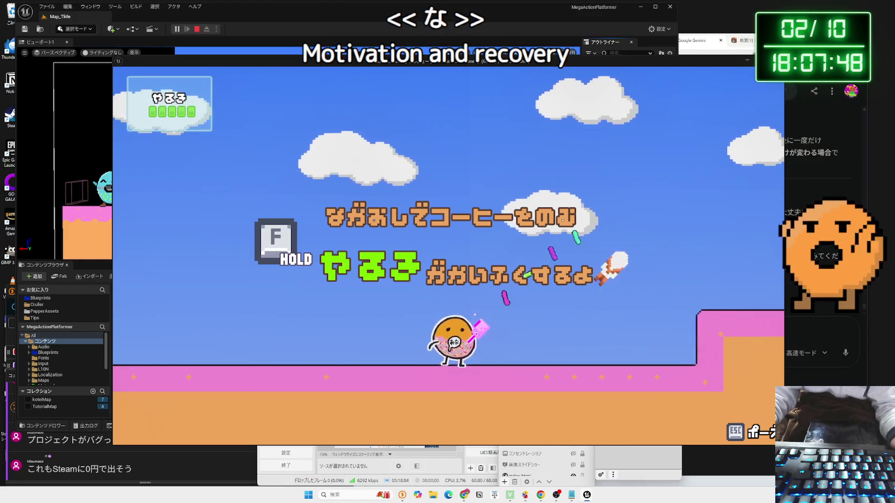
pyautogui.press('d')
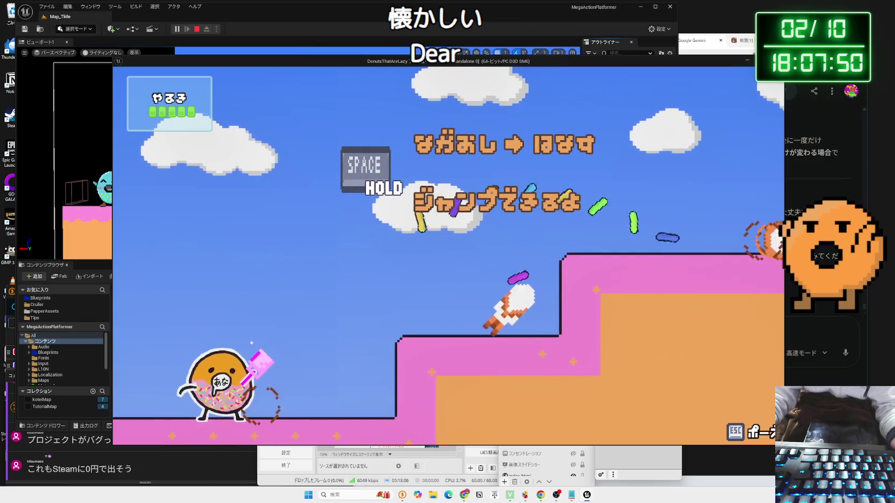
pyautogui.press('space')
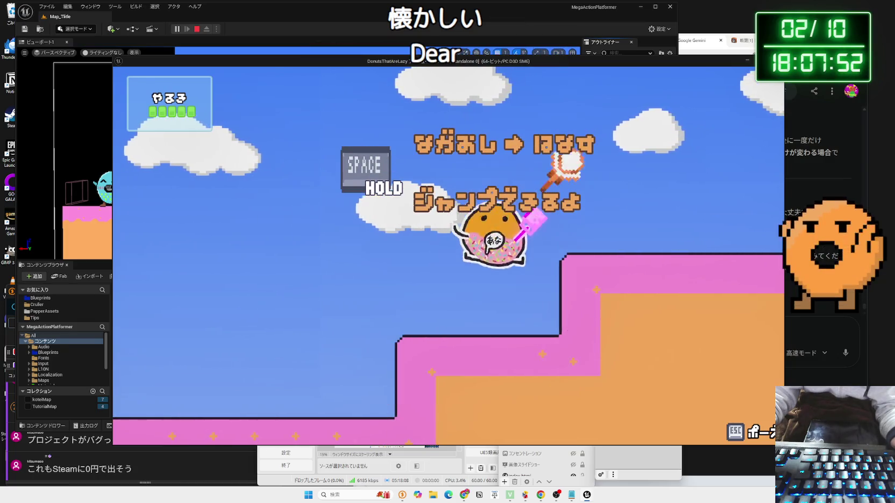
pyautogui.press('space')
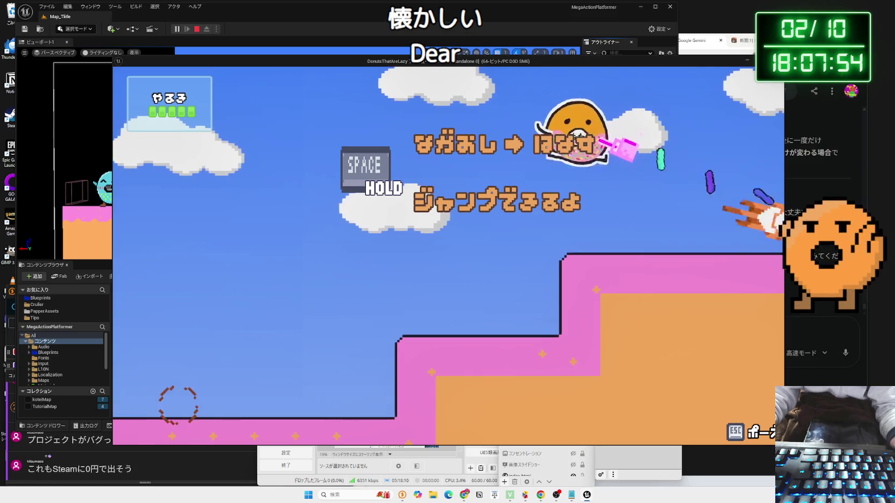
pyautogui.press('space')
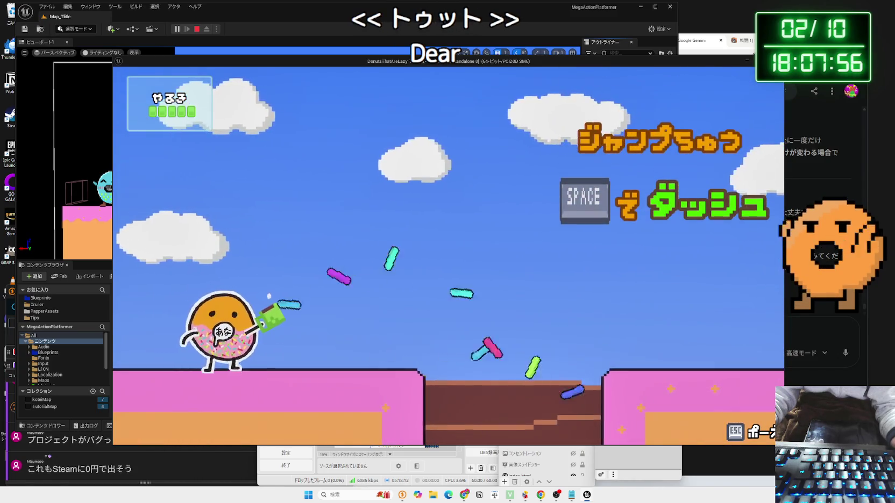
pyautogui.press('space')
pyautogui.press('space')
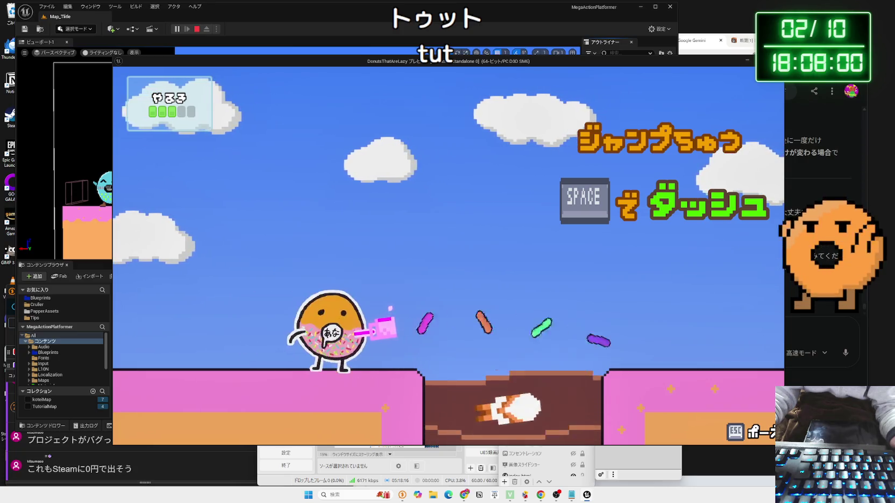
pyautogui.press('space')
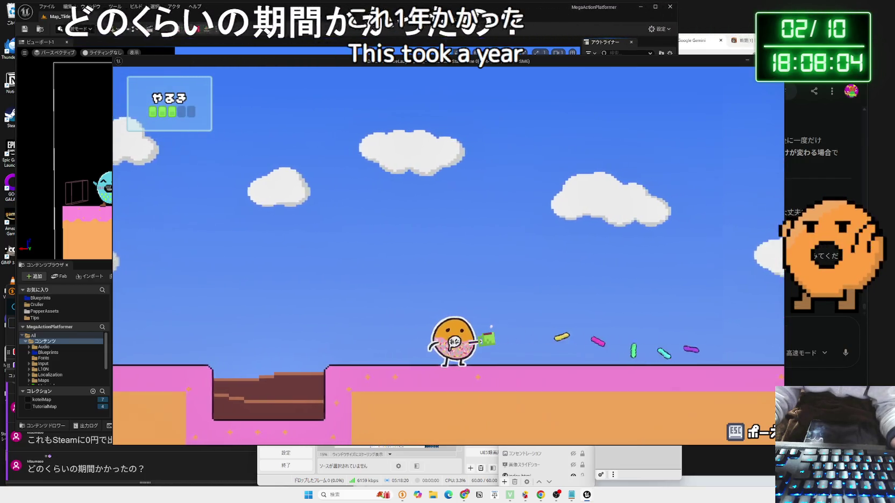
# Advance right through the grenade tutorial, shooting and grenading every enemy donut.
pyautogui.press('Left')
pyautogui.press('Right')
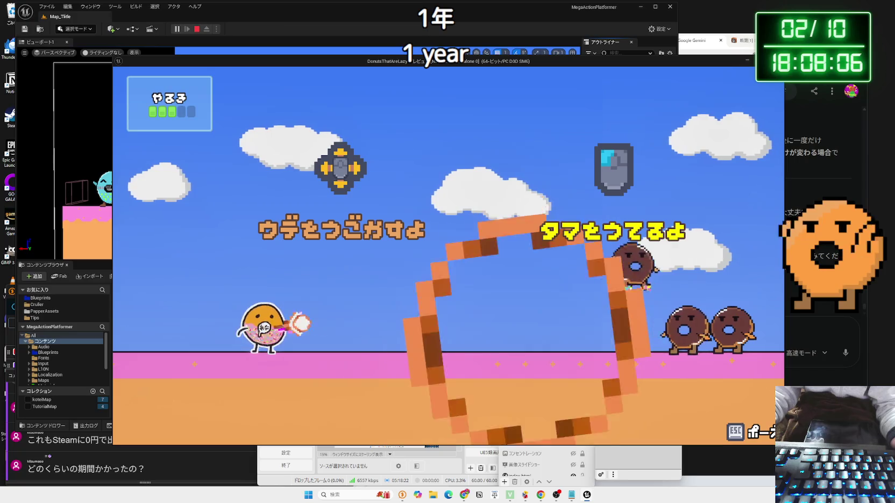
pyautogui.press('Right')
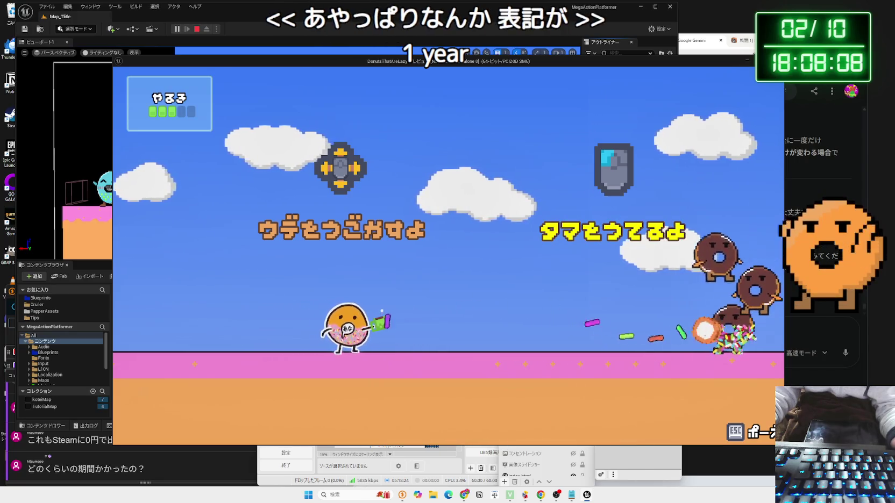
pyautogui.press('Right')
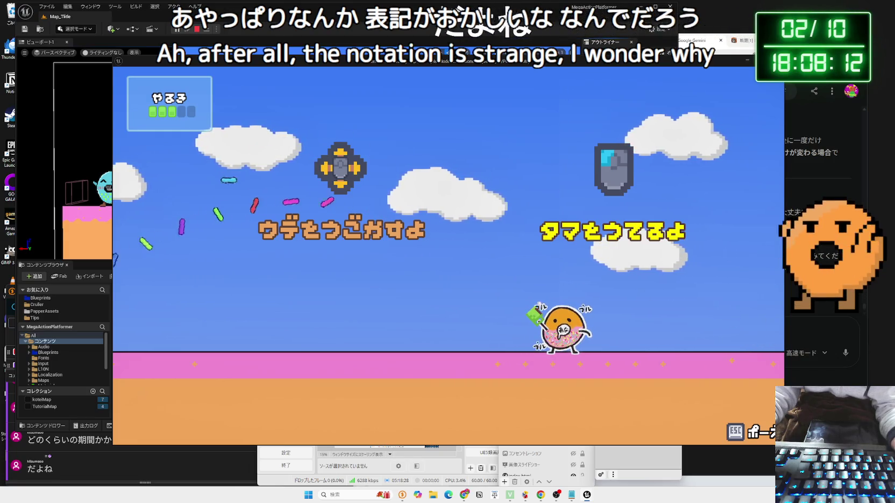
pyautogui.press('space')
pyautogui.press('Right')
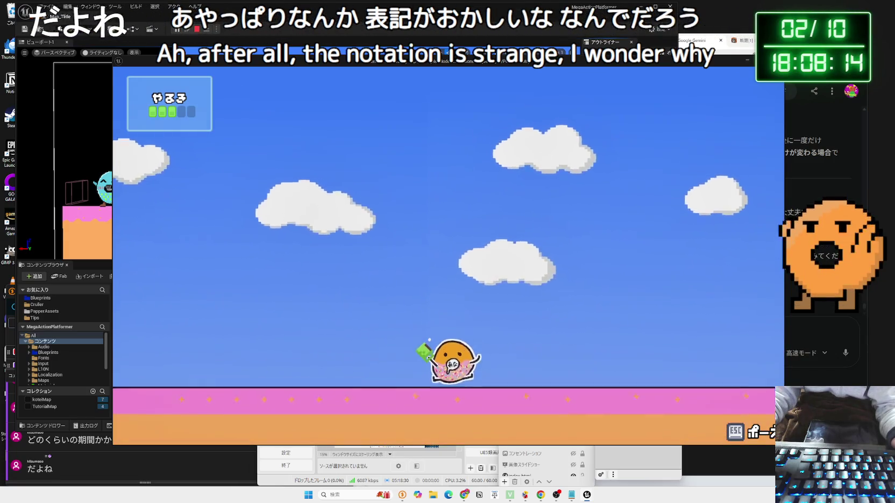
pyautogui.press('Right')
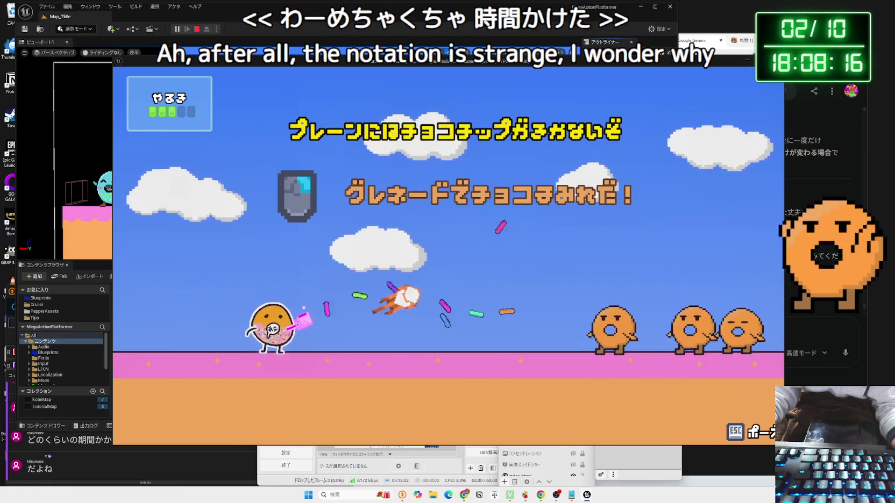
pyautogui.press('Right')
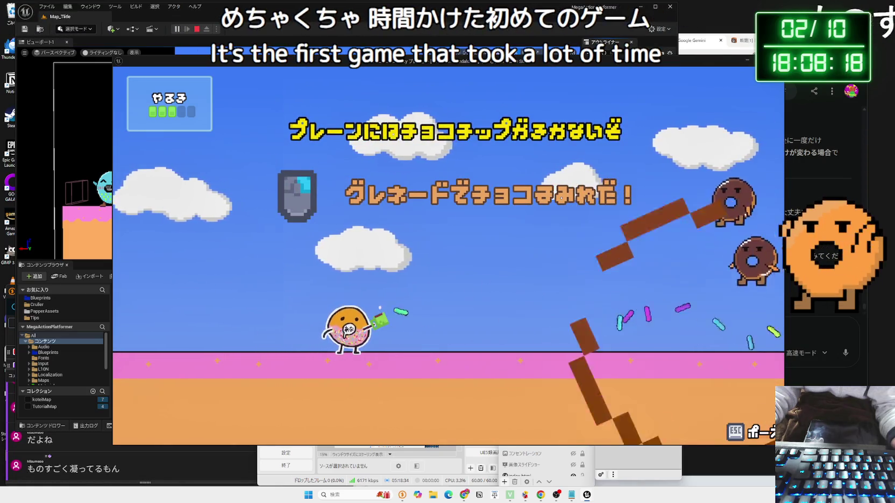
pyautogui.press('Right')
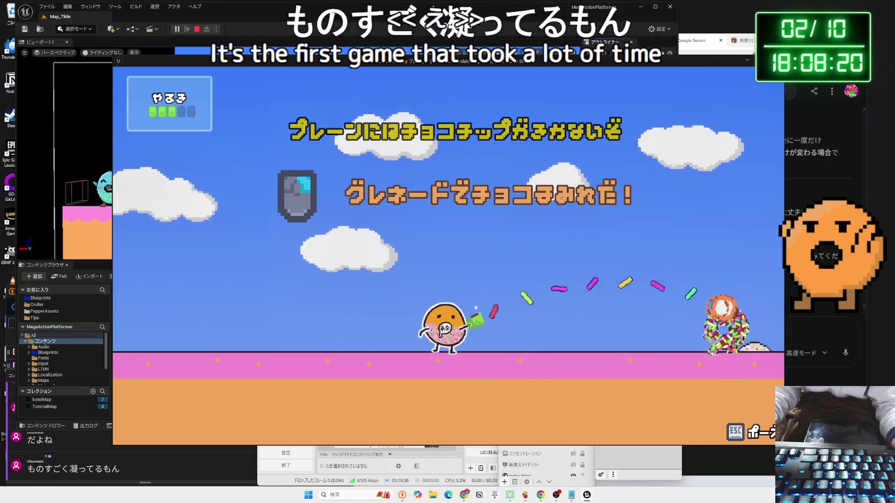
pyautogui.press('Right')
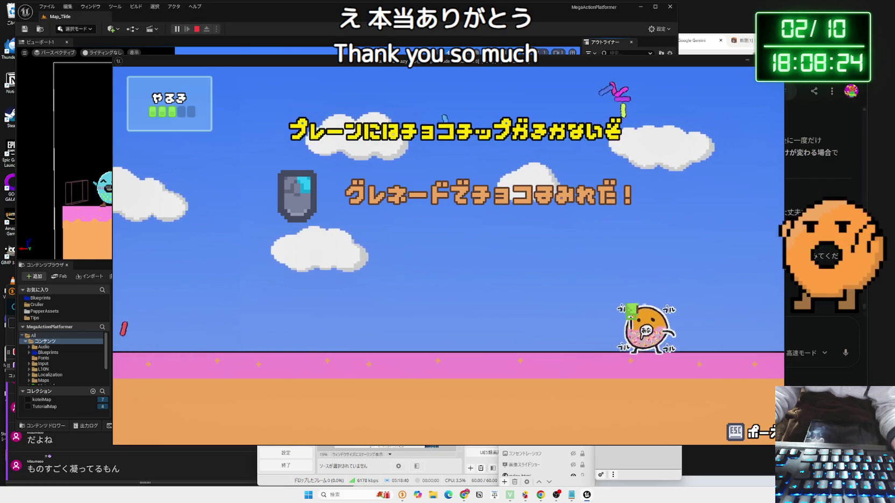
pyautogui.press('Left')
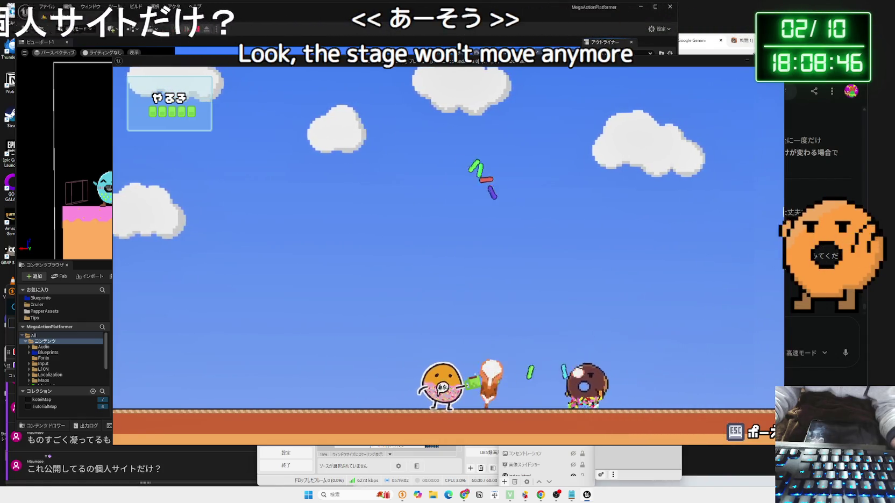
# Dismiss the tutorial message, play on under the pink blocks, then stop the session with Esc.
pyautogui.press('e')
pyautogui.press('e')
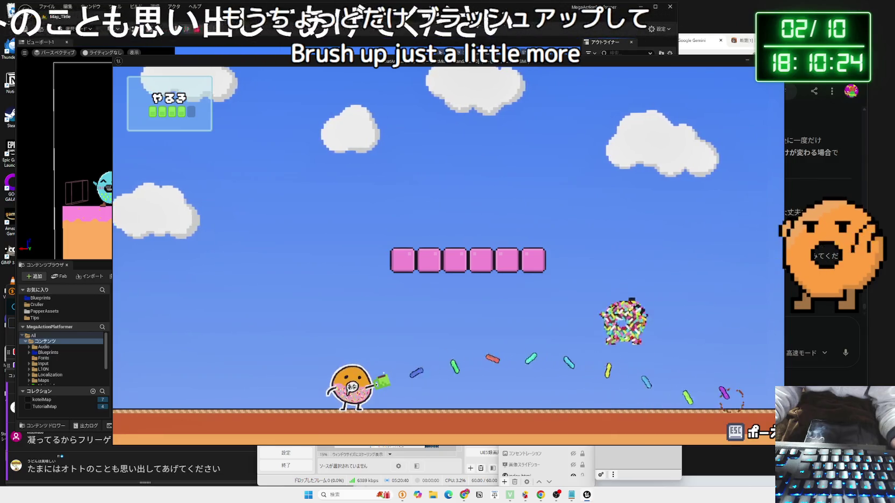
pyautogui.press('Escape')
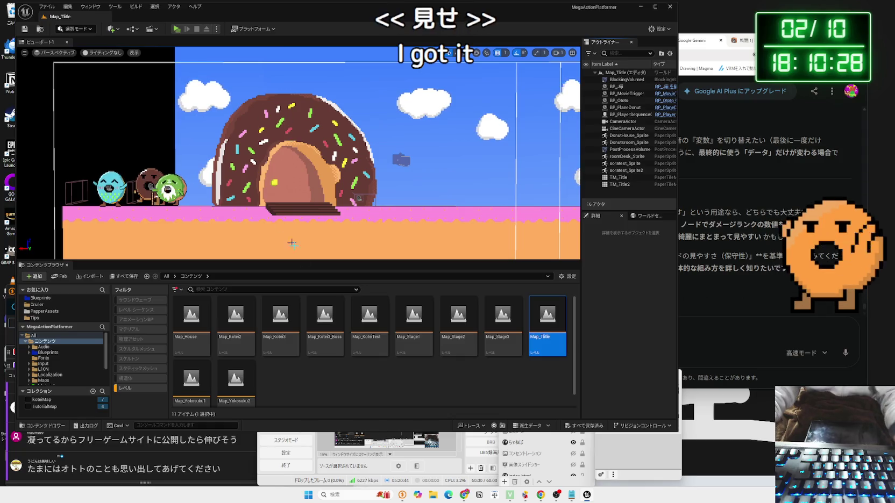
# Launch Map_Title with Alt+P and walk the donut right, away from the blue donut.
pyautogui.hotkey('alt', 'p')
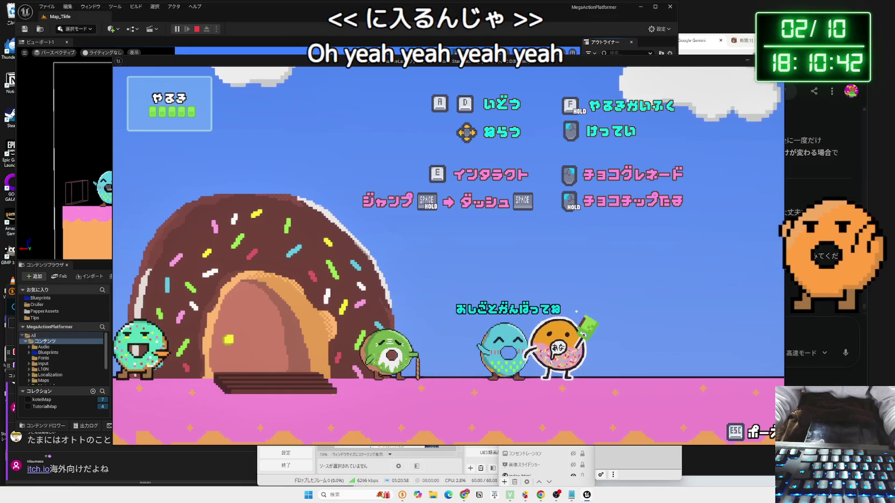
pyautogui.press('d')
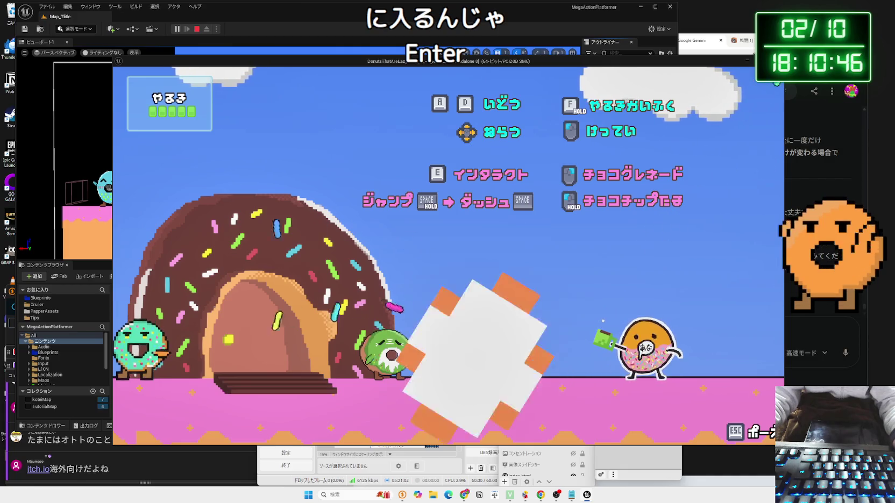
# Walk the donut left into the donut house and open, then close, the book inside.
pyautogui.press('space')
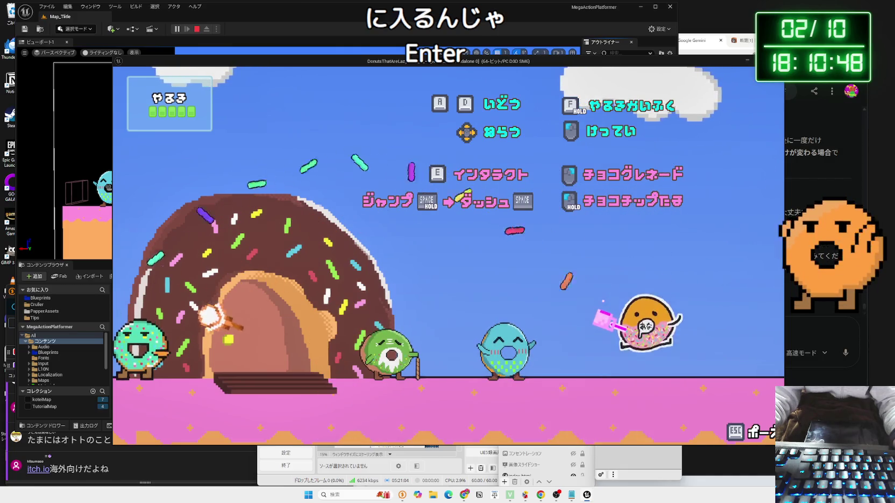
pyautogui.press('a')
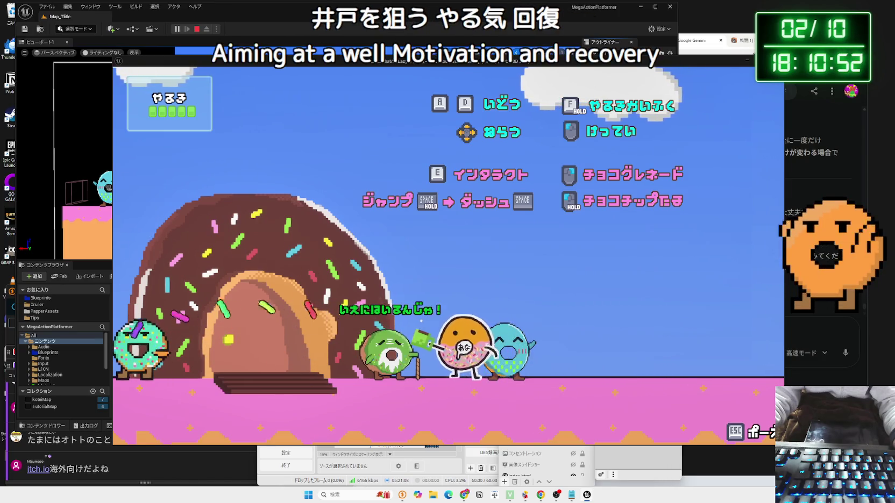
pyautogui.press('a')
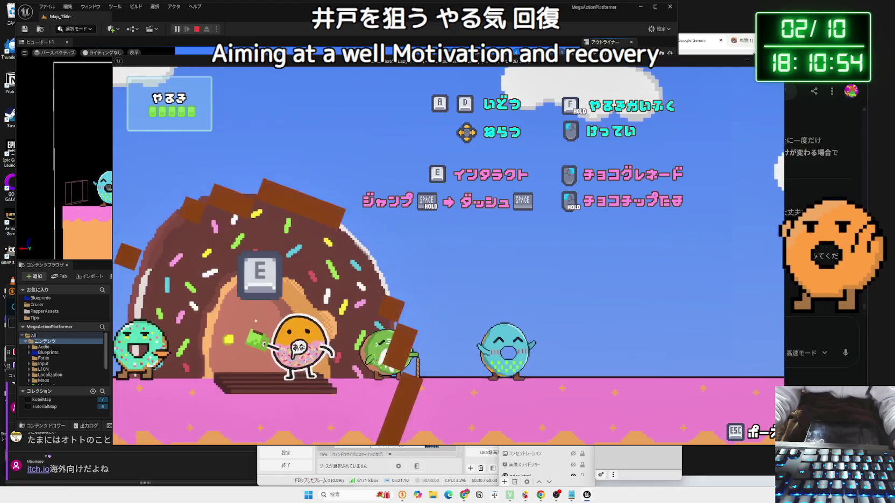
pyautogui.press('e')
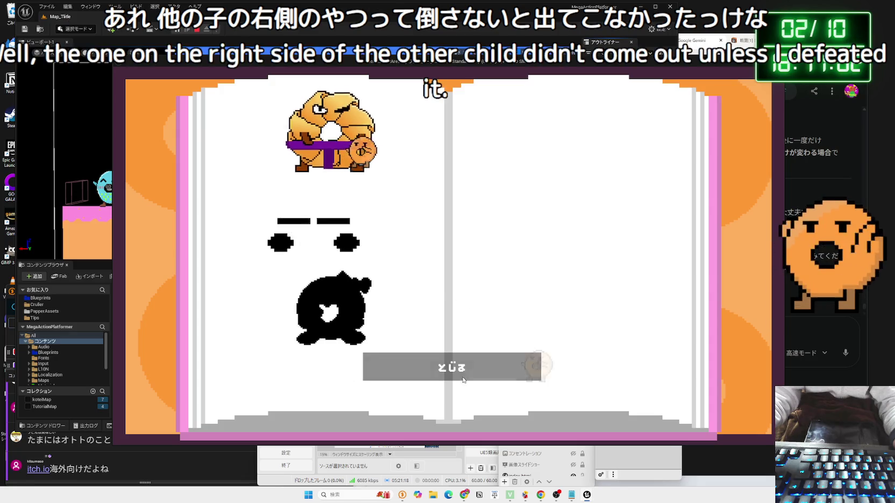
pyautogui.press('e')
pyautogui.press('e')
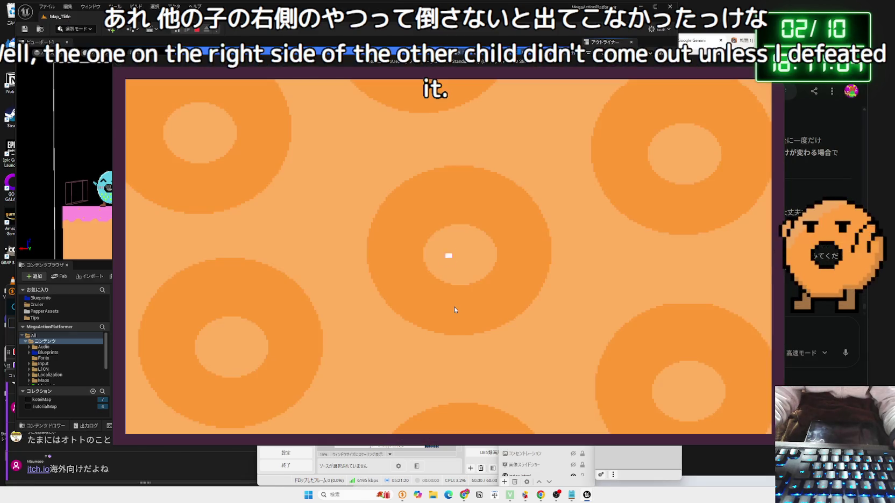
pyautogui.press('e')
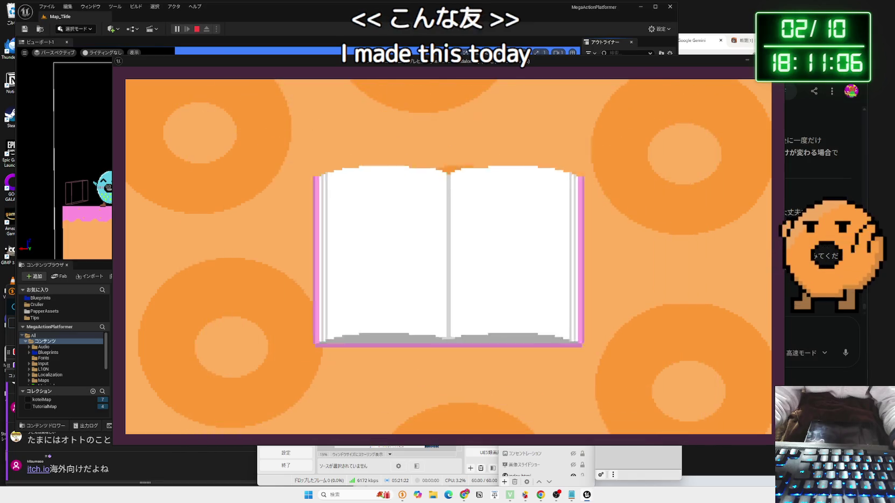
pyautogui.press('e')
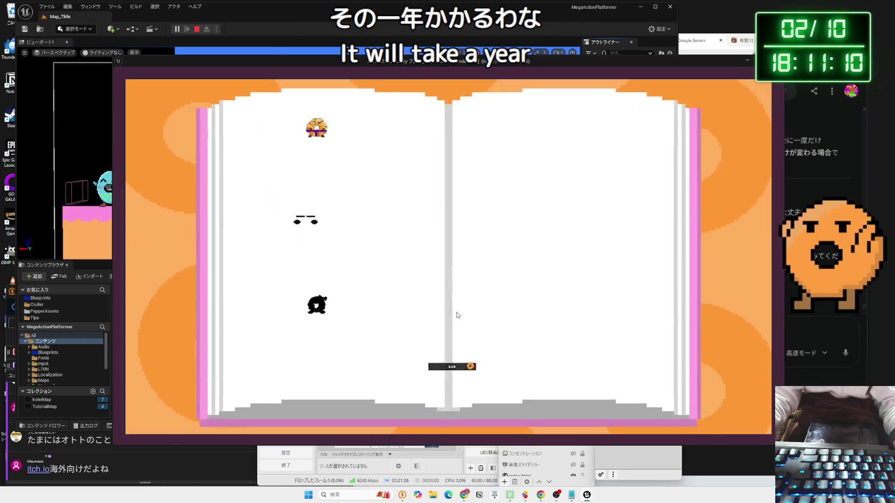
pyautogui.press('e')
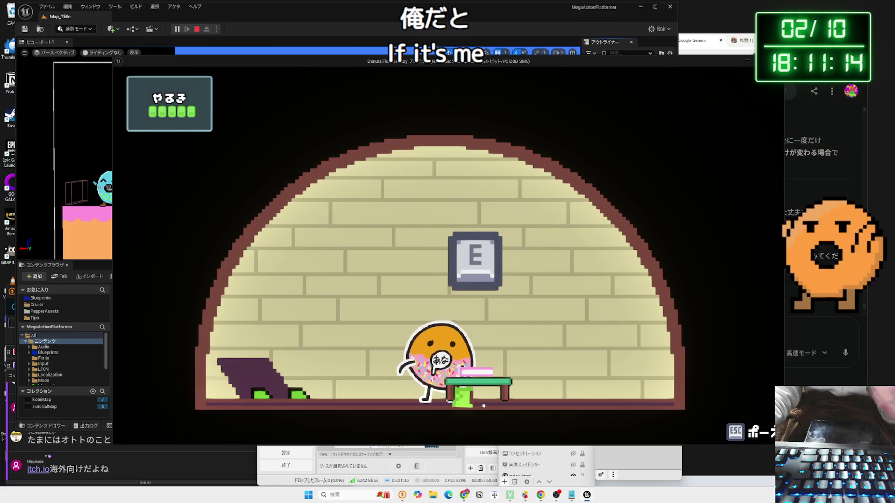
# Walk back out right past the blue donut and stop the play session with Esc.
pyautogui.press('a')
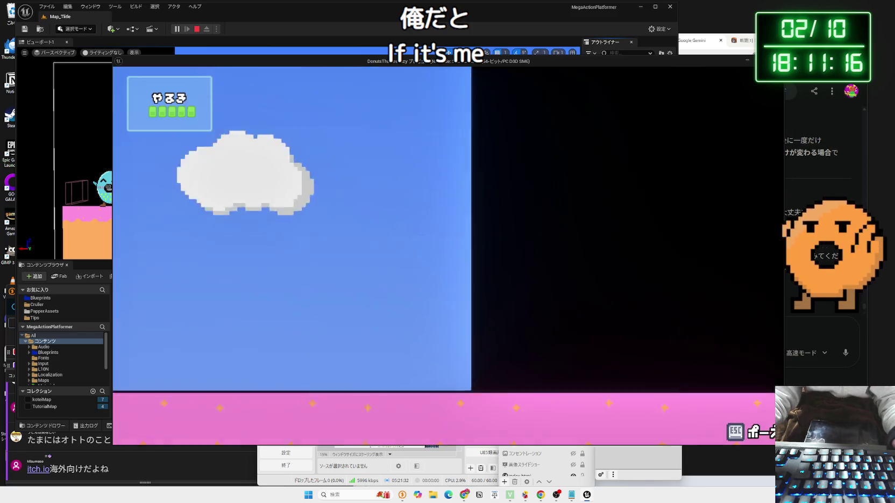
pyautogui.press('d')
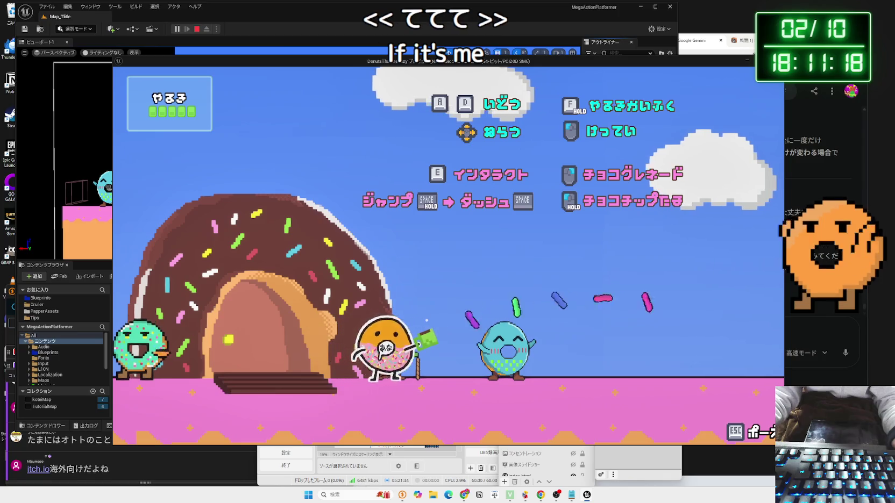
pyautogui.press('d')
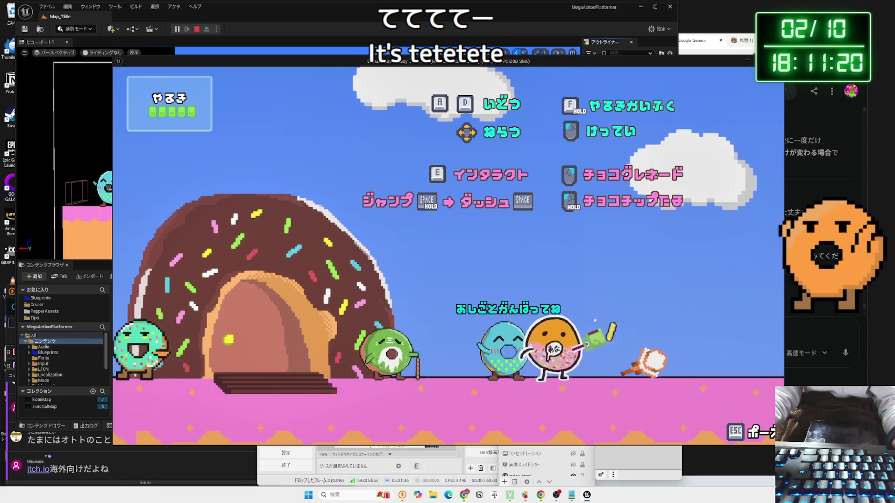
pyautogui.press('Escape')
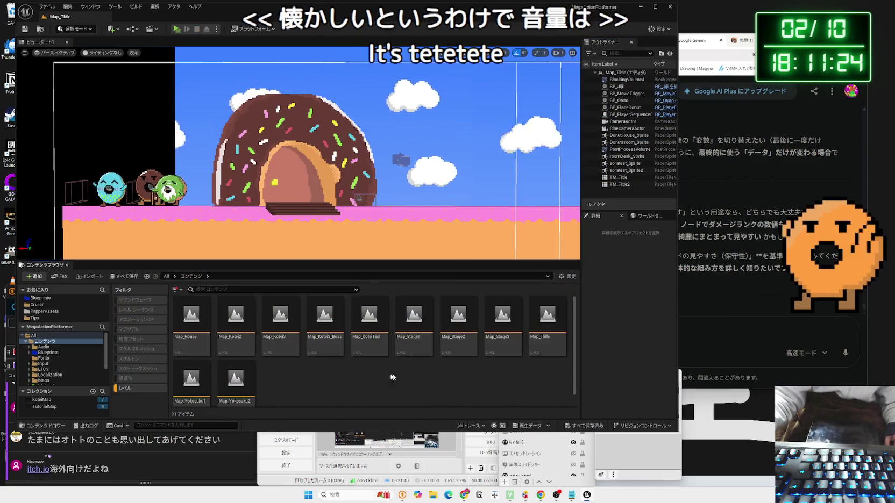
pyautogui.click(129, 391)
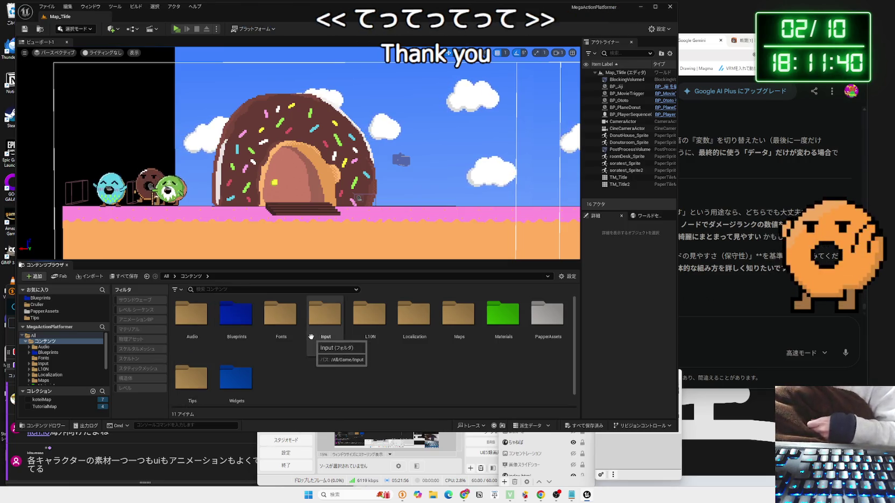
pyautogui.click(64, 369)
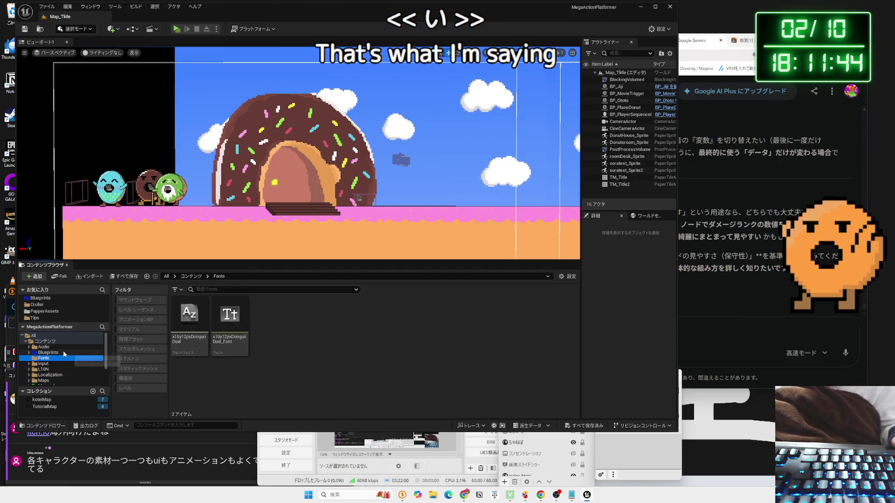
pyautogui.click(64, 353)
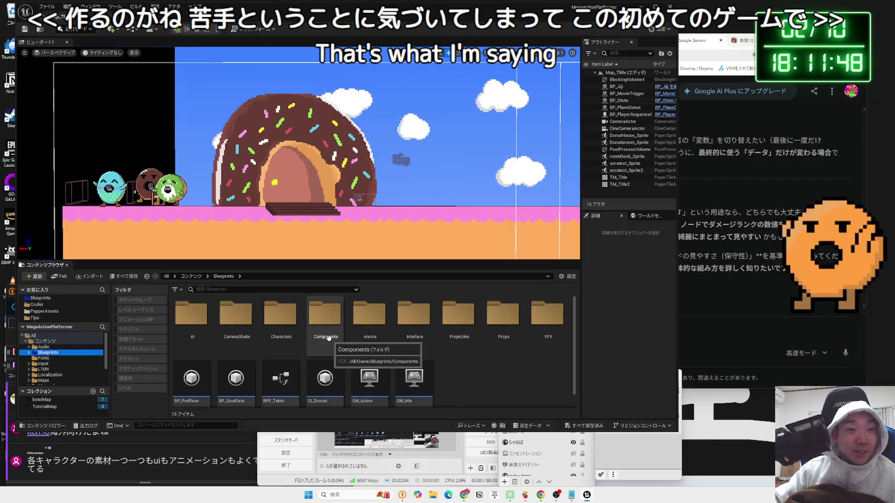
pyautogui.click(279, 328)
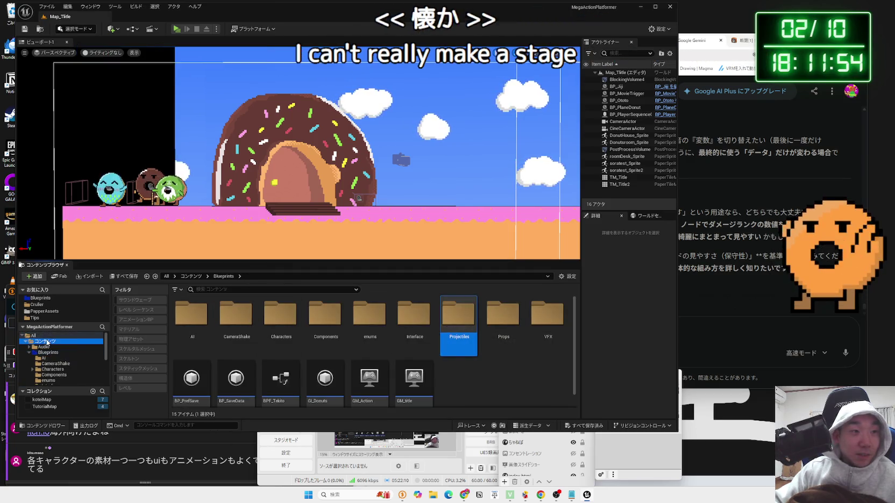
pyautogui.click(141, 388)
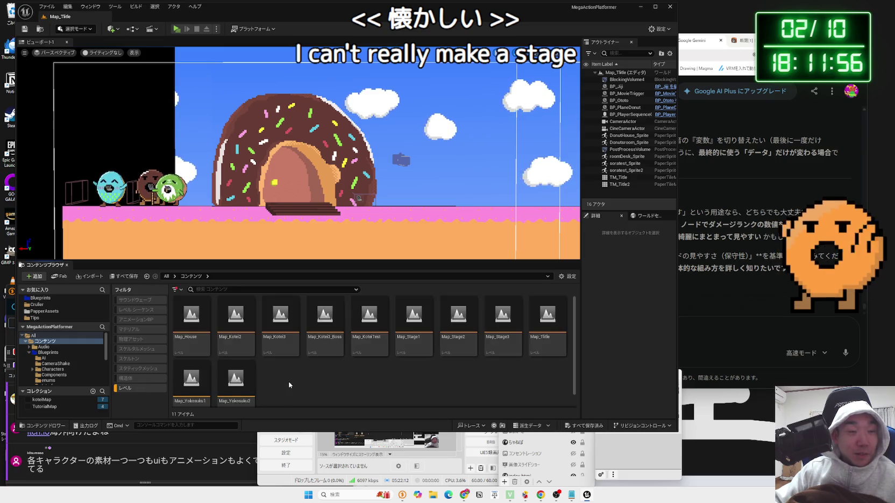
pyautogui.click(235, 329)
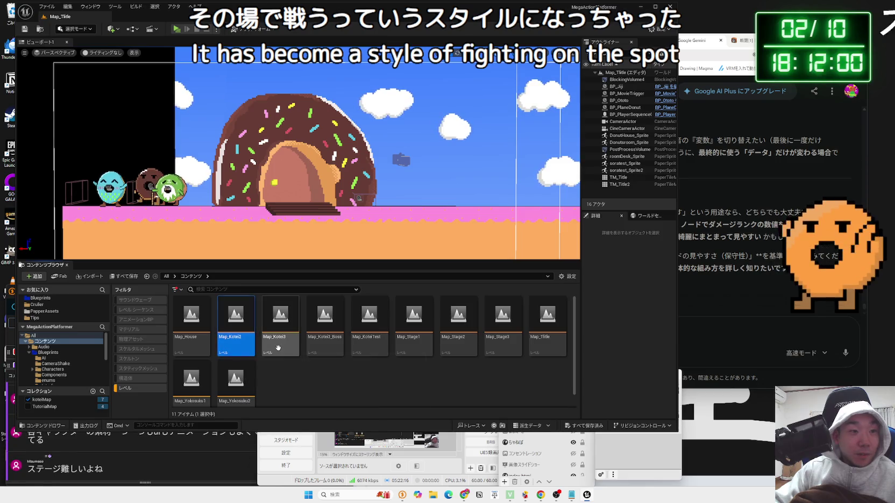
# Open Map_Kotei2, play-test it, and dismiss the final dialogue to reach the ステージクリア!! screen.
pyautogui.doubleClick(278, 348)
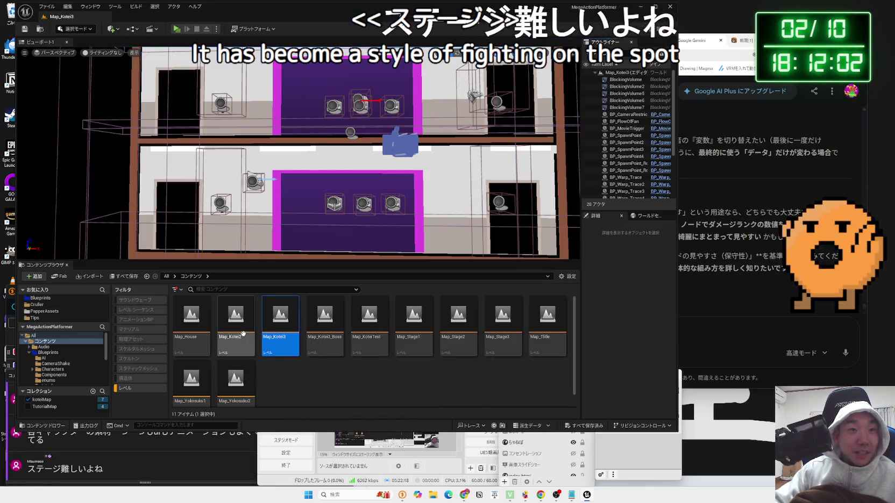
pyautogui.doubleClick(243, 334)
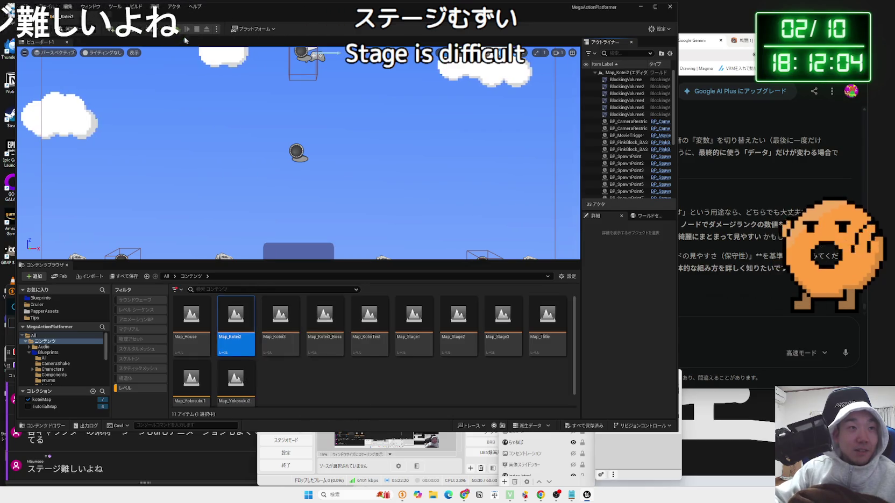
pyautogui.click(187, 29)
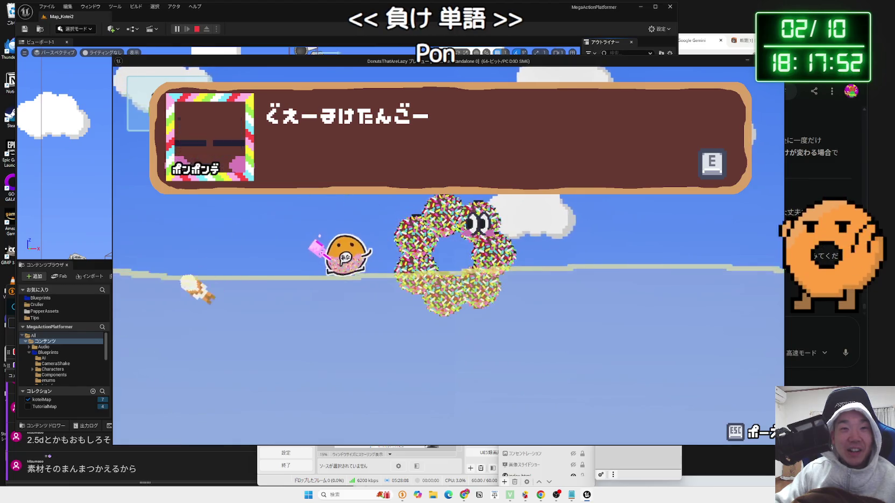
pyautogui.press('e')
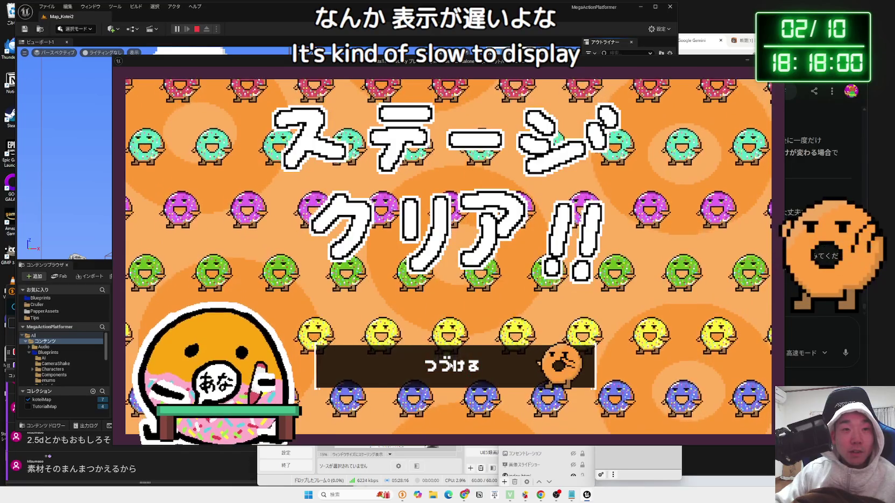
# Continue past stage clear, enter the donut house, close the picture book and choose いく.
pyautogui.press('Return')
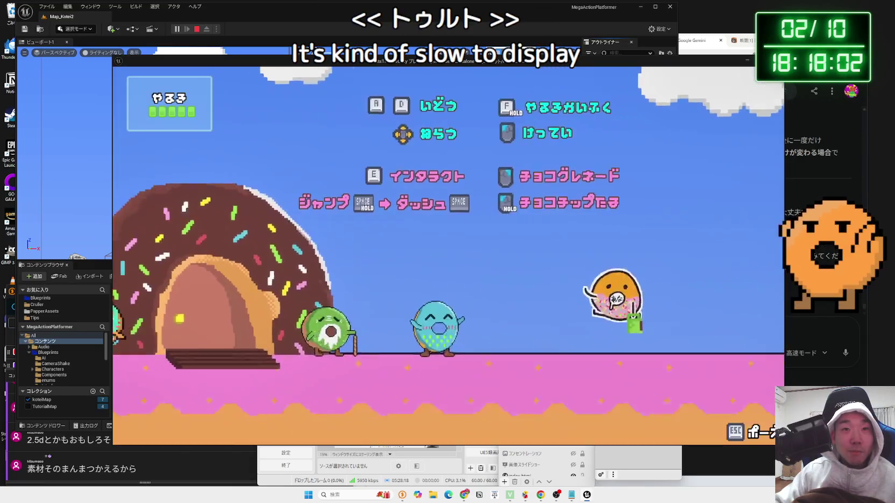
pyautogui.press('a')
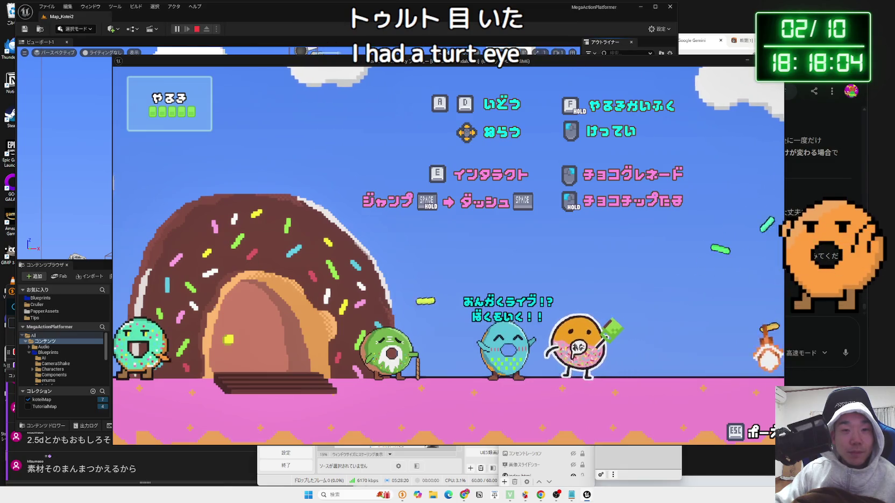
pyautogui.press('space')
pyautogui.press('a')
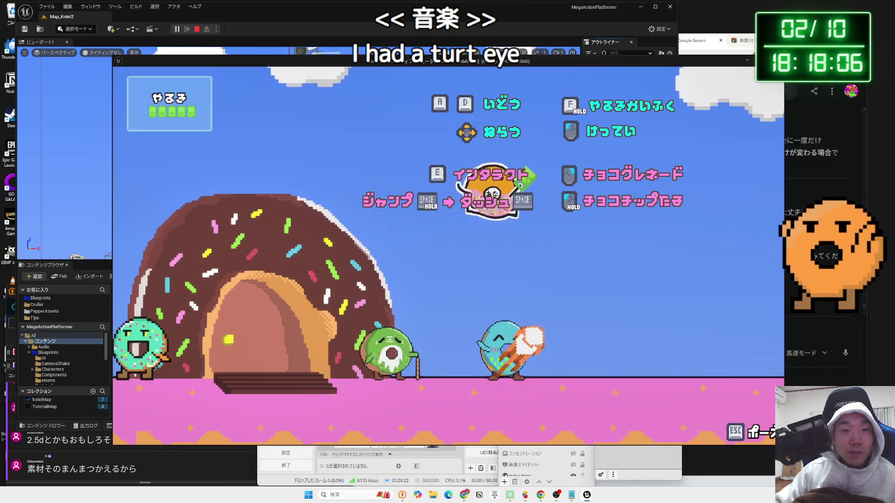
pyautogui.press('a')
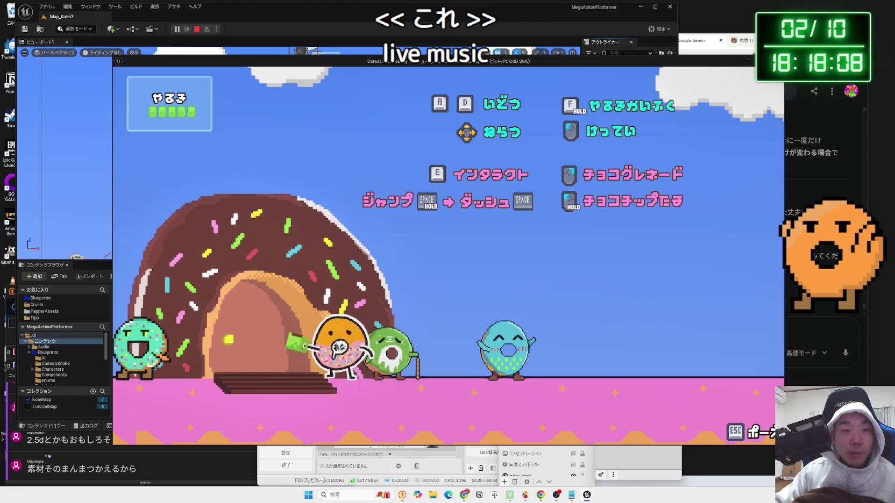
pyautogui.press('e')
pyautogui.press('d')
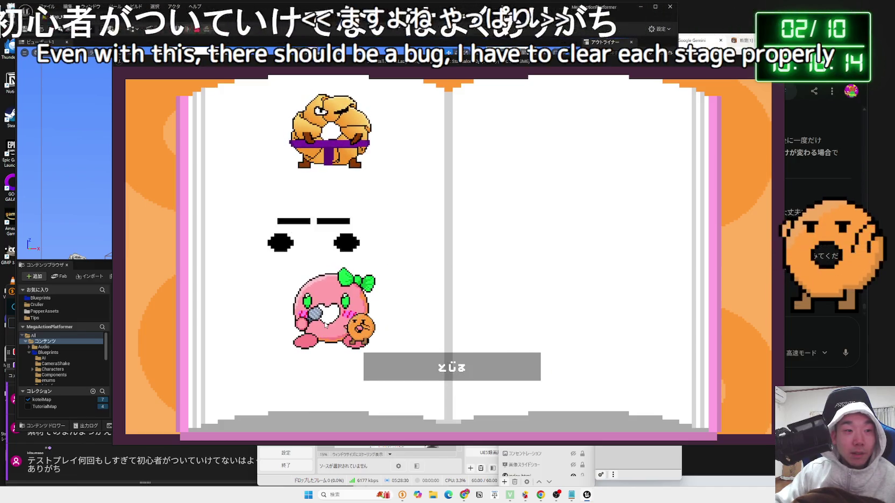
pyautogui.click(409, 367)
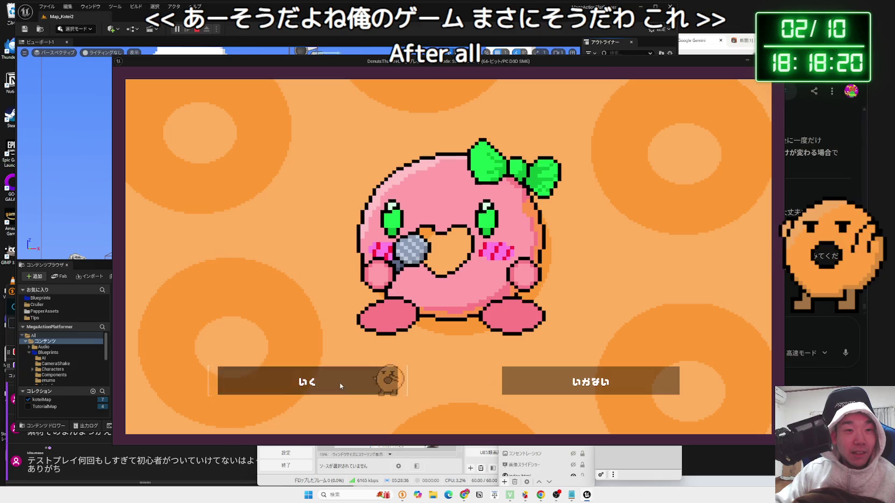
pyautogui.click(338, 382)
# Walk and jump right into the pink room, past the green character's dialogue.
pyautogui.press('Right')
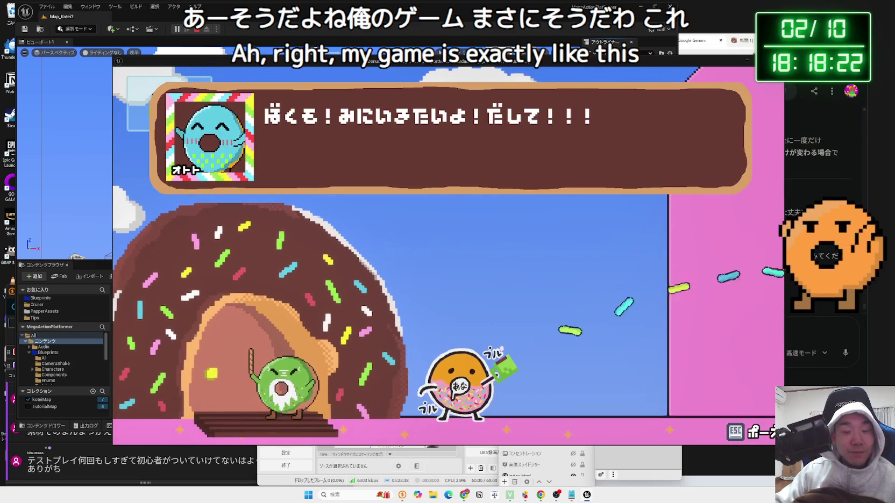
pyautogui.press('space')
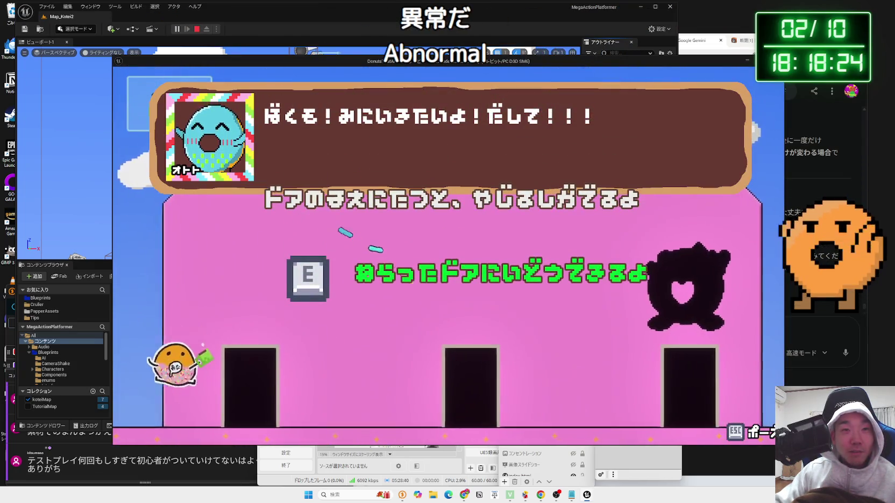
pyautogui.press('Right')
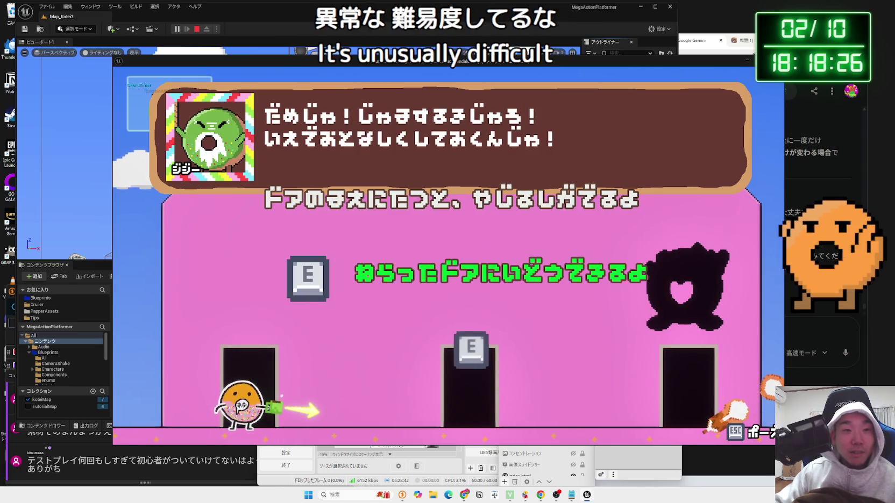
pyautogui.press('Up')
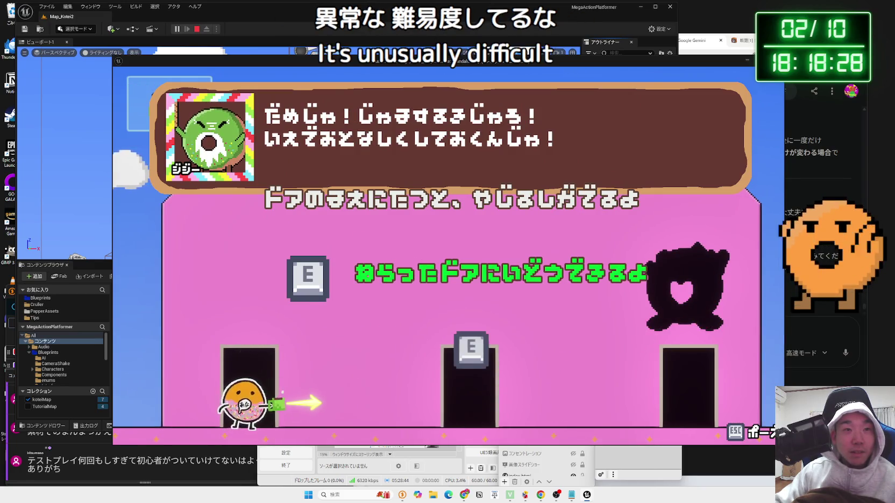
pyautogui.press('Right')
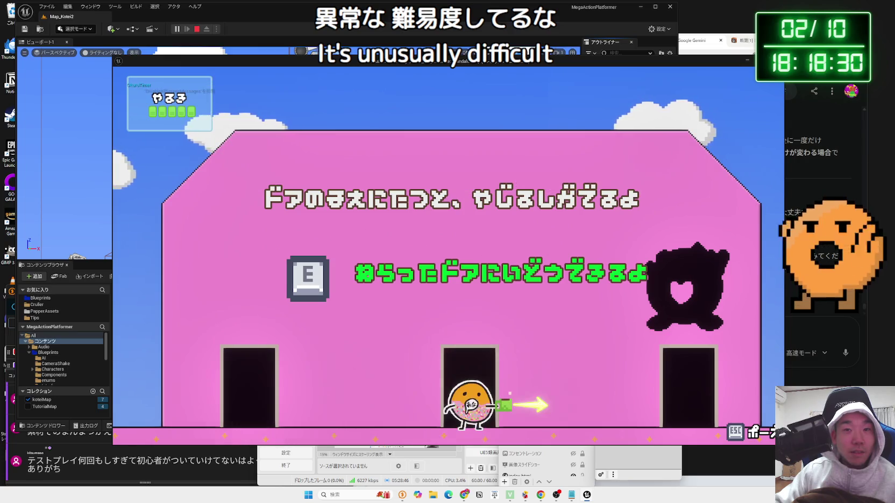
# Warp back and forth between the pink room's right and middle doors.
pyautogui.press('e')
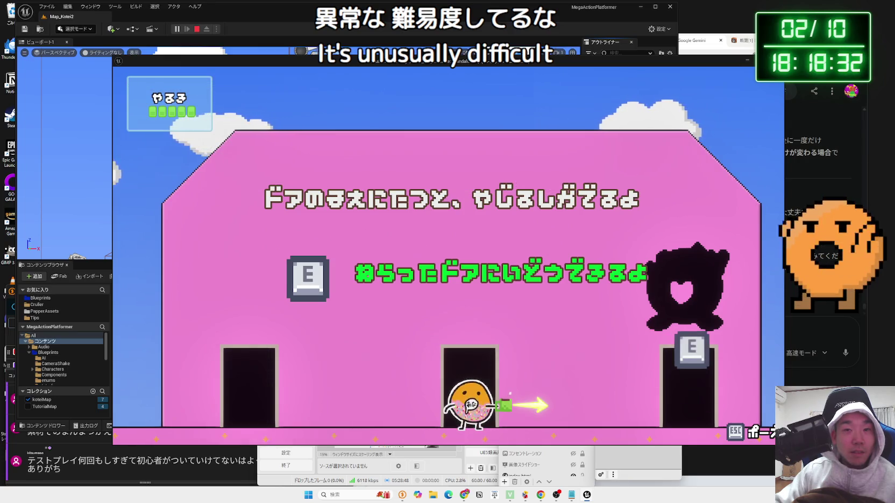
pyautogui.press('e')
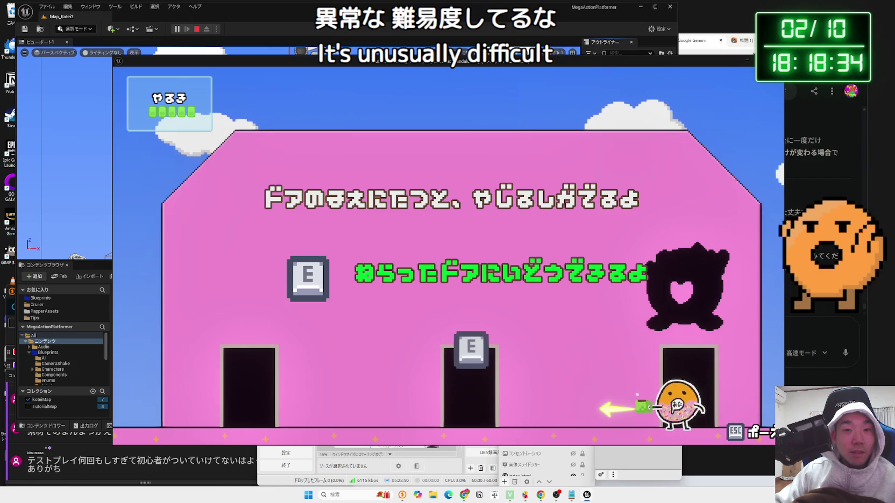
pyautogui.press('e')
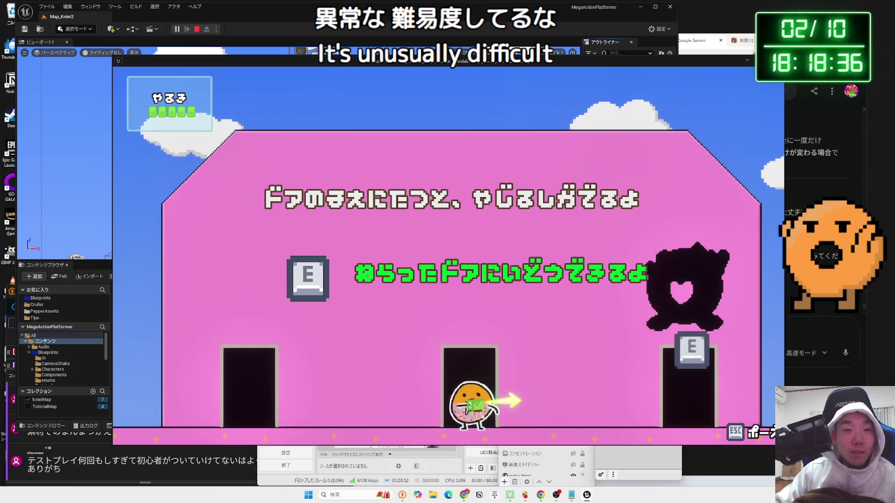
pyautogui.press('e')
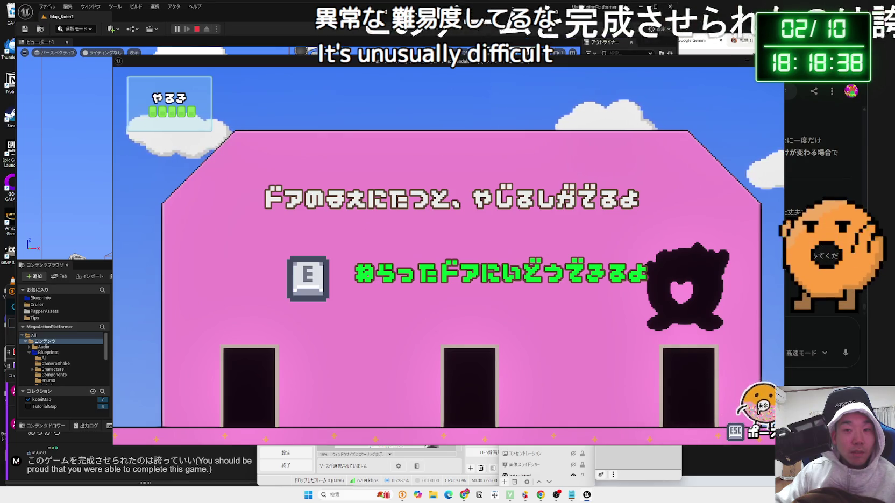
pyautogui.press('a')
pyautogui.press('e')
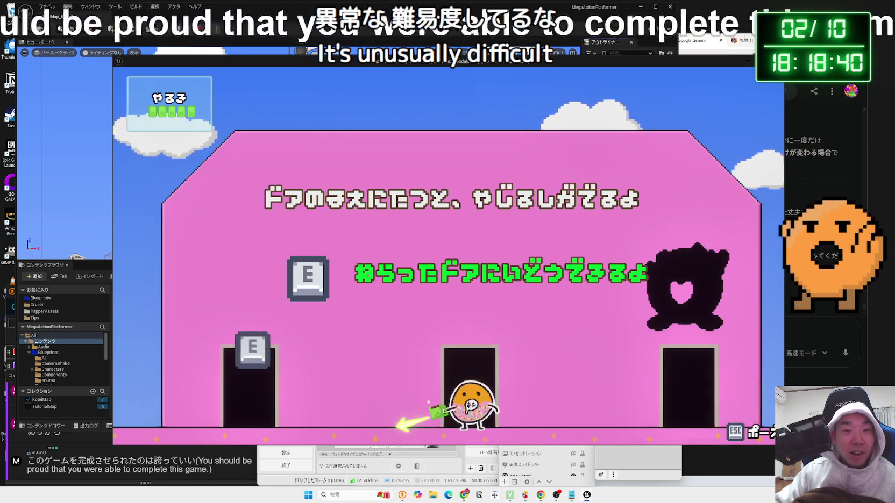
pyautogui.press('e')
pyautogui.press('d')
pyautogui.press('e')
pyautogui.press('e')
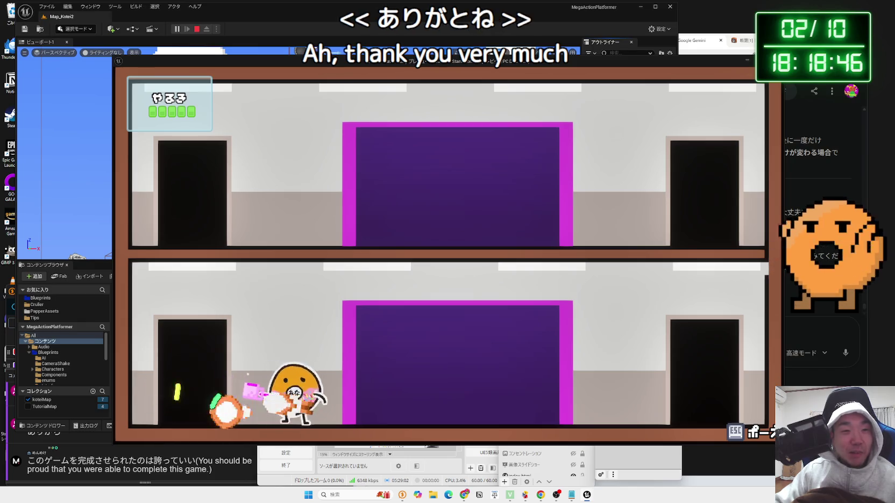
# Enter the corridor, shoot the donut enemy, and warp between lower and upper floors firing left.
pyautogui.press('d')
pyautogui.press('d')
pyautogui.press('j')
pyautogui.press('Left')
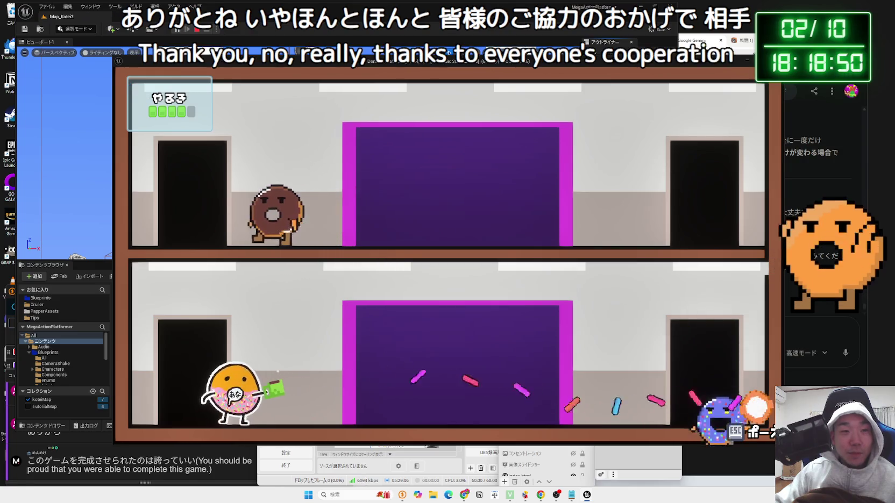
pyautogui.press('Left')
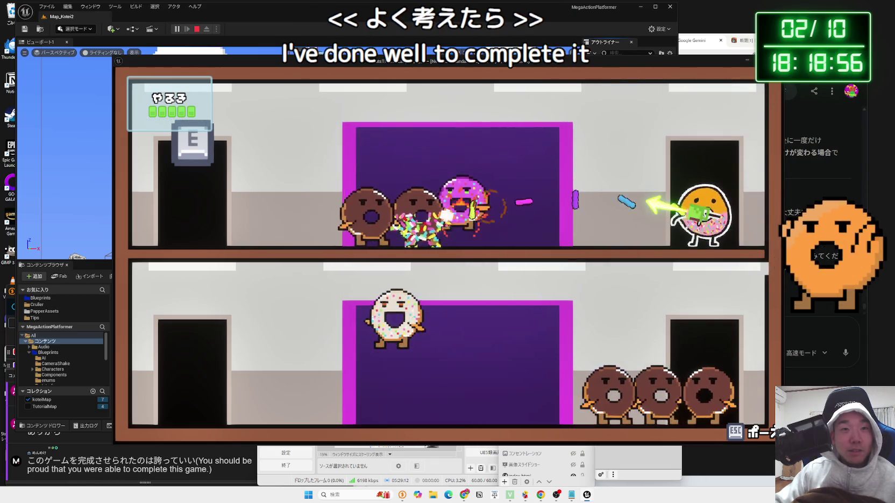
pyautogui.press('e')
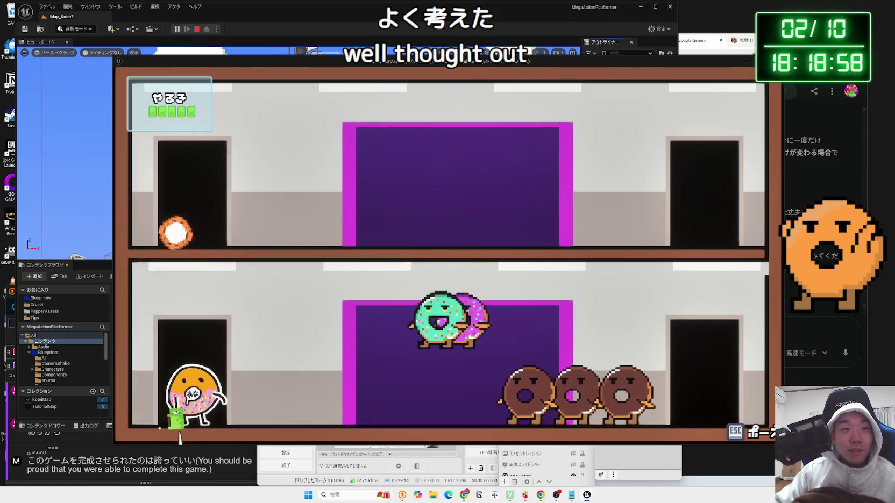
pyautogui.press('Right')
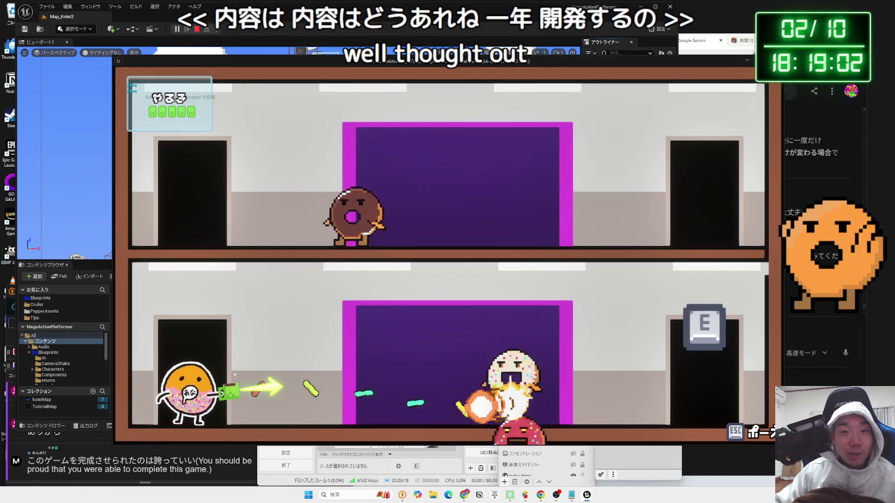
pyautogui.press('Up')
pyautogui.press('e')
pyautogui.press('Left')
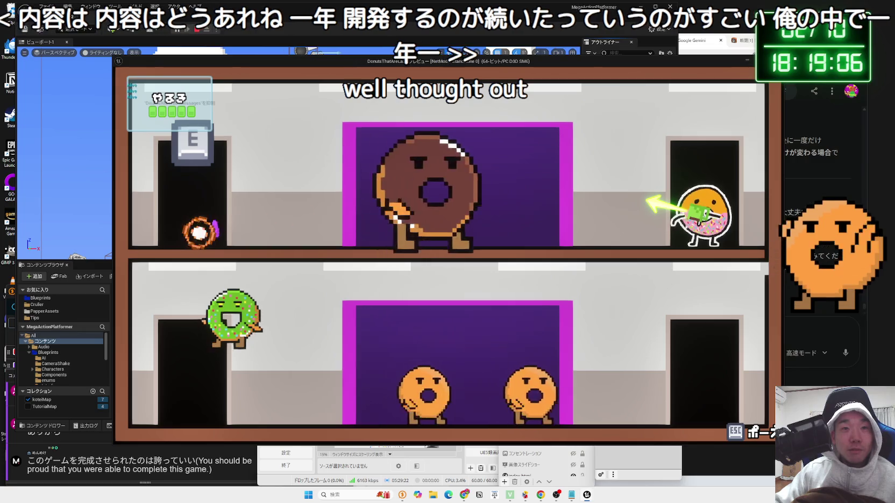
# Warp between the upper-left, upper-right and lower-right doors, shooting at enemy donuts.
pyautogui.press('e')
pyautogui.press('Right')
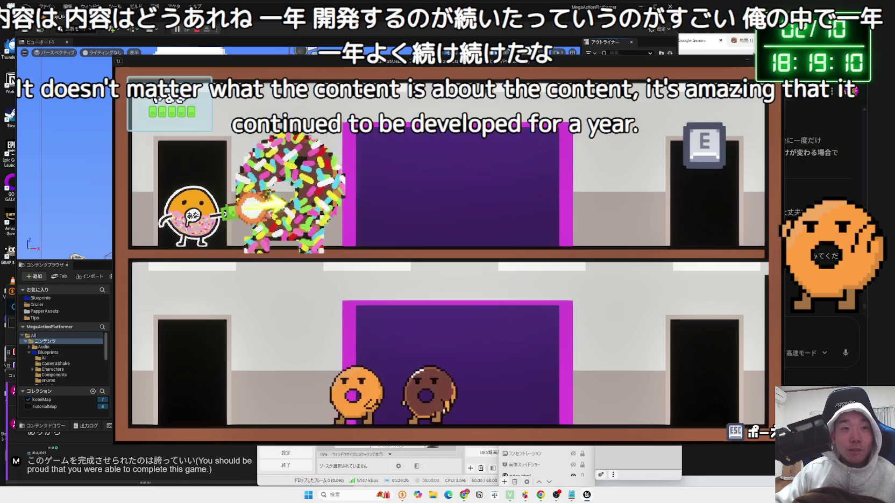
pyautogui.press('e')
pyautogui.press('Down')
pyautogui.press('e')
pyautogui.press('Left')
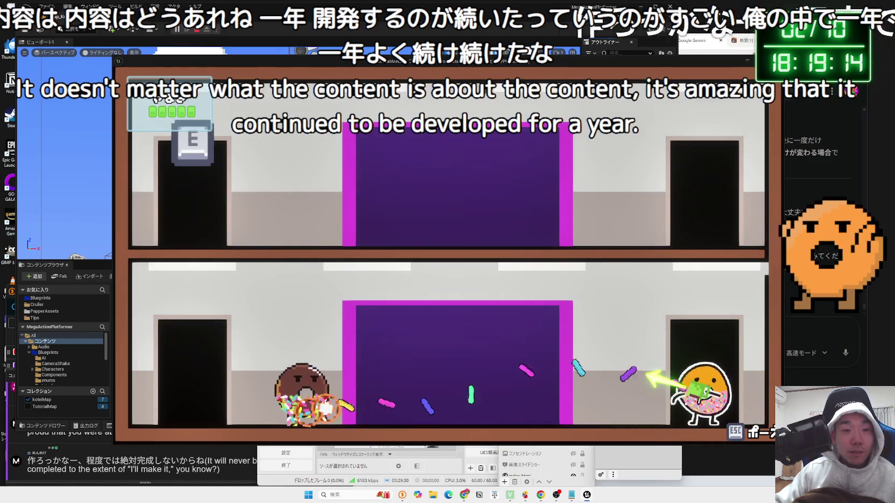
pyautogui.press('e')
pyautogui.press('Right')
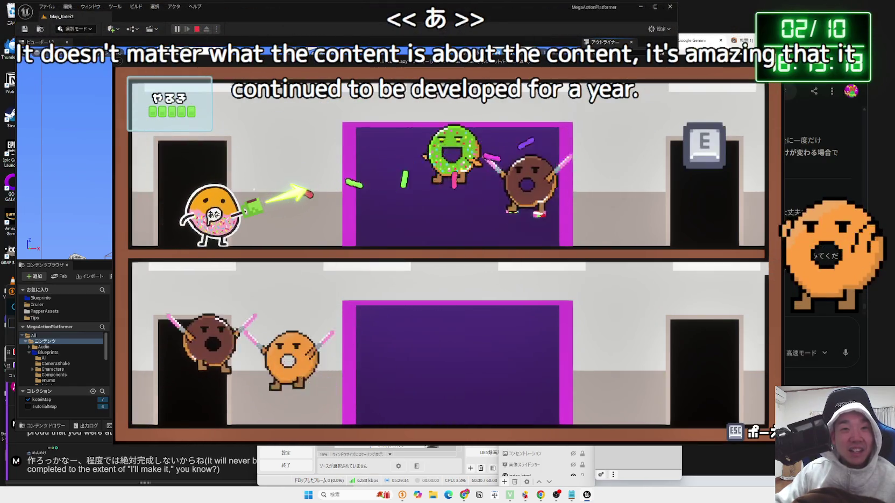
pyautogui.press('e')
pyautogui.press('Left')
pyautogui.press('e')
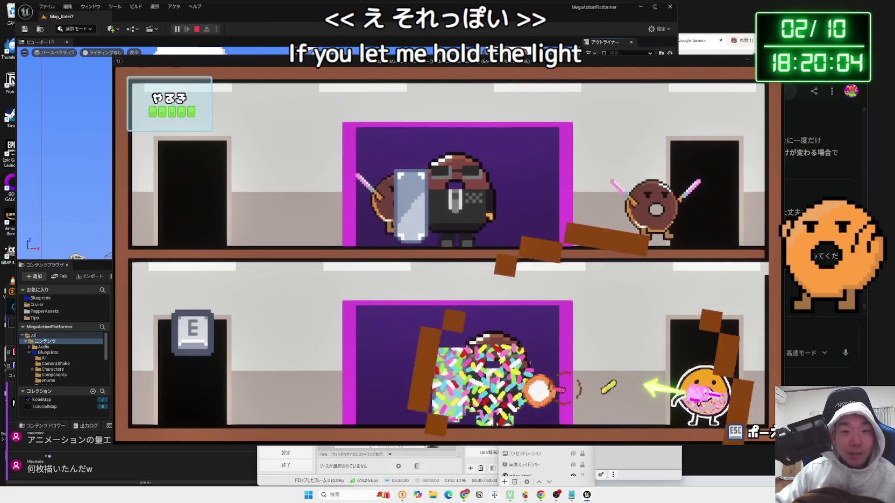
# Move right along the lower floor firing sprinkles until the big donut enemy bursts.
pyautogui.press('e')
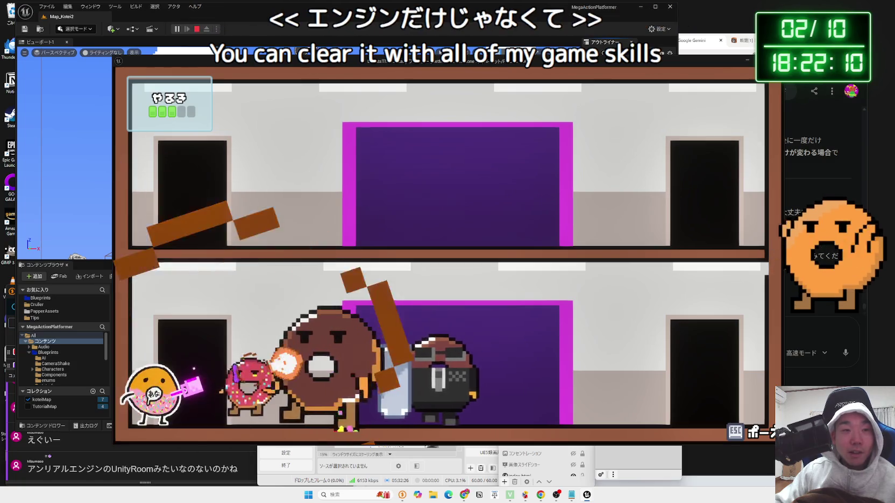
pyautogui.press('d')
pyautogui.press('j')
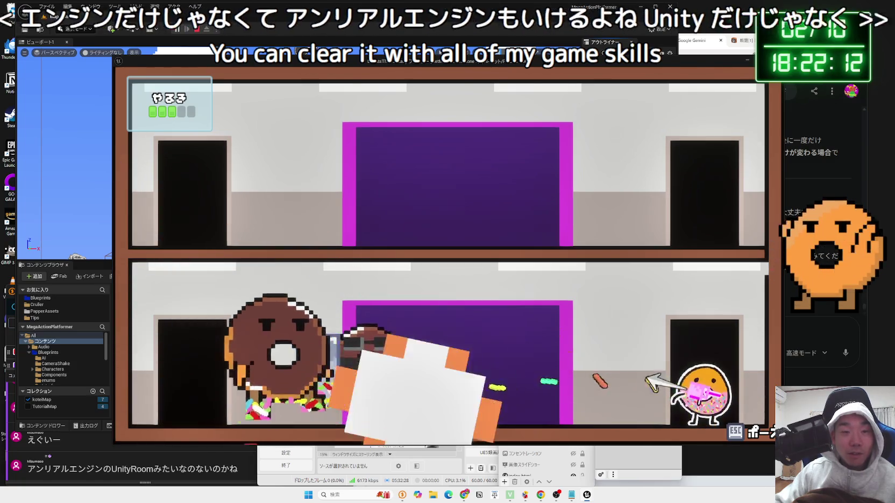
pyautogui.press('j')
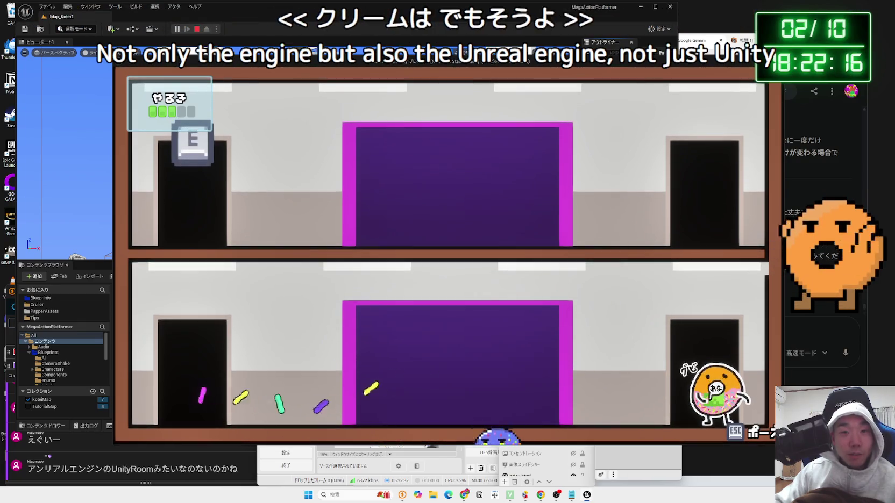
# Walk left toward the purple door and advance through the boss dialogue to start the fight.
pyautogui.press('a')
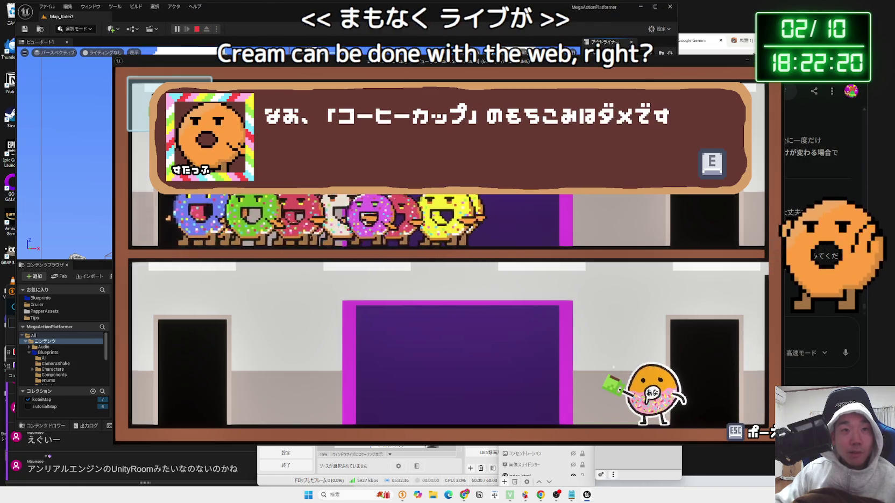
pyautogui.press('a')
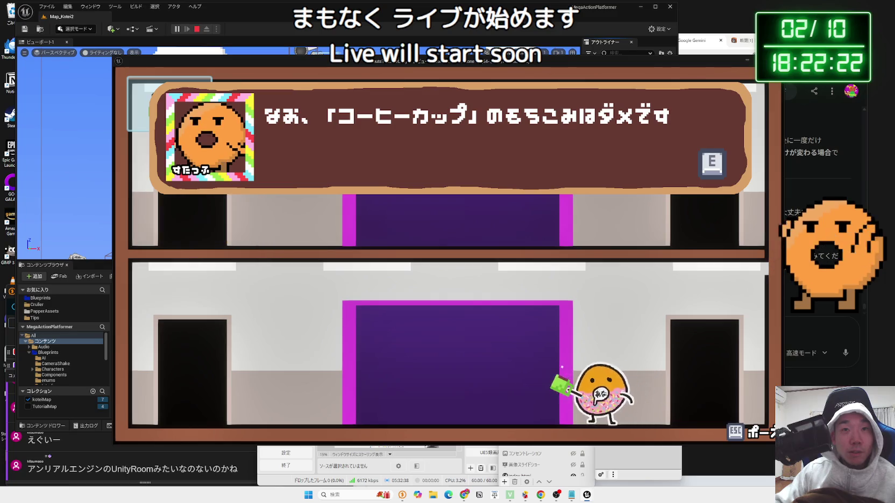
pyautogui.press('a')
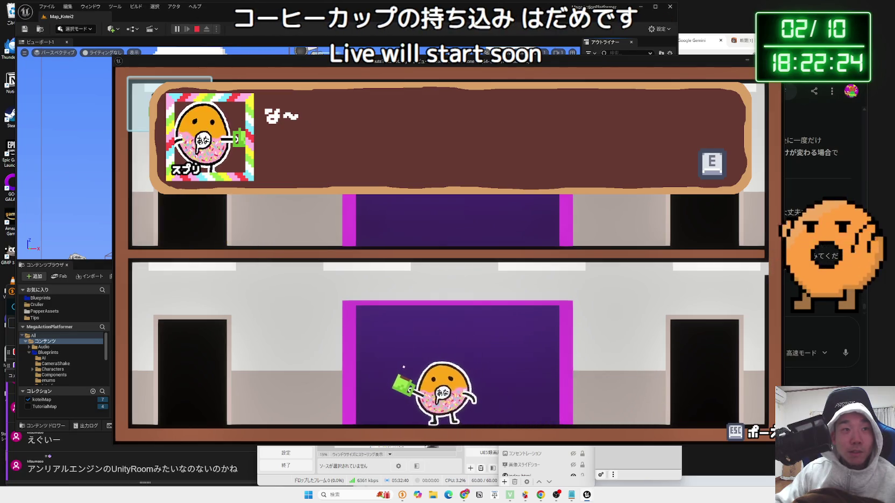
pyautogui.press('e')
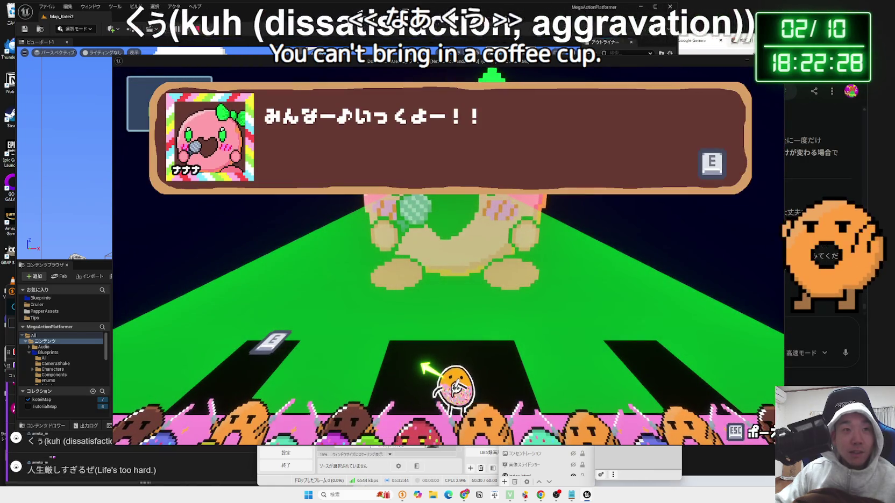
pyautogui.press('e')
# Dodge the pink donut boss's attacks by switching among the left, centre and right lanes.
pyautogui.press('a')
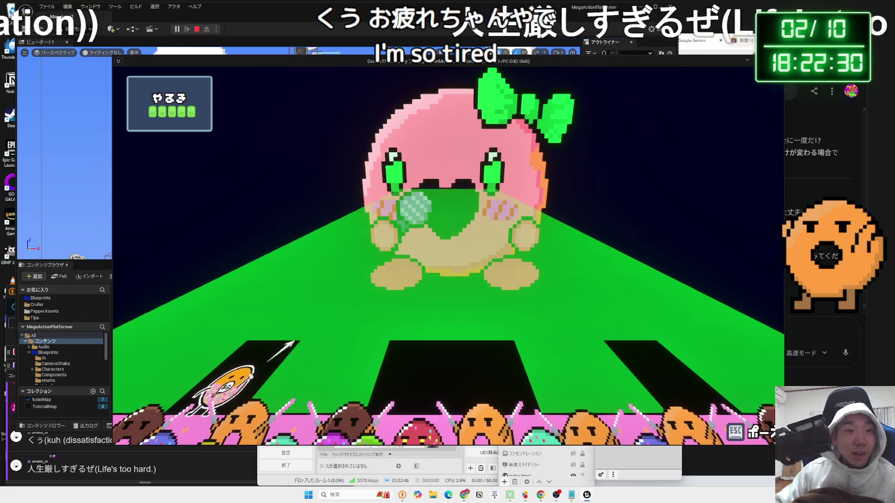
pyautogui.press('d')
pyautogui.press('d')
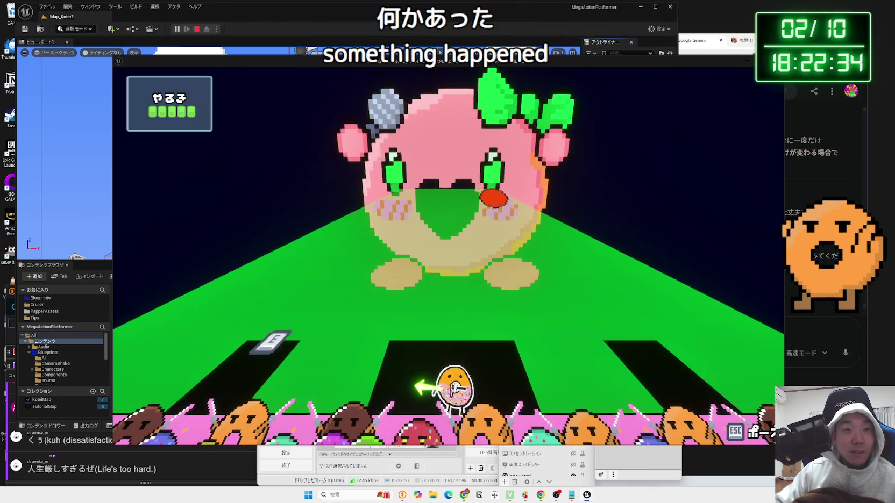
pyautogui.press('a')
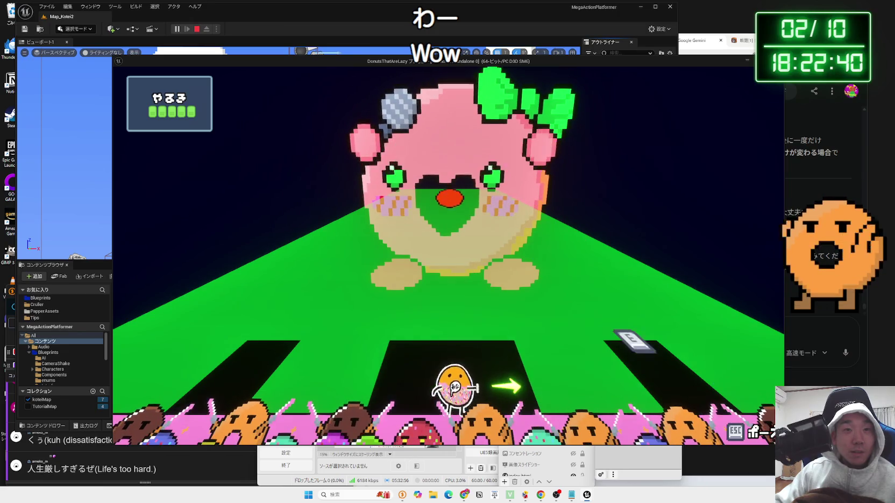
pyautogui.press('d')
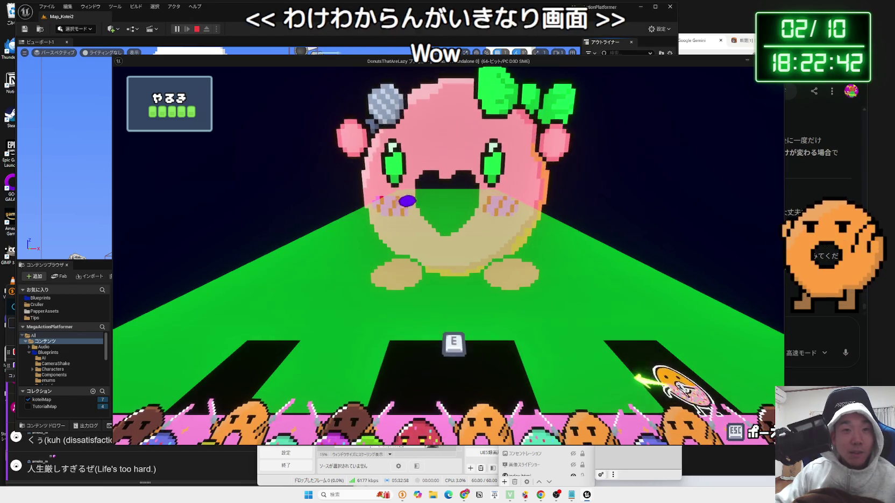
pyautogui.press('a')
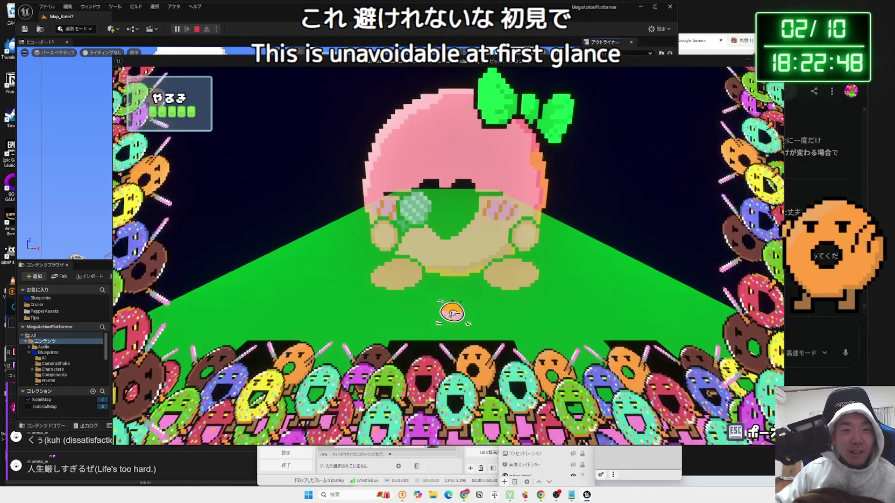
pyautogui.press('d')
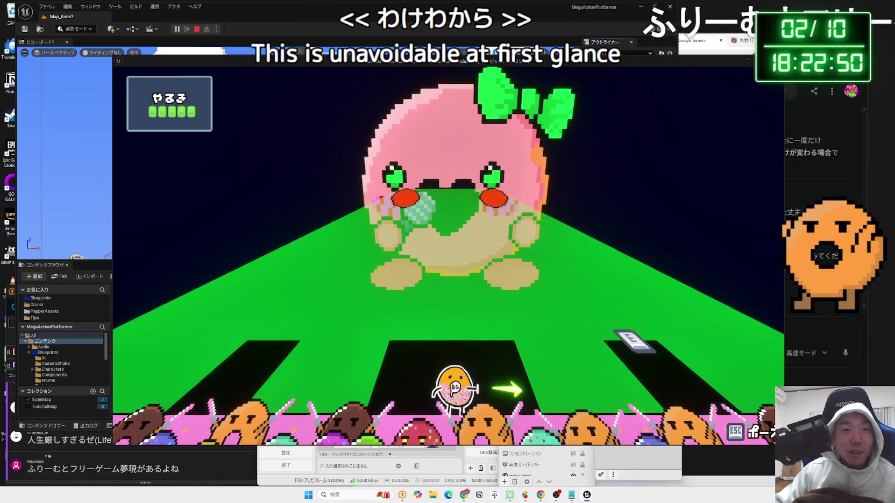
pyautogui.press('d')
pyautogui.press('a')
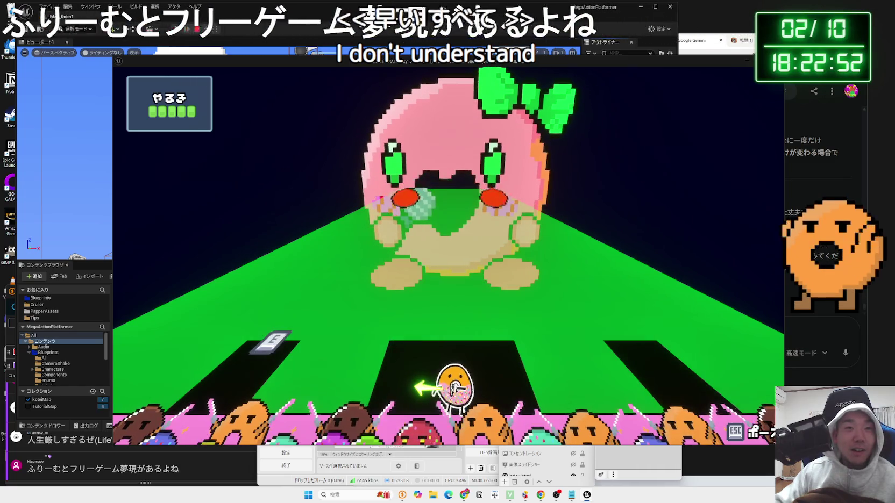
pyautogui.press('a')
pyautogui.press('d')
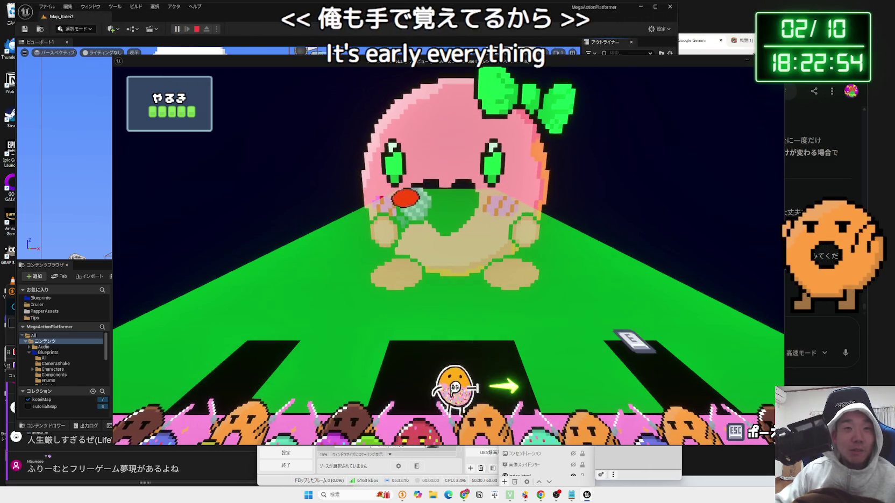
pyautogui.press('d')
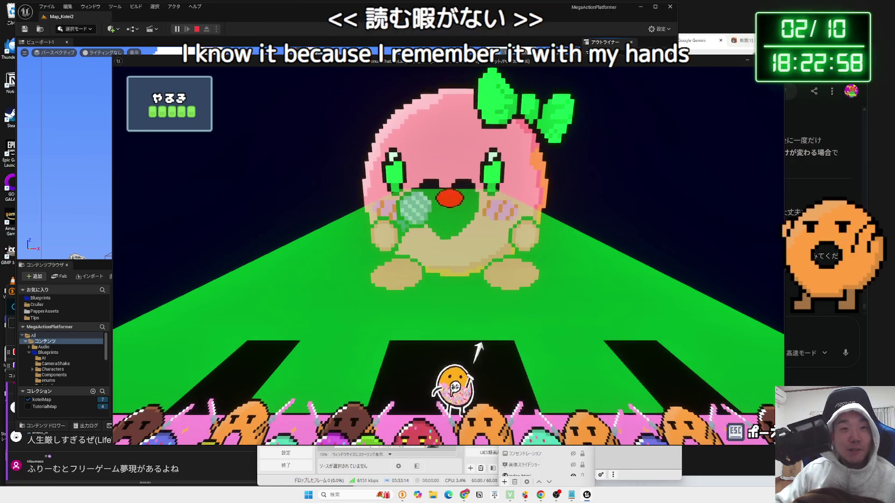
# Keep dodging between the right and centre lanes, then end Play In Editor with Esc.
pyautogui.press('d')
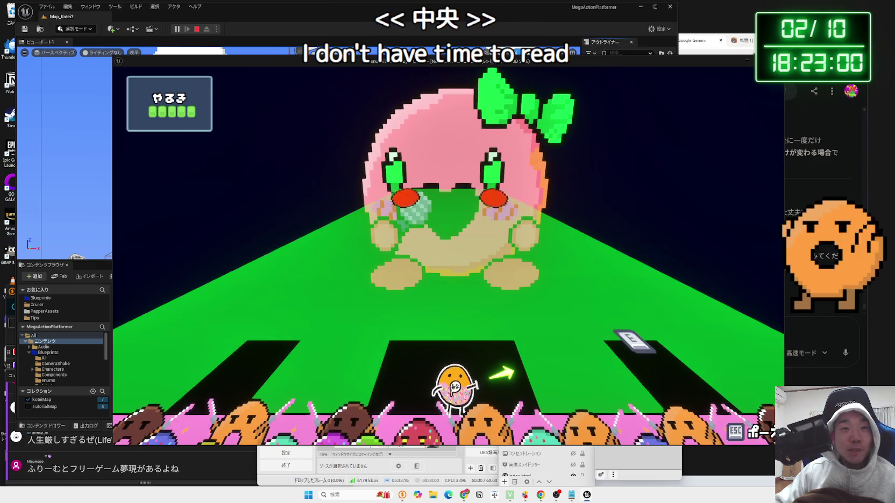
pyautogui.press('d')
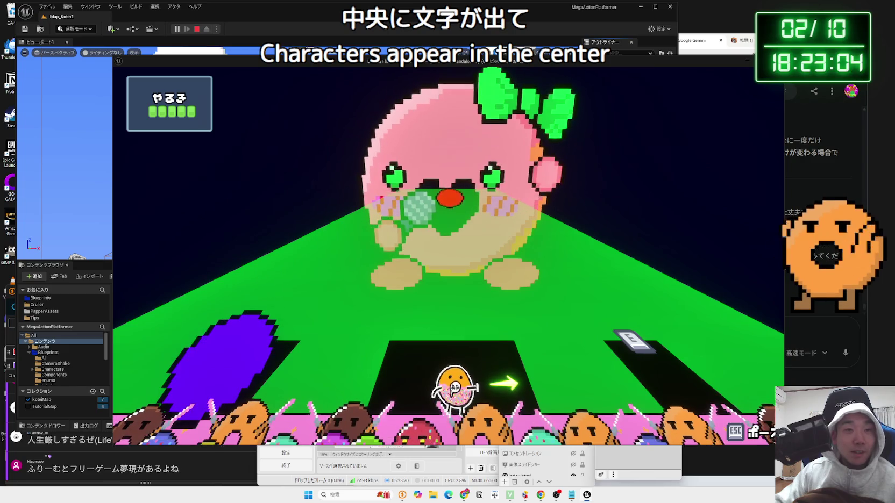
pyautogui.press('a')
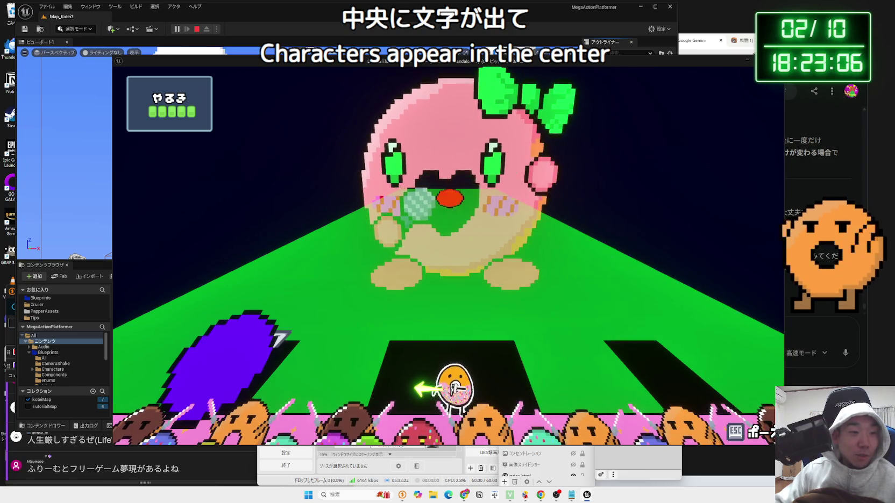
pyautogui.press('Escape')
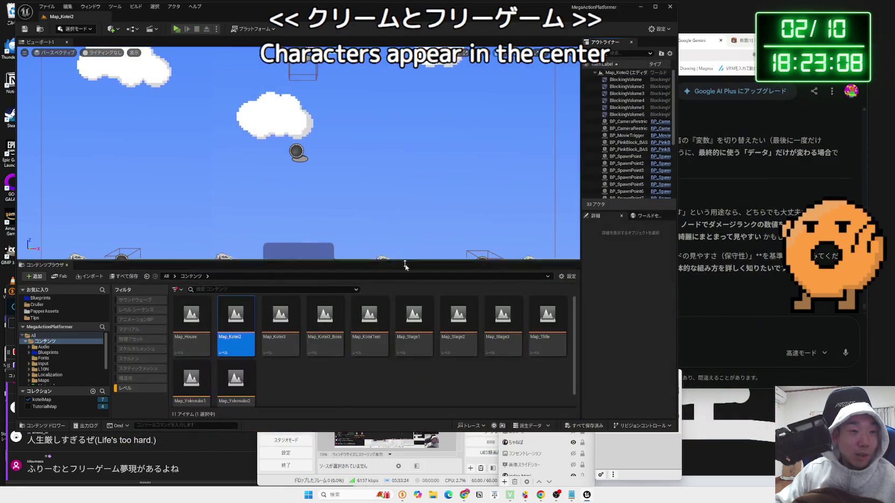
# Search the web for the game site name from a viewer comment and open フリーゲーム夢現.
pyautogui.moveTo(137, 469); pyautogui.dragTo(50, 471)
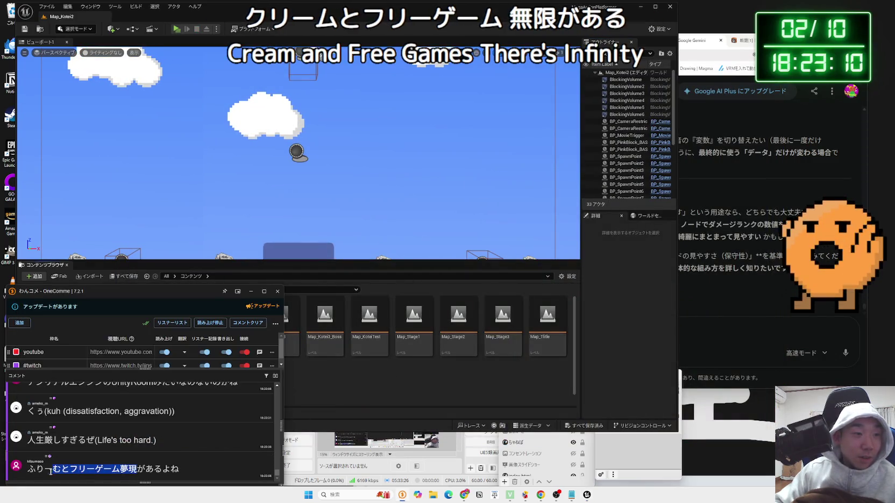
pyautogui.click(81, 453)
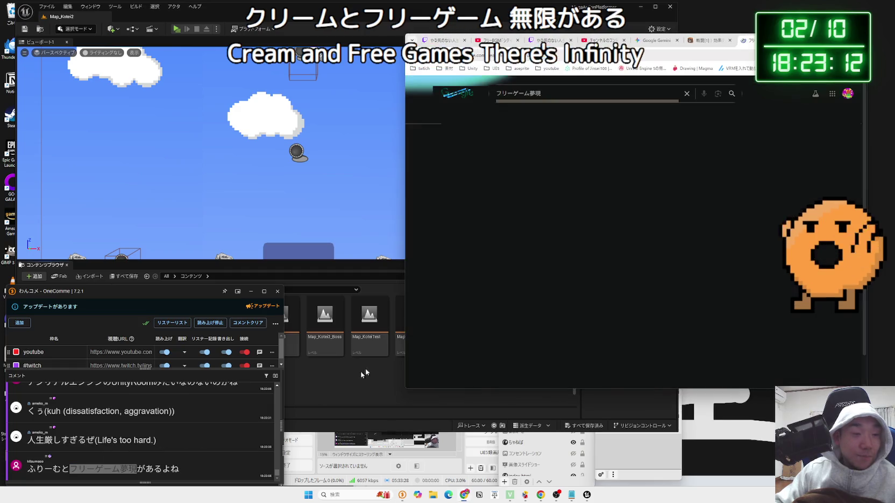
pyautogui.click(578, 160)
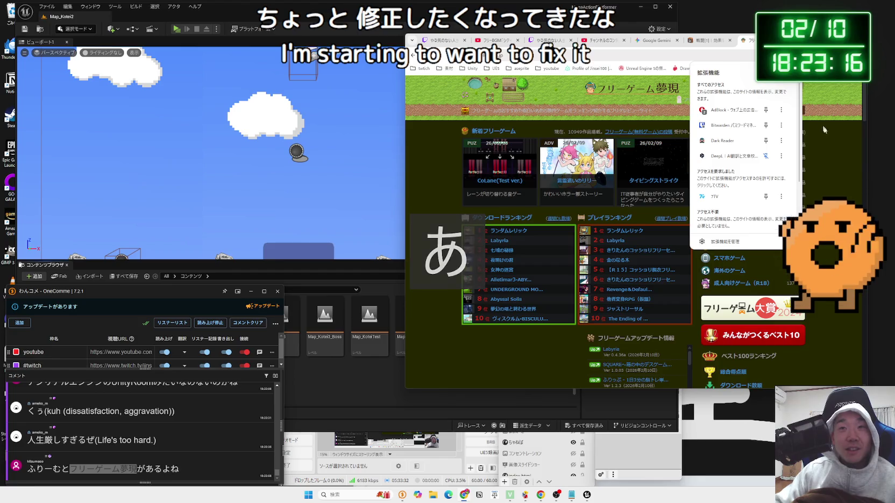
pyautogui.rightClick(445, 163)
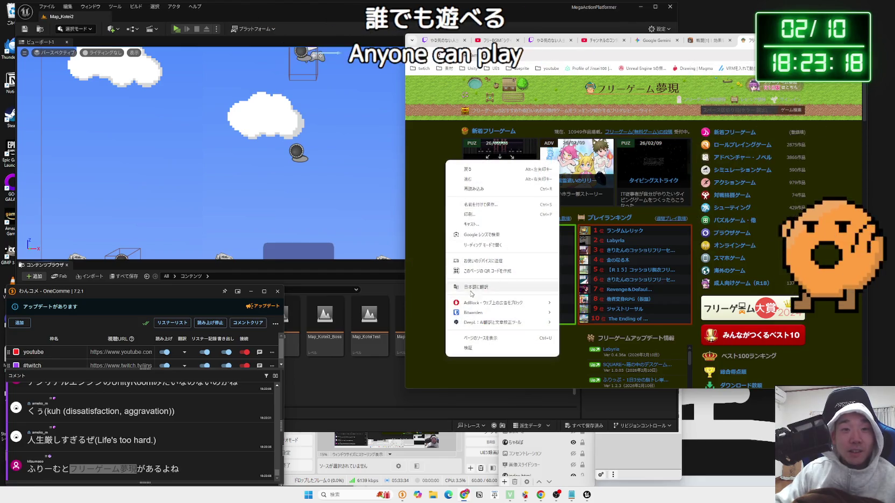
pyautogui.click(425, 236)
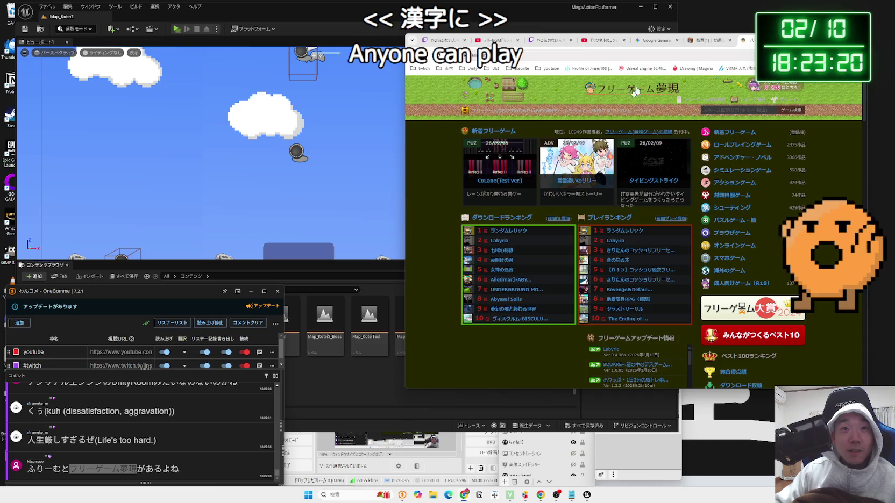
# Move the browser window left and browse the free-game portal's listings.
pyautogui.moveTo(810, 40); pyautogui.dragTo(704, 27)
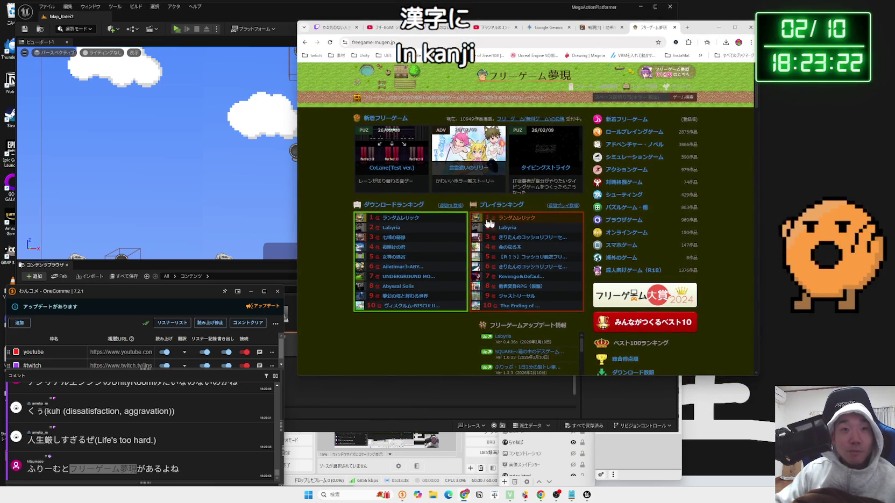
pyautogui.scroll(-10, 489, 223)
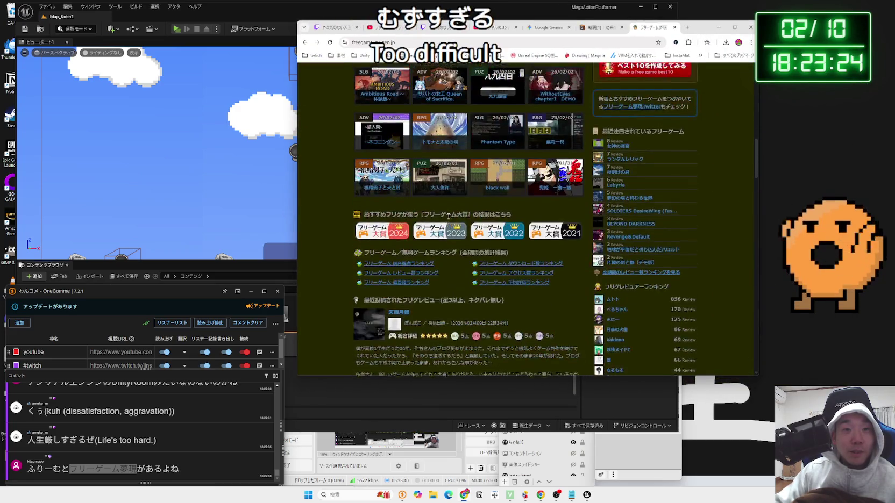
pyautogui.scroll(3, 448, 216)
pyautogui.scroll(3, 448, 217)
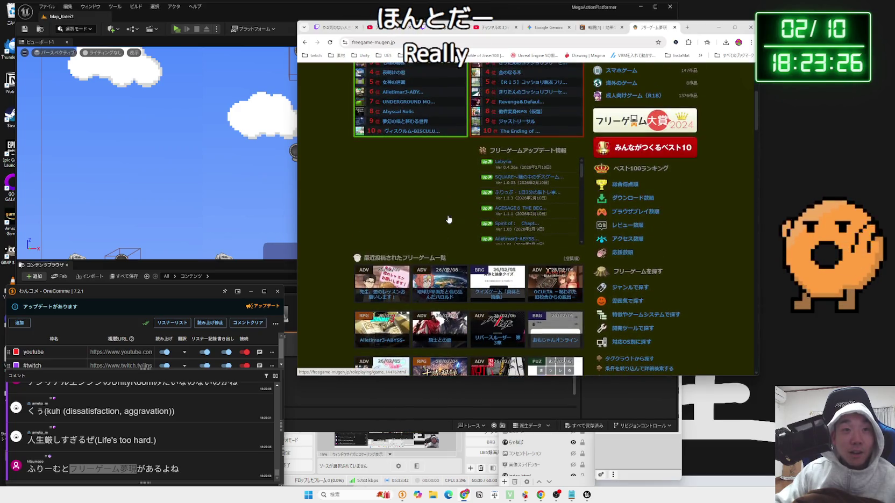
pyautogui.scroll(3, 448, 218)
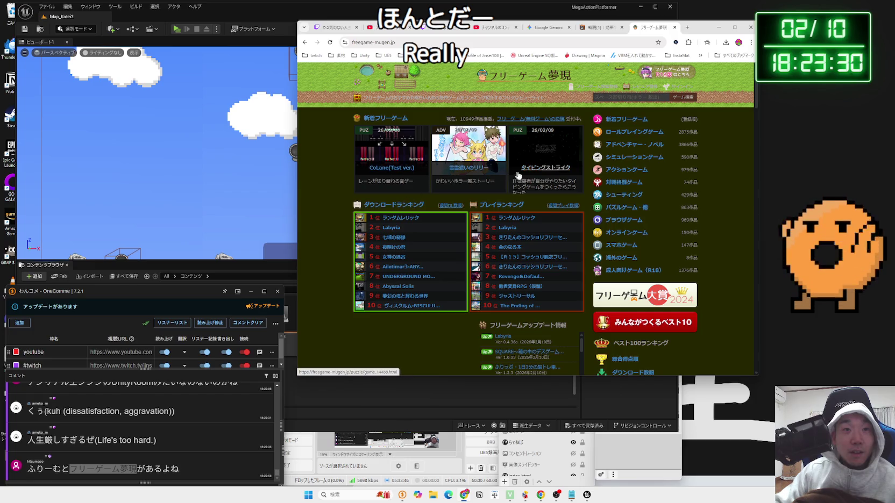
pyautogui.scroll(-2, 524, 203)
pyautogui.scroll(2, 529, 193)
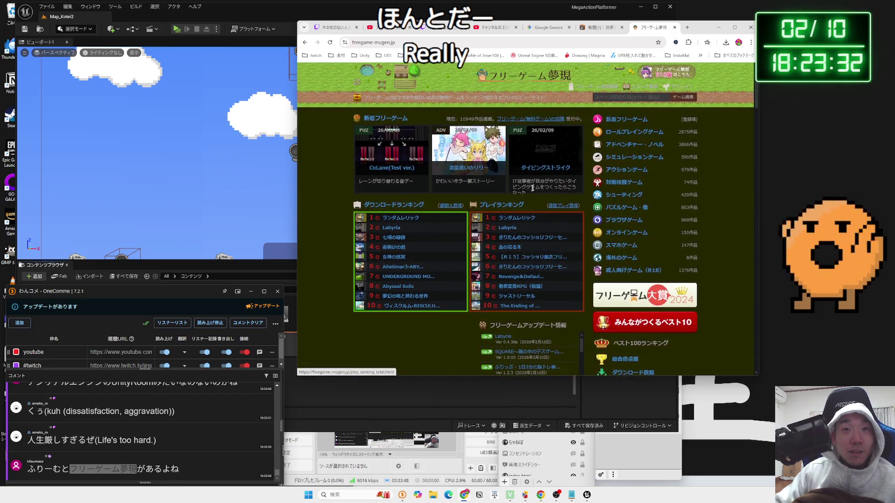
# Open タイピングストライク, go back to the list, then switch to the 効果音ラボ tab.
pyautogui.click(542, 173)
pyautogui.hotkey('alt', 'Left')
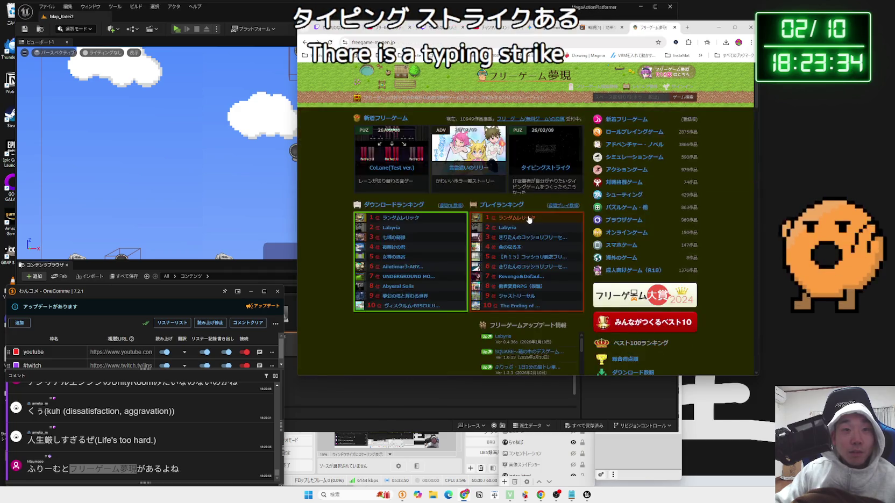
pyautogui.scroll(-4, 496, 215)
pyautogui.scroll(-10, 497, 215)
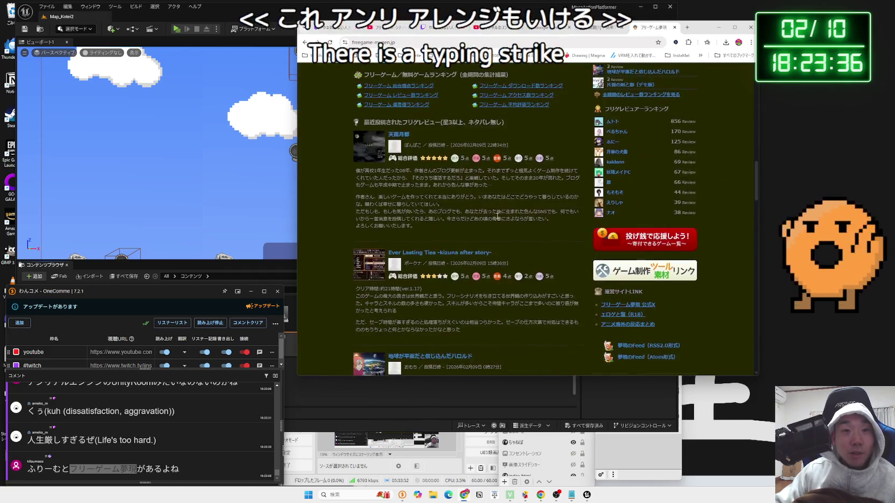
pyautogui.scroll(-8, 498, 215)
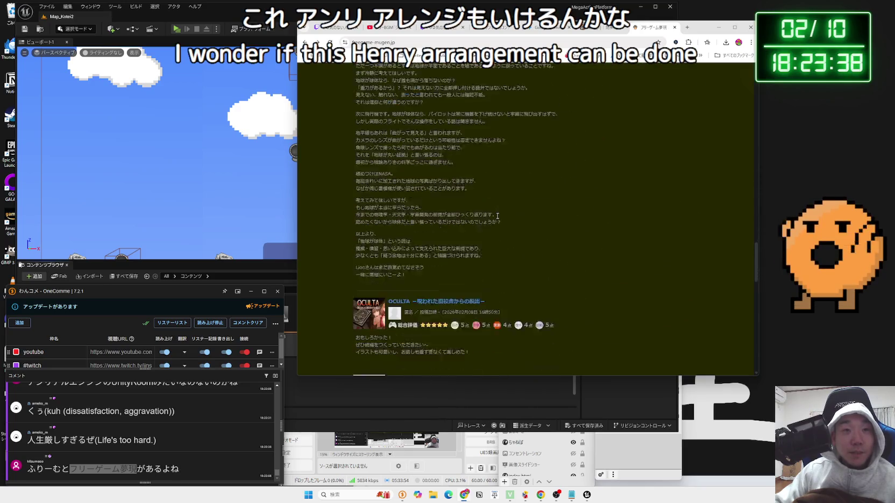
pyautogui.scroll(10, 498, 218)
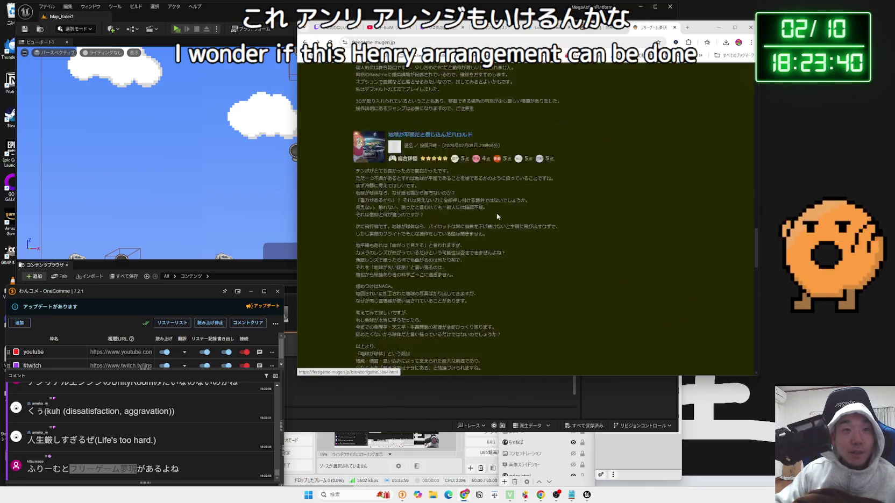
pyautogui.scroll(10, 496, 212)
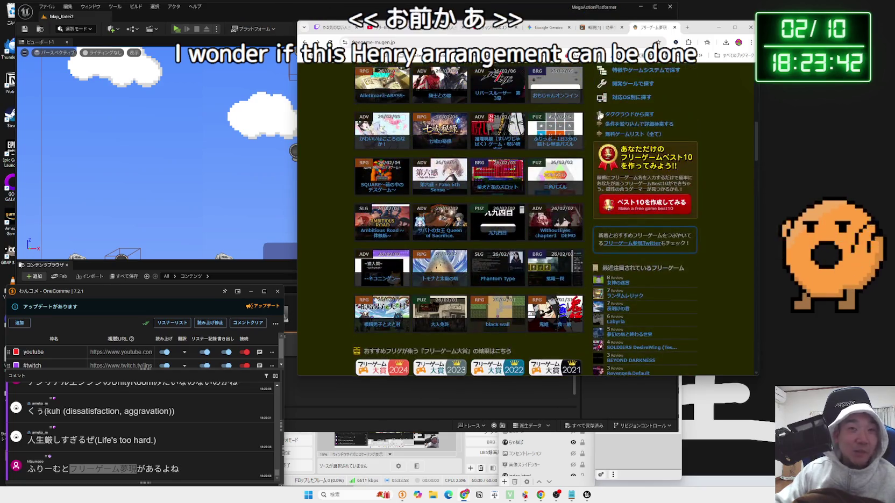
pyautogui.click(674, 27)
pyautogui.moveTo(688, 32); pyautogui.dragTo(845, 38)
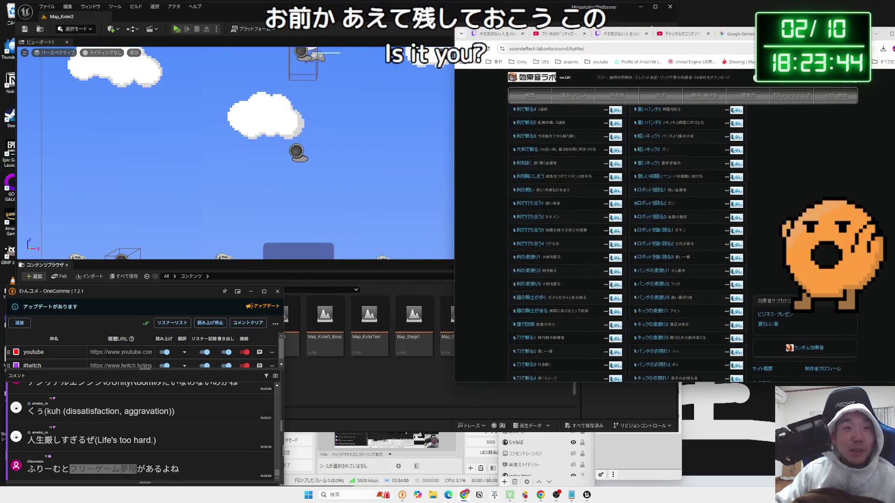
# Briefly fly the camera in Unreal Editor, then bring Chrome back over it.
pyautogui.click(434, 396)
pyautogui.moveTo(271, 253)
pyautogui.mouseDown()
pyautogui.moveTo(253, 204)
pyautogui.moveTo(274, 232)
pyautogui.moveTo(274, 215)
pyautogui.mouseUp()
pyautogui.moveTo(843, 34); pyautogui.dragTo(729, 34)
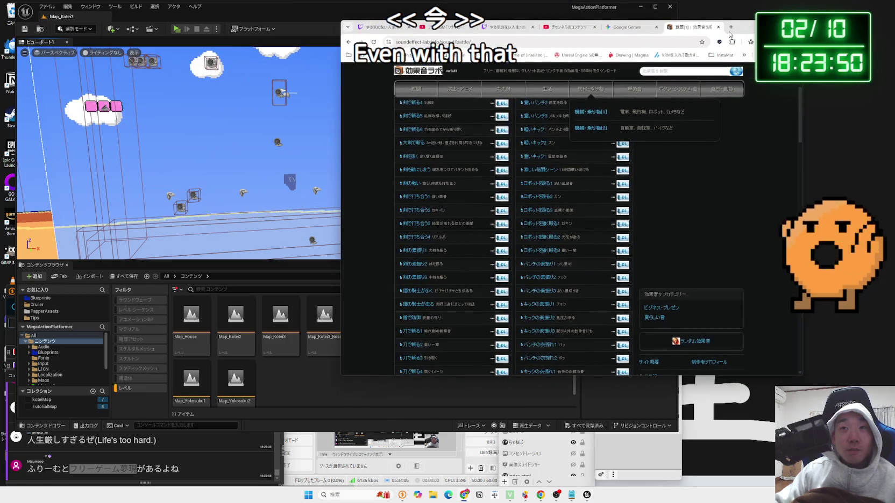
# Load itch.io in a new tab, decline the translation offer, and go to Log in.
pyautogui.click(730, 27)
pyautogui.write('itch')
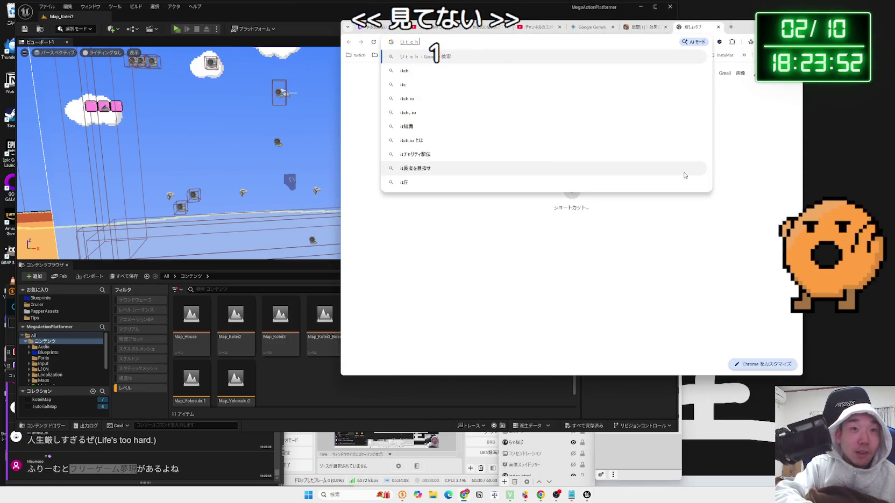
pyautogui.press('BackSpace')
pyautogui.press('BackSpace')
pyautogui.write('itch.io')
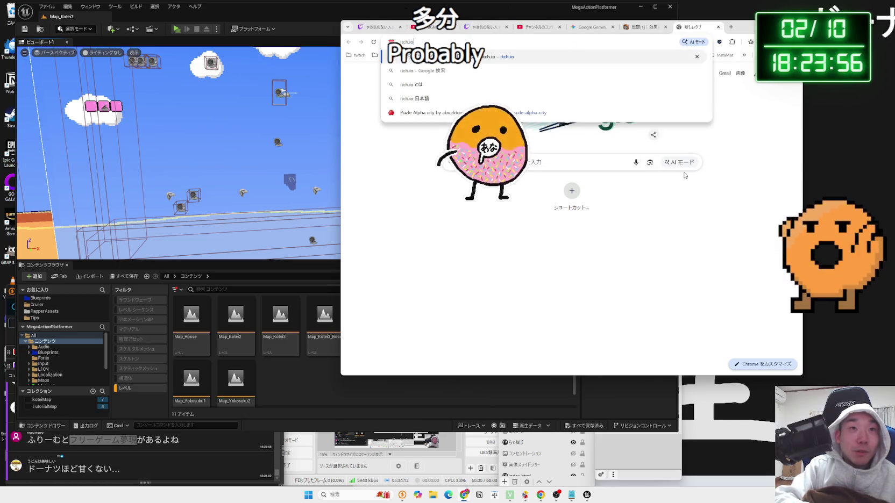
pyautogui.press('Return')
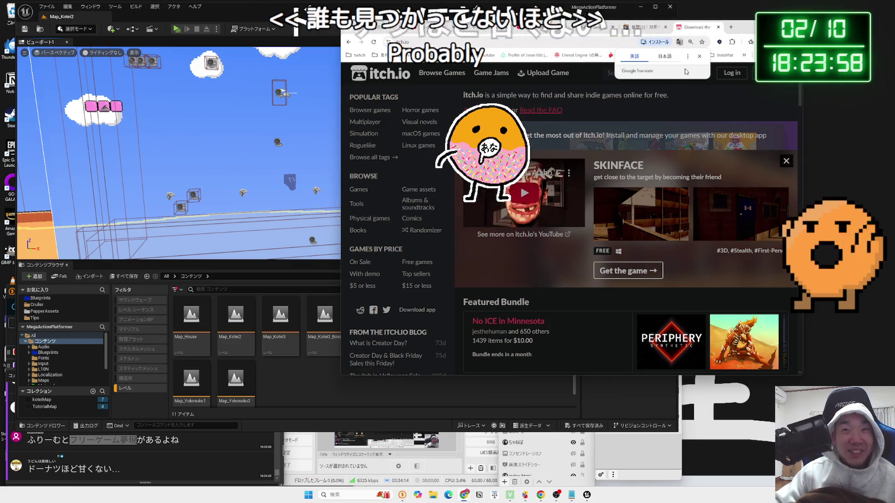
pyautogui.click(699, 57)
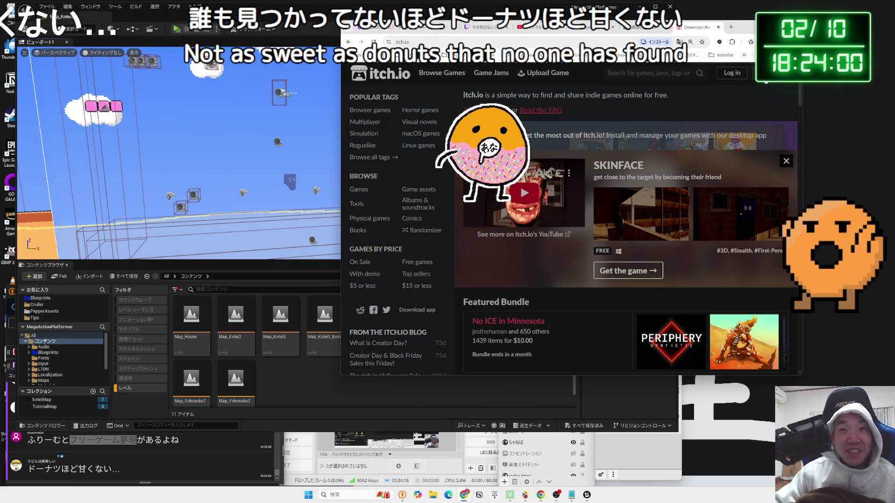
pyautogui.click(731, 73)
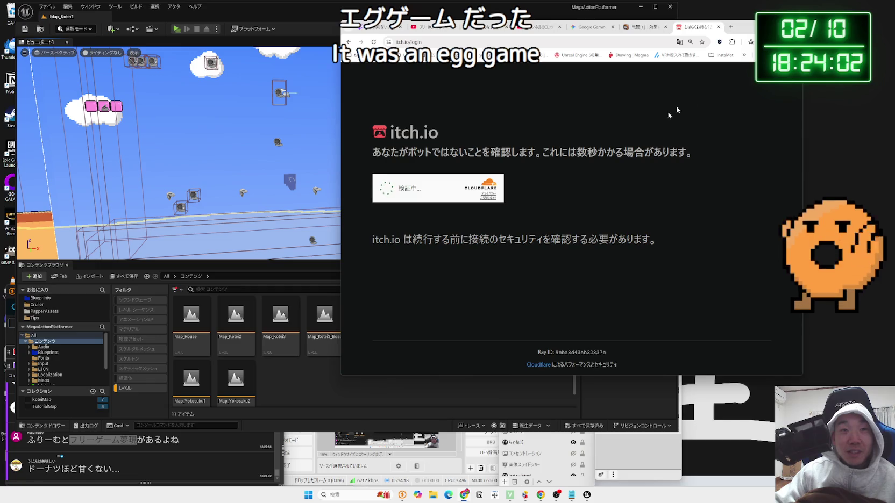
pyautogui.click(468, 435)
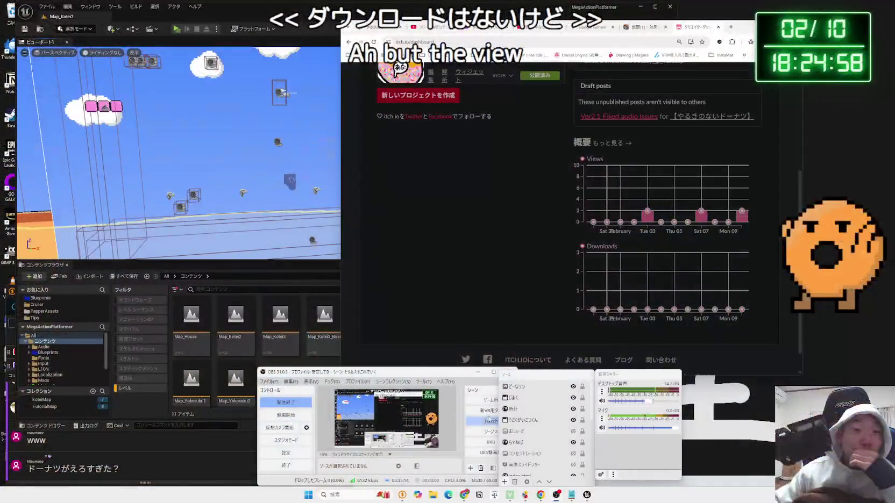
# Open itch.io Analytics via もっと見る, review Project totals, then go to the プロジェクト tab.
pyautogui.click(544, 281)
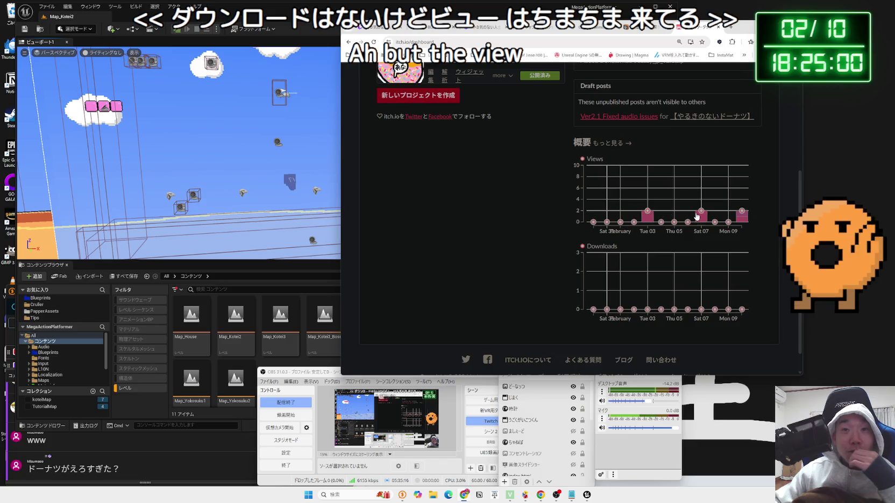
pyautogui.moveTo(711, 215)
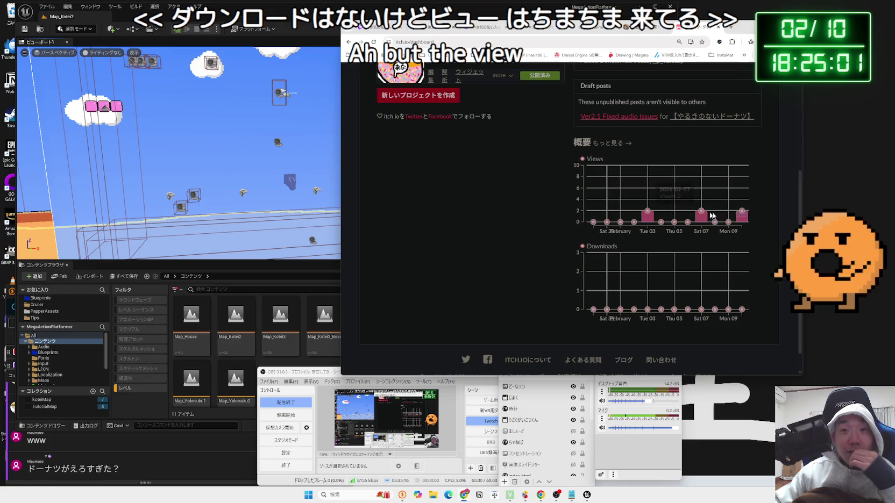
pyautogui.click(614, 144)
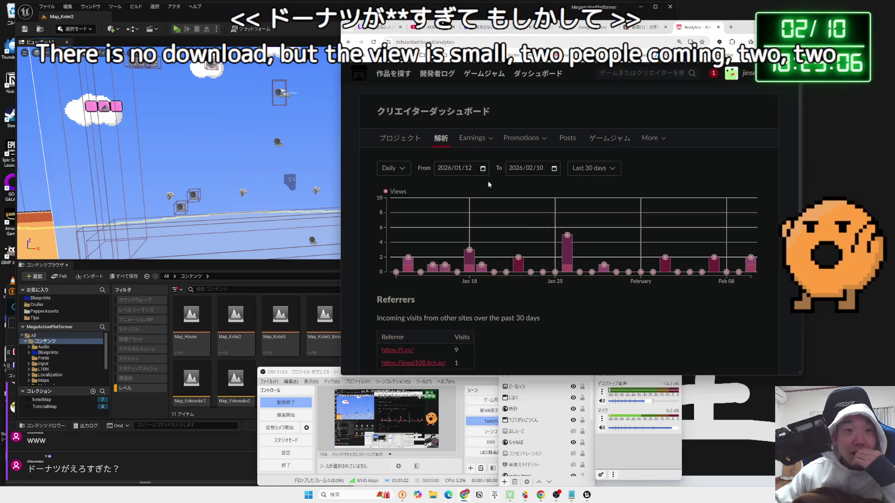
pyautogui.scroll(-1, 565, 304)
pyautogui.scroll(-2, 565, 304)
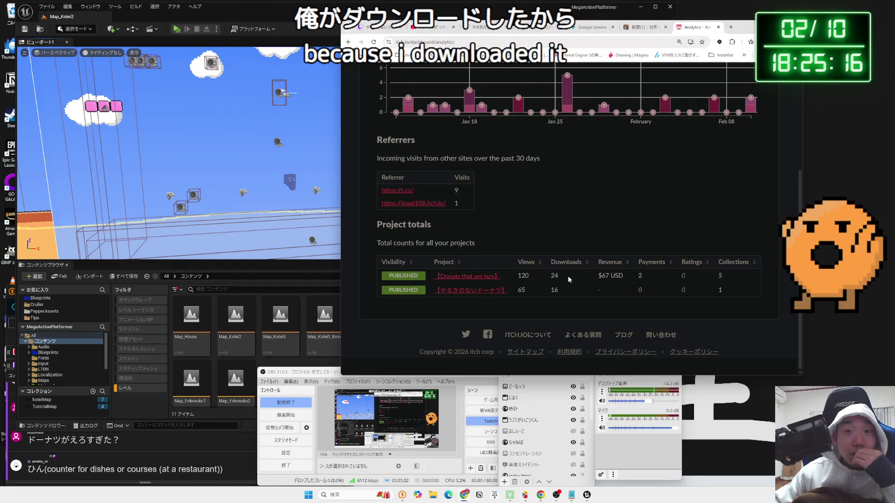
pyautogui.scroll(3, 568, 279)
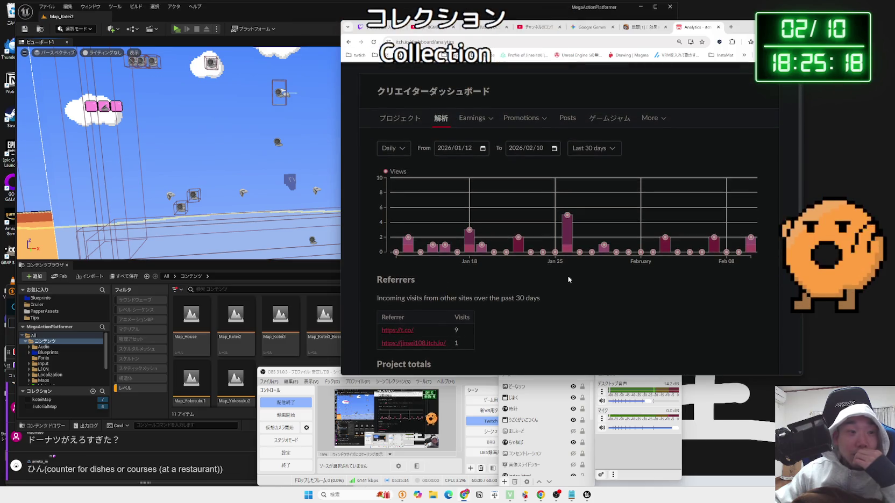
pyautogui.scroll(1, 568, 279)
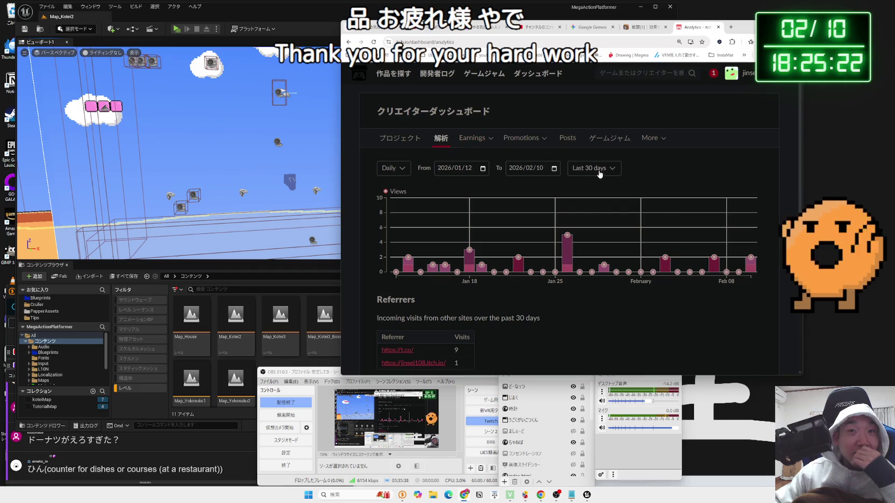
pyautogui.click(412, 143)
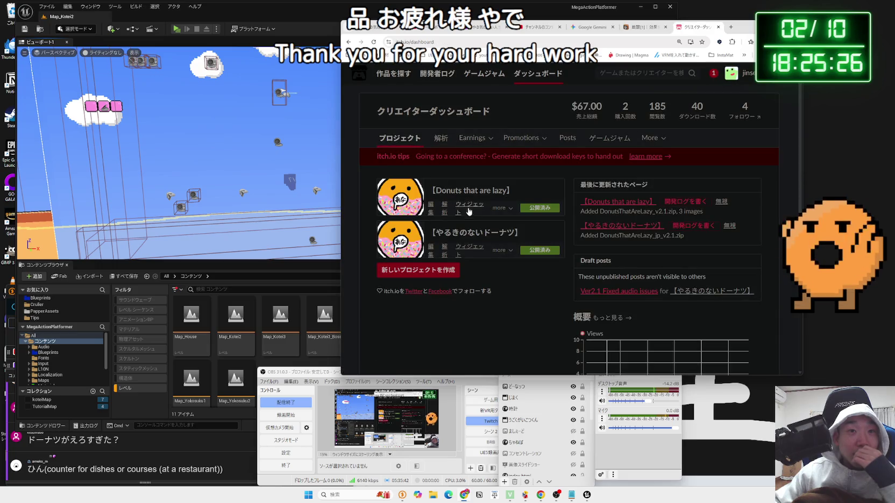
# Open the Donuts that are lazy game page and scroll through it.
pyautogui.click(461, 192)
pyautogui.scroll(-15, 538, 221)
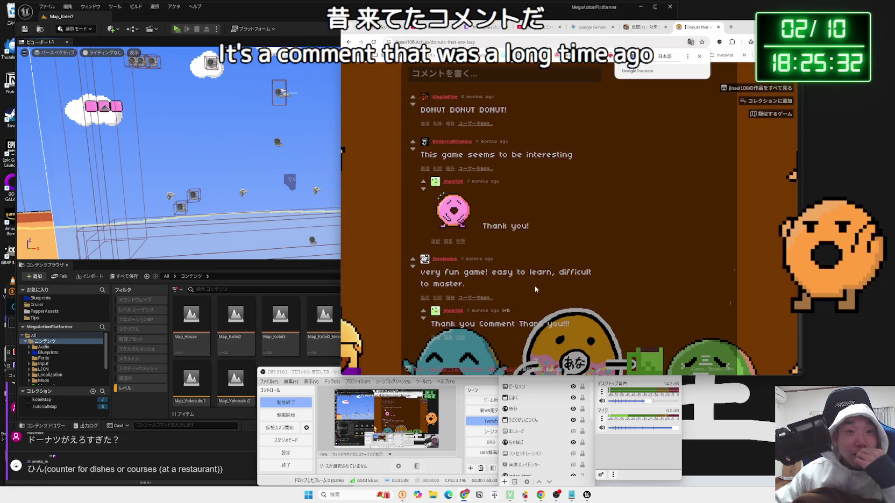
pyautogui.scroll(1, 533, 285)
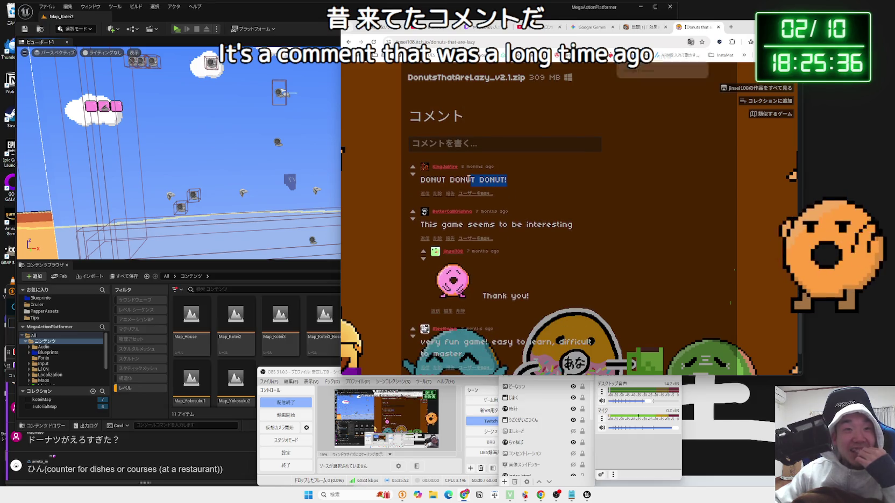
pyautogui.scroll(8, 559, 260)
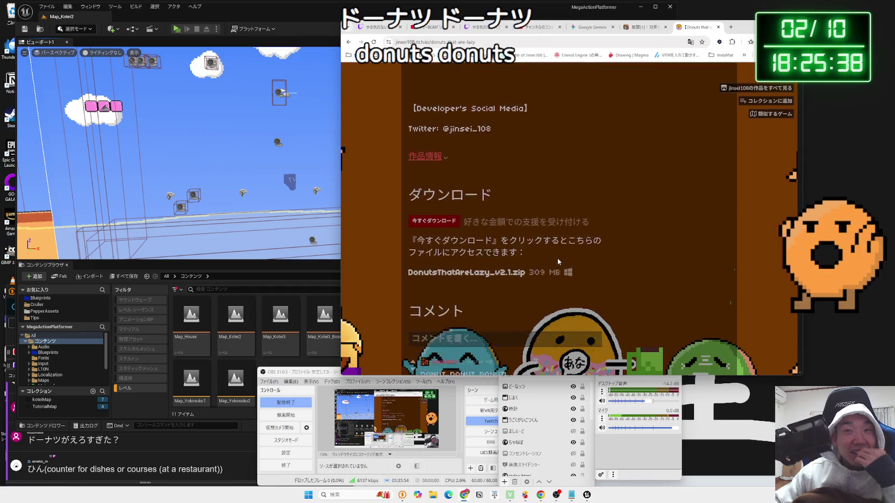
pyautogui.scroll(4, 558, 259)
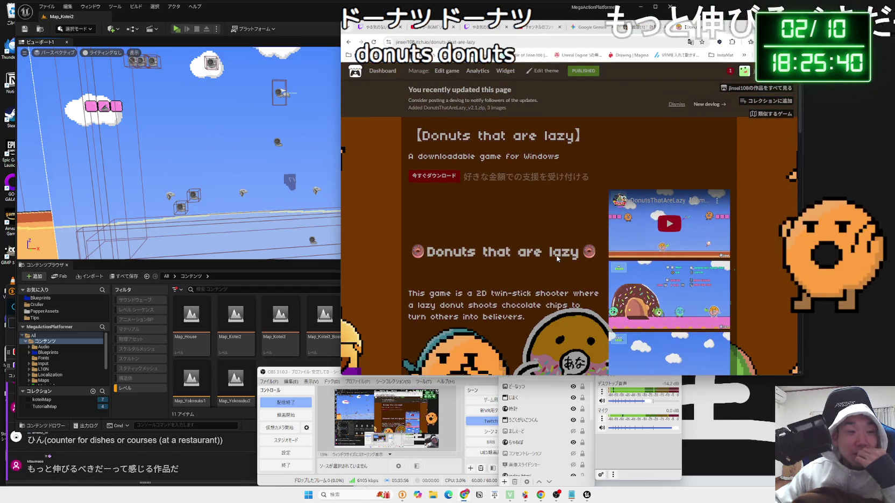
# Check the chat comment window, then return Chrome to the 効果音ラボ battle sounds tab.
pyautogui.click(203, 439)
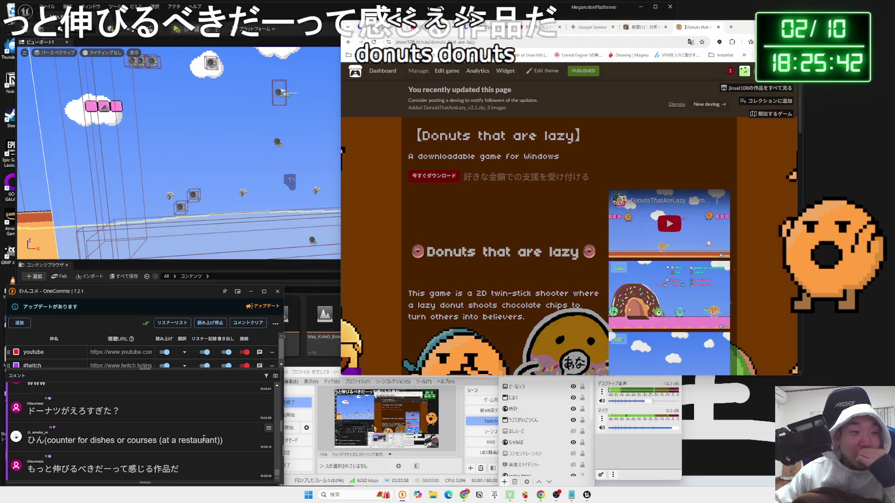
pyautogui.scroll(1, 204, 438)
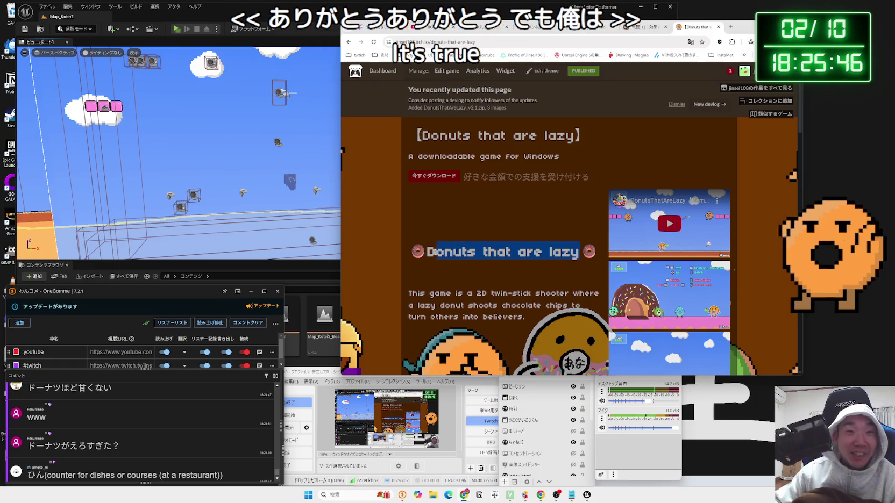
pyautogui.scroll(-5, 589, 217)
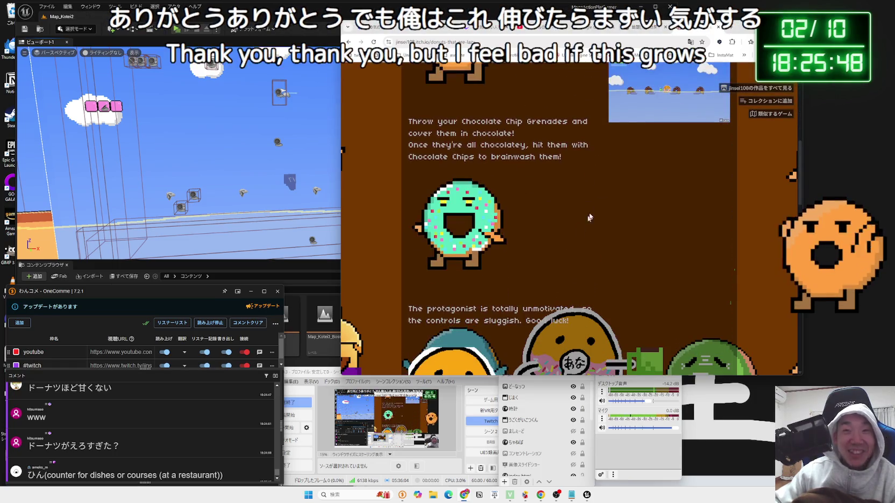
pyautogui.click(677, 27)
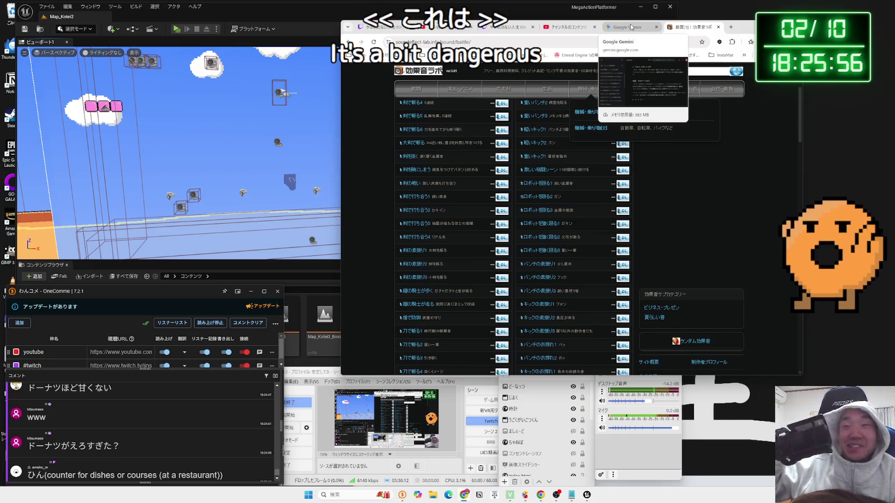
pyautogui.moveTo(723, 30); pyautogui.dragTo(751, 23)
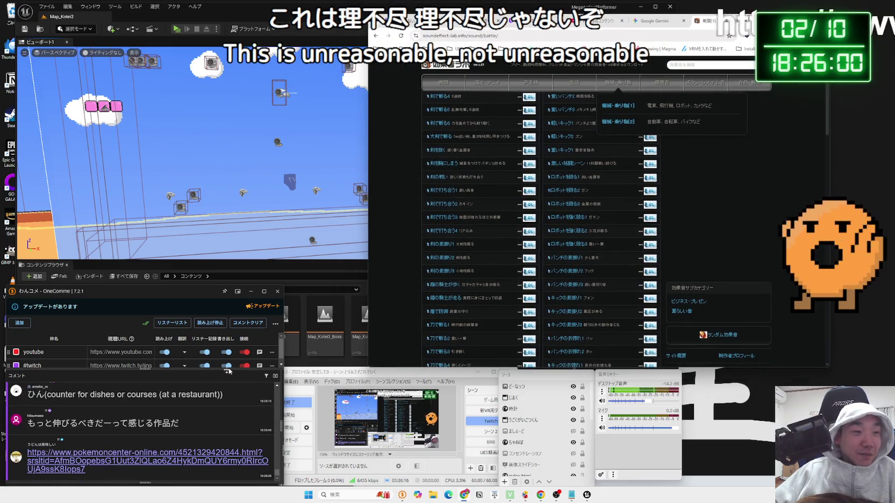
# Open the 769 Pokémon fit スナバァ plush page from the chat link and shift Chrome left.
pyautogui.click(129, 458)
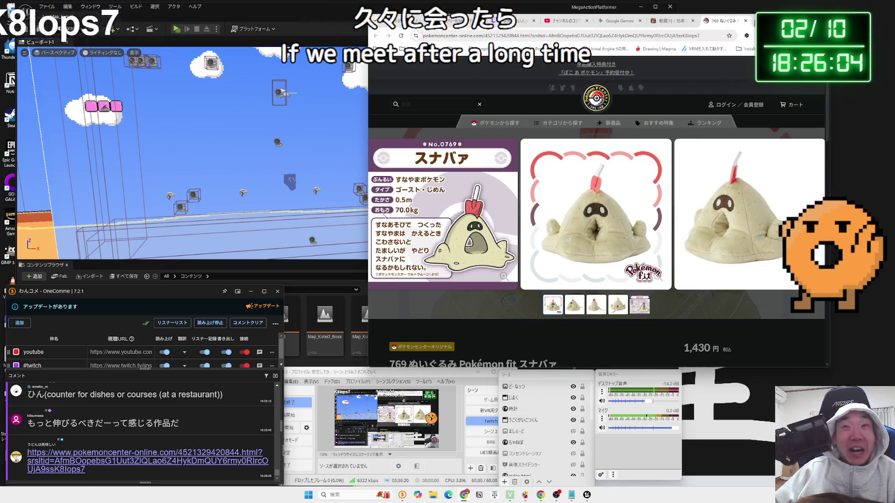
pyautogui.moveTo(671, 21); pyautogui.dragTo(563, 24)
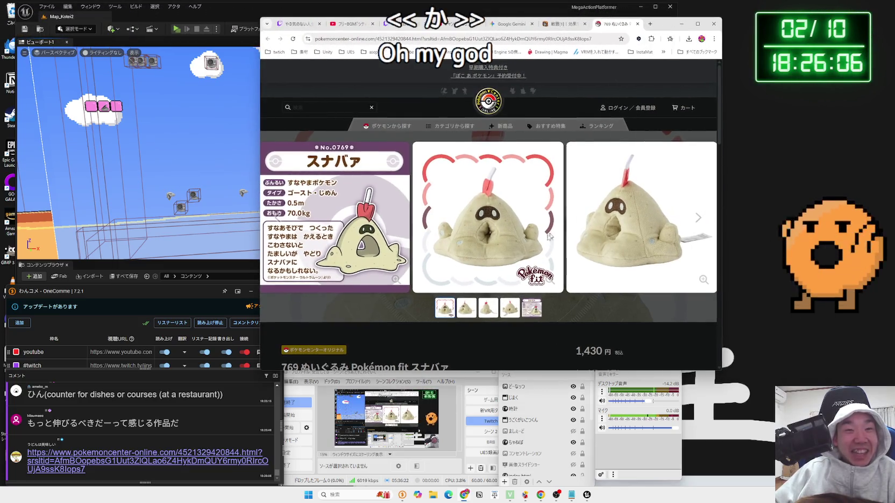
pyautogui.scroll(-3, 517, 236)
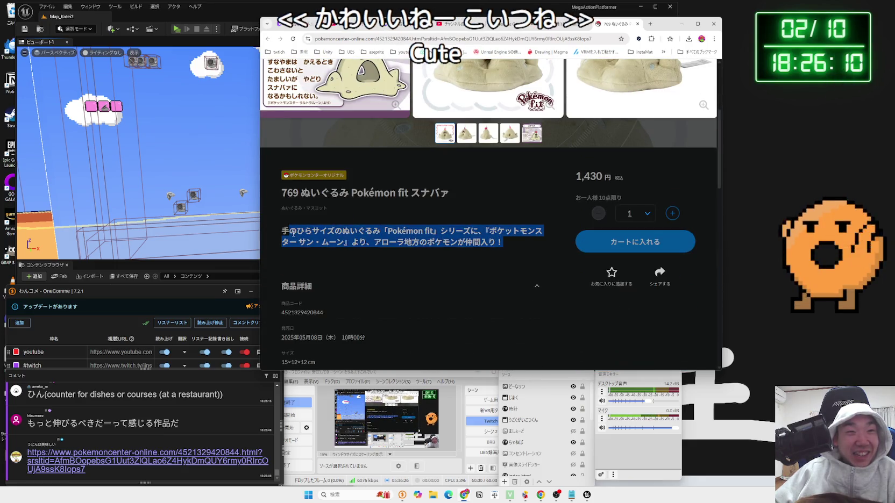
# Scroll the 1,430-yen スナバァ product page, clearing stray text and chat highlights.
pyautogui.click(286, 233)
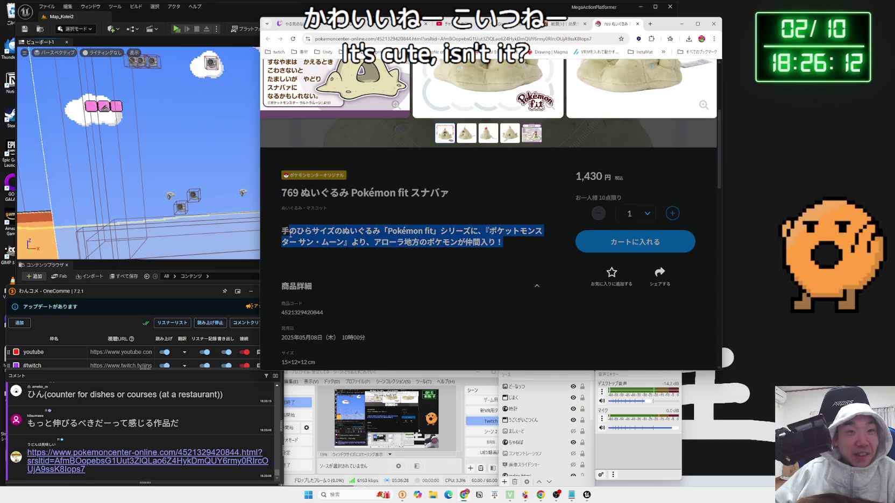
pyautogui.click(503, 238)
pyautogui.scroll(-3, 497, 239)
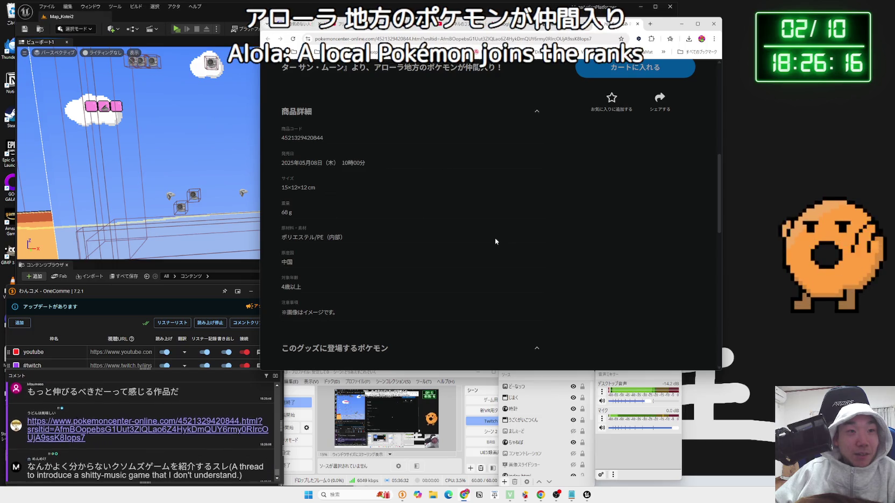
pyautogui.scroll(10, 494, 238)
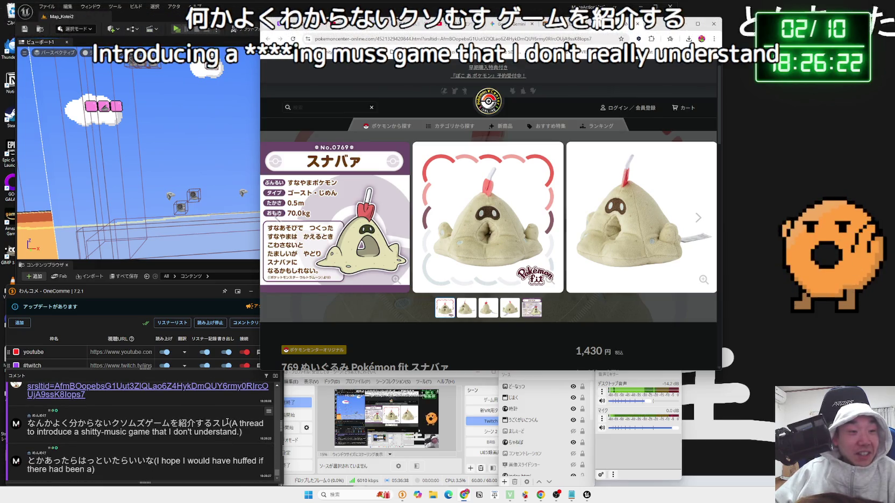
pyautogui.moveTo(228, 422); pyautogui.dragTo(155, 423)
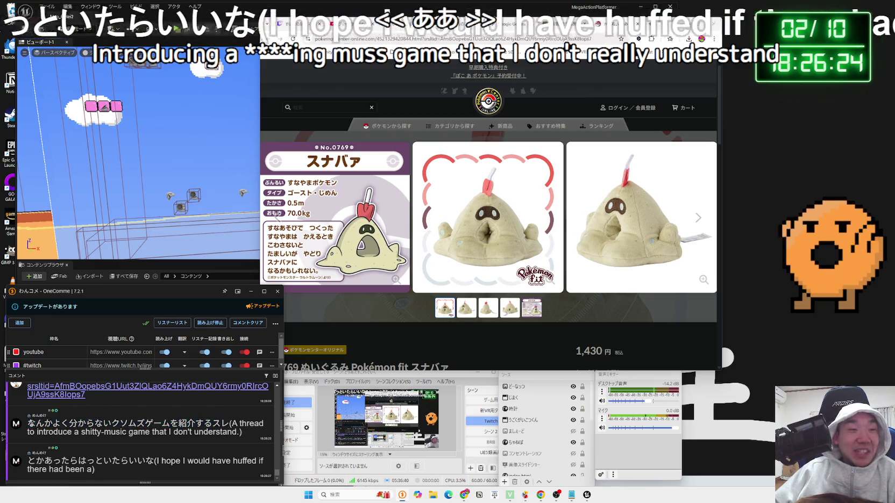
pyautogui.click(230, 419)
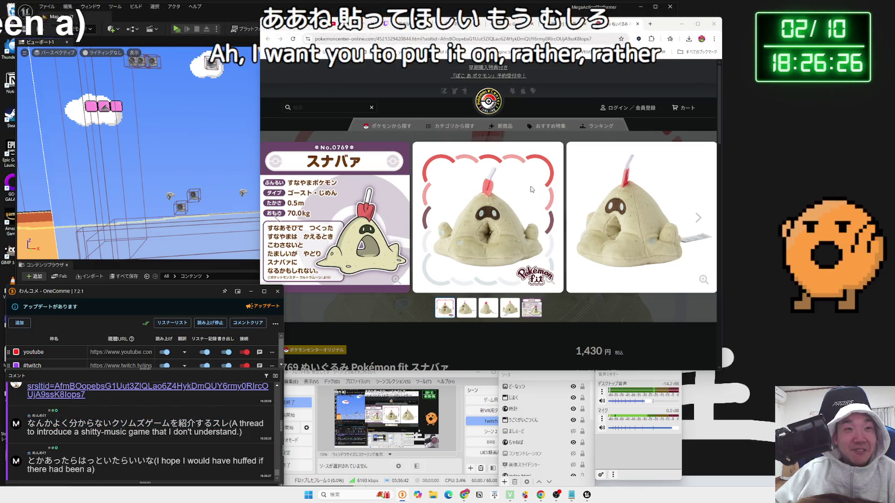
pyautogui.scroll(-3, 530, 189)
# Reread the スナバァ description paragraph, then highlight 縦割 in the chat comment.
pyautogui.moveTo(504, 231); pyautogui.dragTo(487, 243)
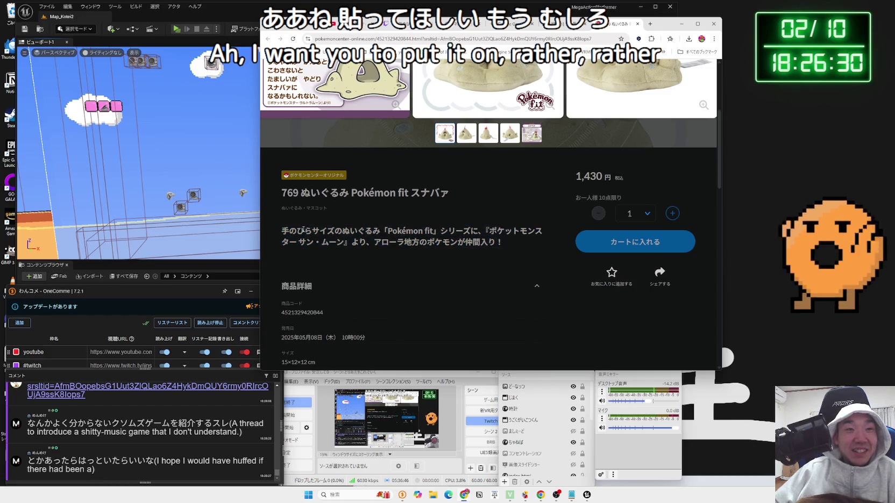
pyautogui.scroll(3, 467, 213)
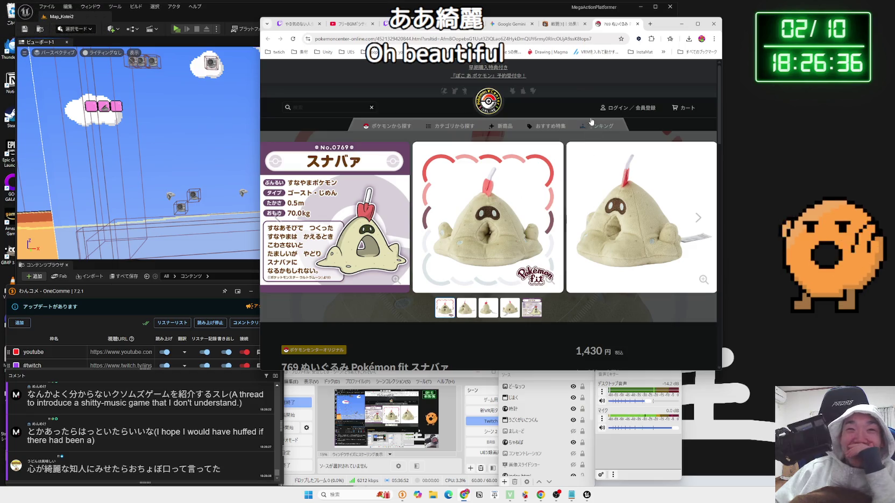
pyautogui.scroll(-4, 409, 175)
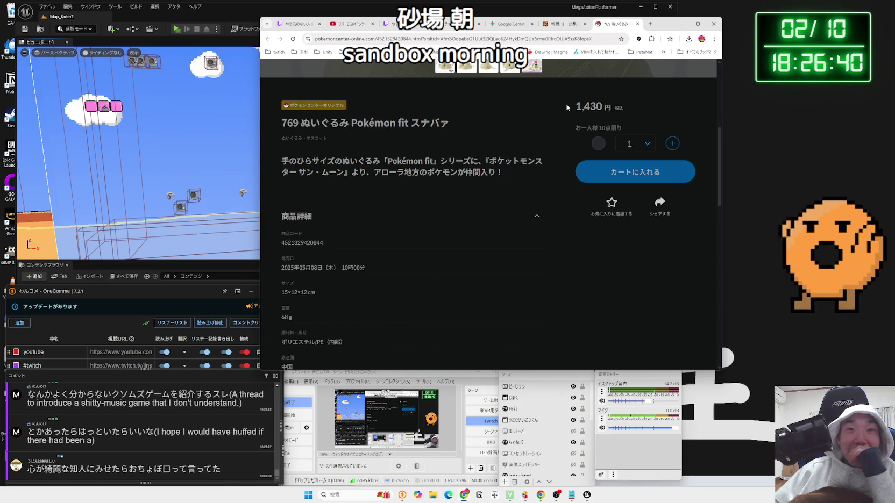
pyautogui.tripleClick(408, 161)
pyautogui.click(438, 218)
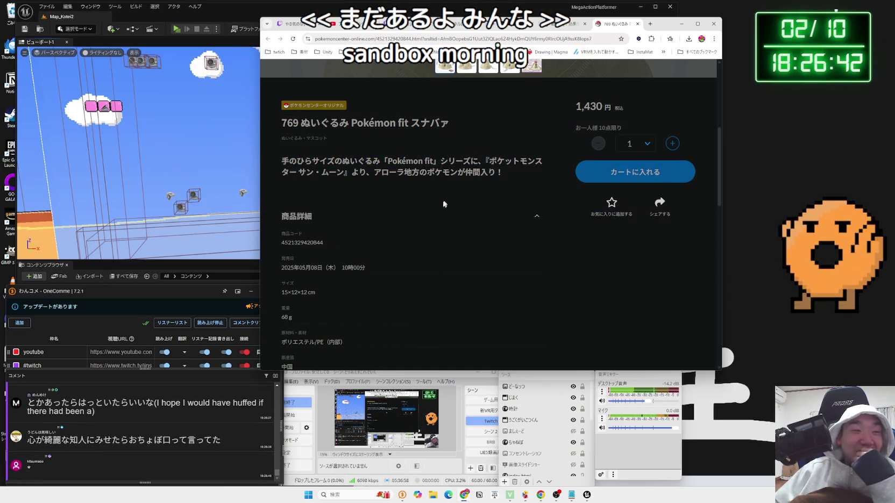
pyautogui.scroll(-2, 436, 216)
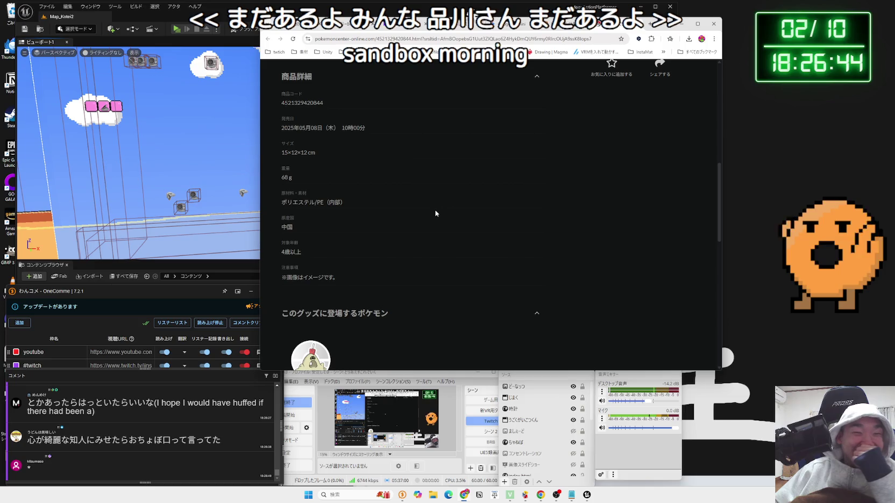
pyautogui.scroll(5, 436, 210)
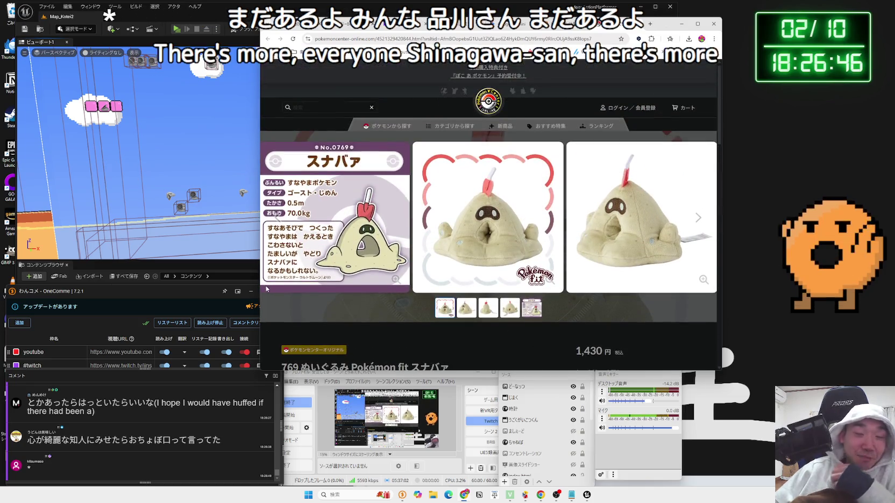
pyautogui.doubleClick(36, 468)
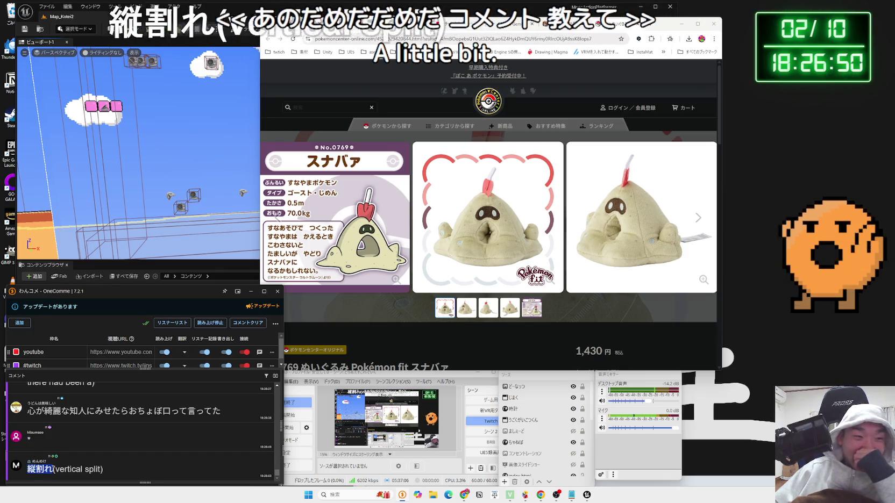
# Flip through the スナバァ plush's side and back photos, then return to the first image.
pyautogui.click(237, 422)
pyautogui.click(498, 269)
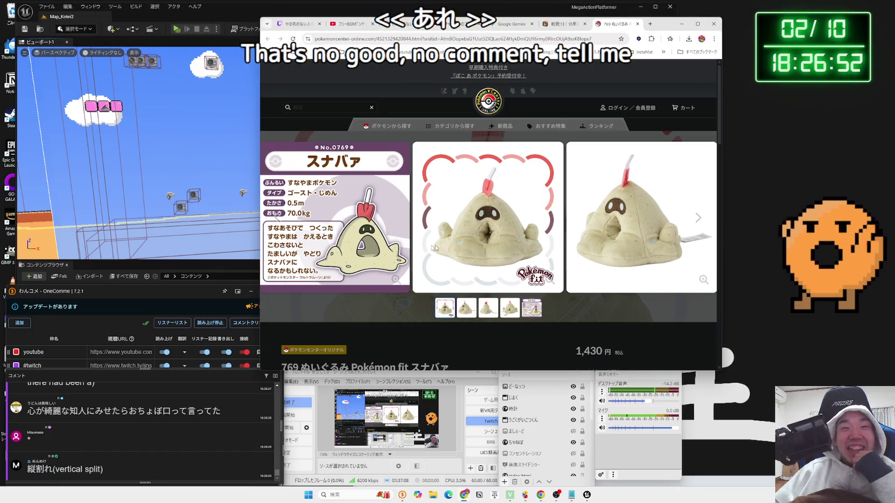
pyautogui.scroll(-2, 490, 239)
pyautogui.click(490, 238)
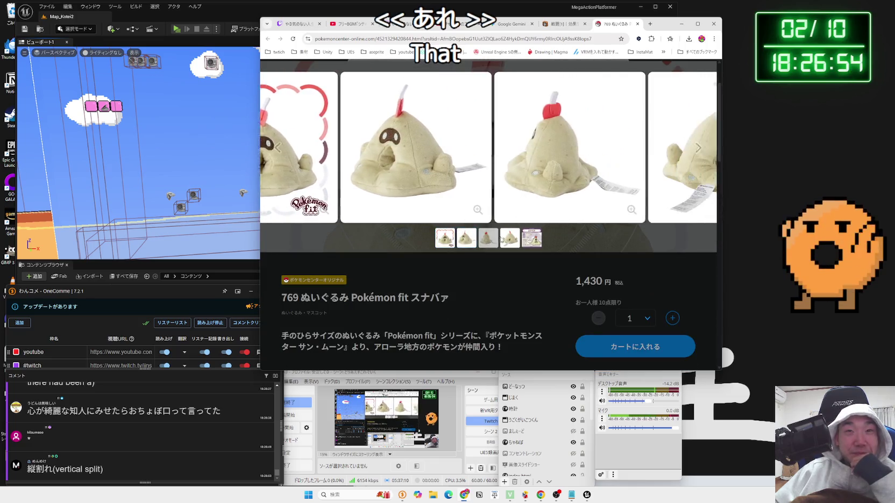
pyautogui.click(504, 240)
pyautogui.click(488, 239)
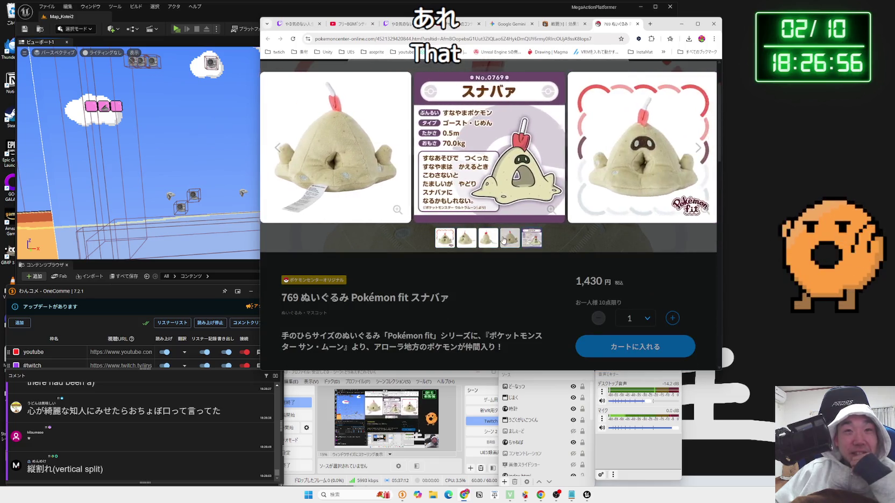
pyautogui.click(509, 238)
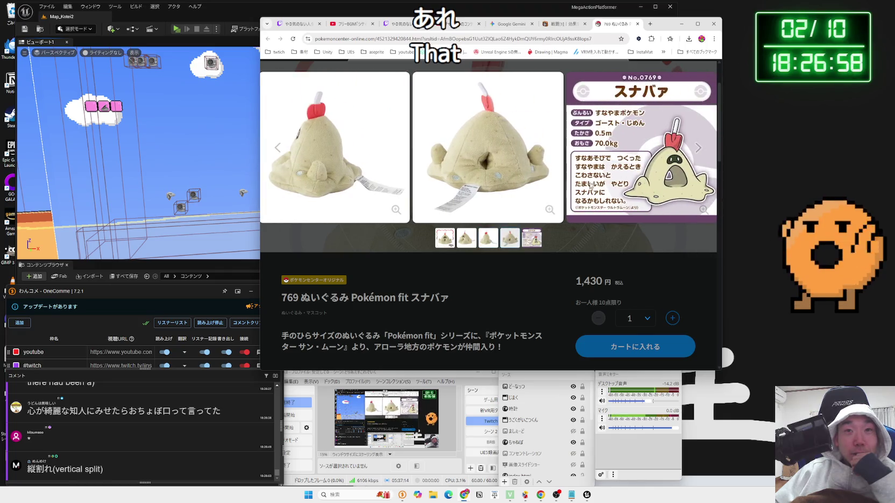
pyautogui.scroll(2, 512, 269)
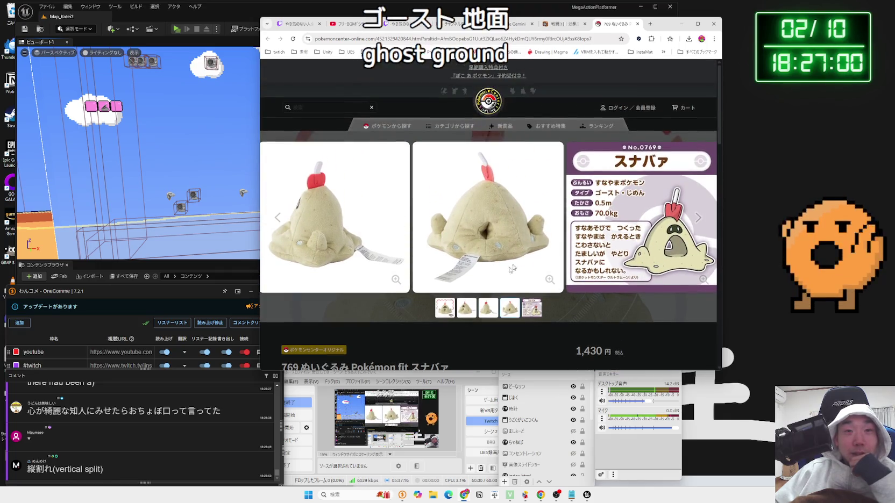
pyautogui.click(452, 306)
pyautogui.scroll(-10, 451, 299)
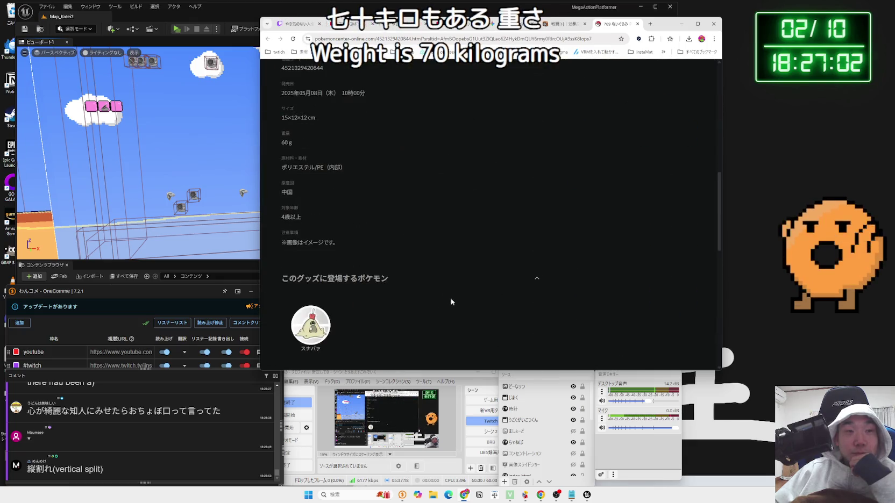
pyautogui.scroll(-3, 452, 300)
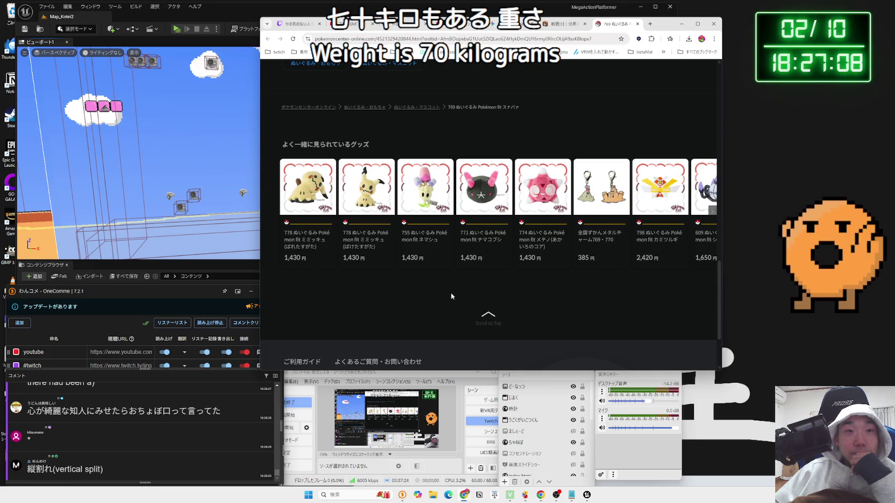
# Open the ネマシュ plush page and reset its gallery to the first image.
pyautogui.click(415, 195)
pyautogui.scroll(-1, 476, 249)
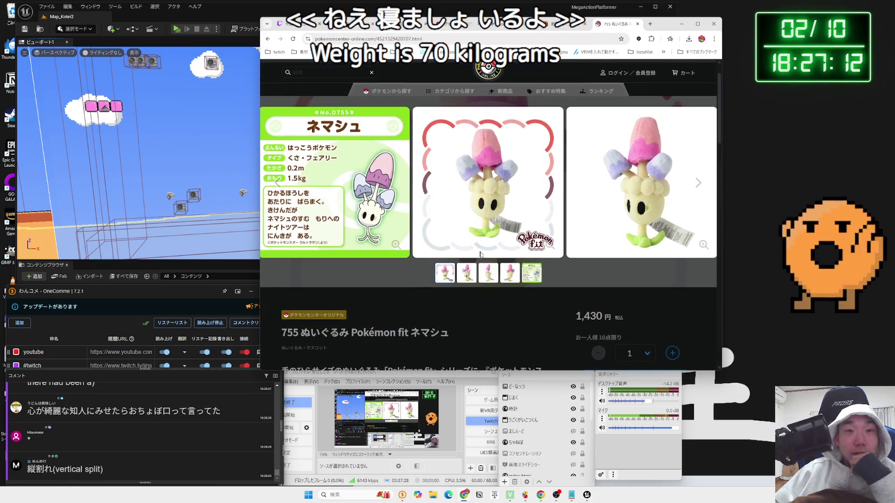
pyautogui.click(445, 273)
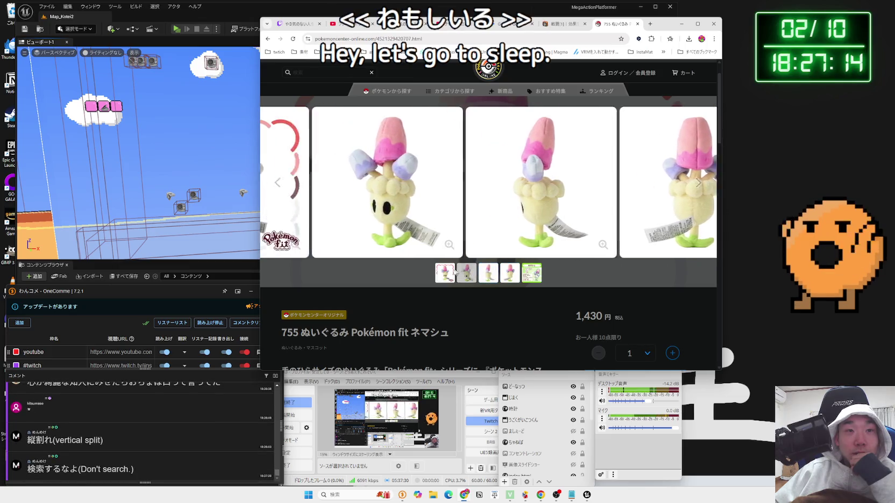
pyautogui.scroll(-15, 447, 272)
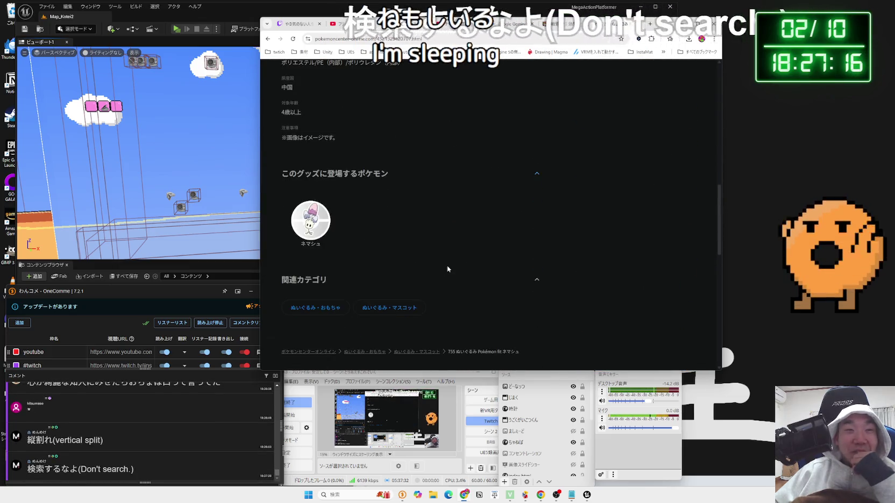
pyautogui.scroll(-5, 445, 268)
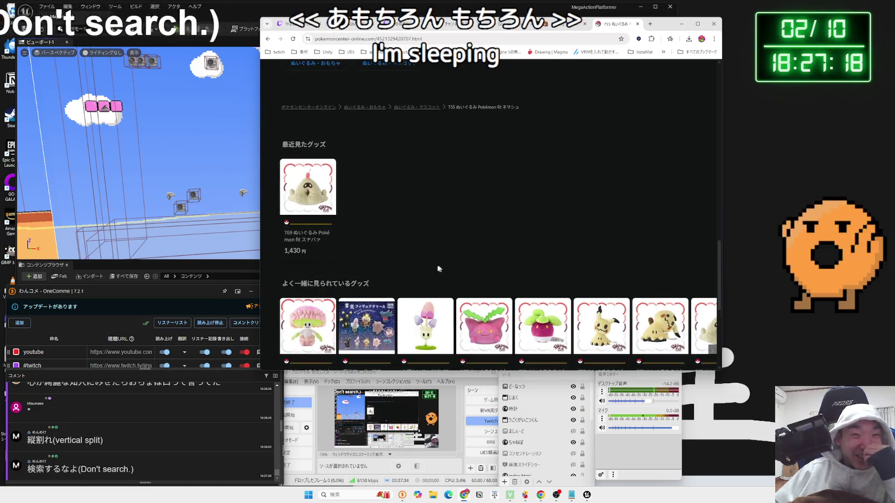
# Open the 756 Pokémon fit マシェード plush page (1,760 yen) and view its front photo.
pyautogui.click(328, 267)
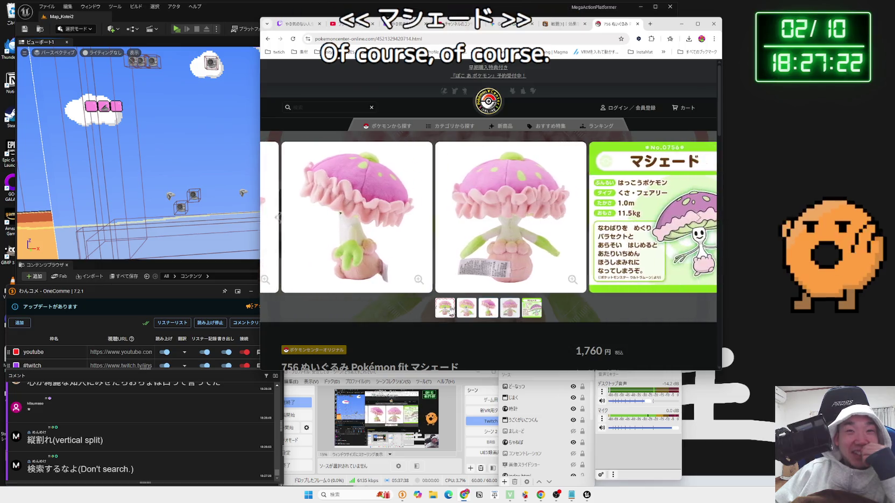
pyautogui.click(445, 307)
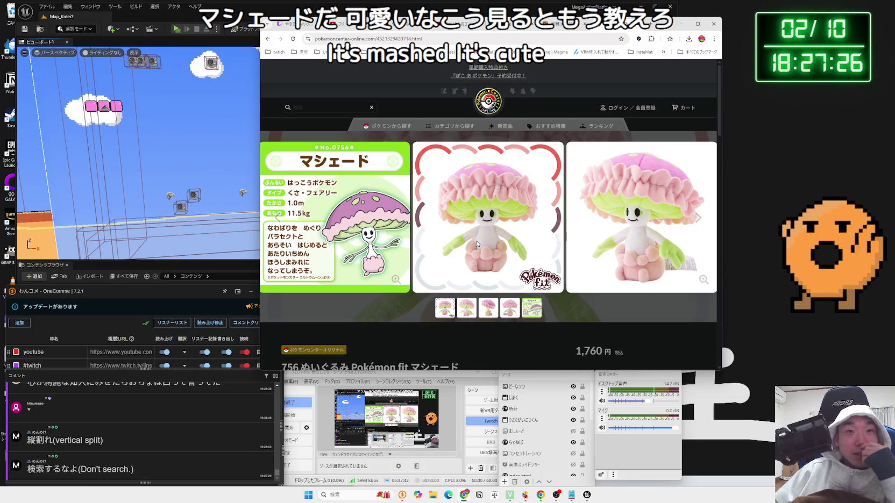
pyautogui.scroll(-15, 477, 244)
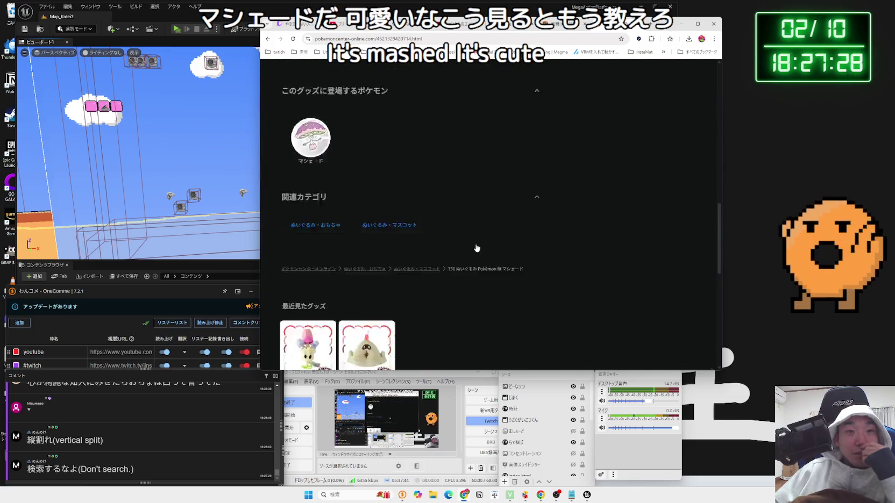
pyautogui.scroll(-3, 504, 264)
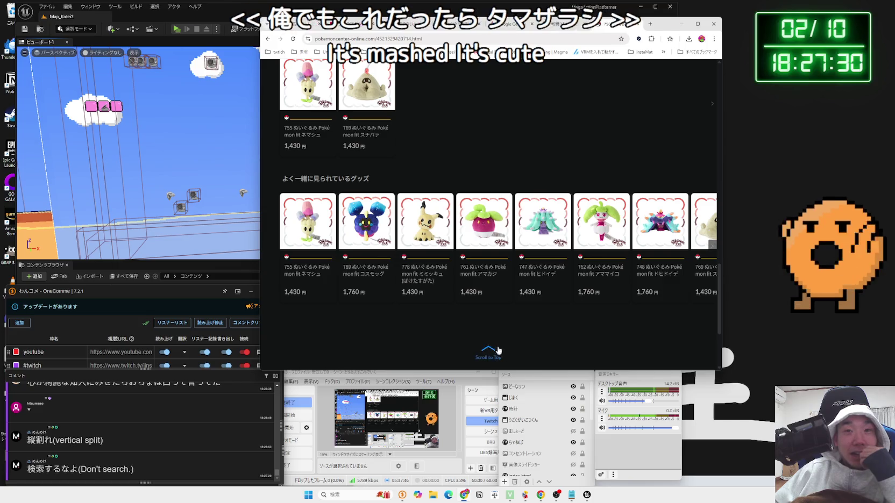
pyautogui.scroll(20, 554, 256)
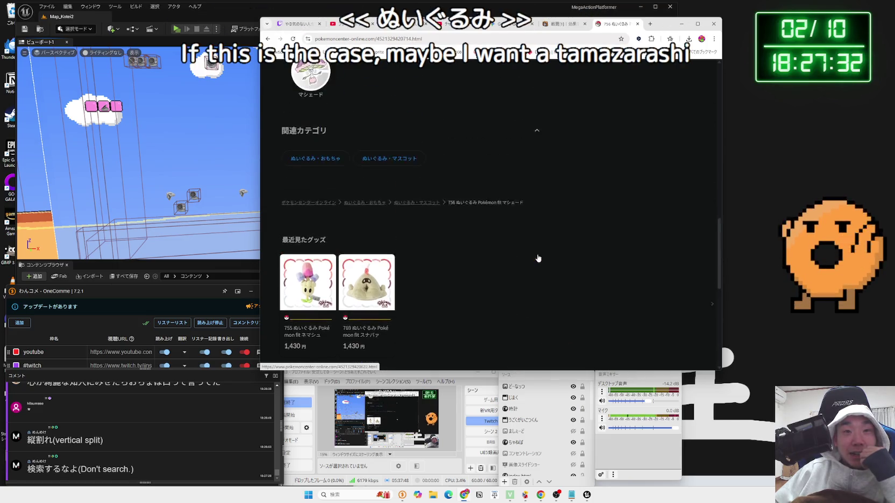
pyautogui.scroll(1, 499, 105)
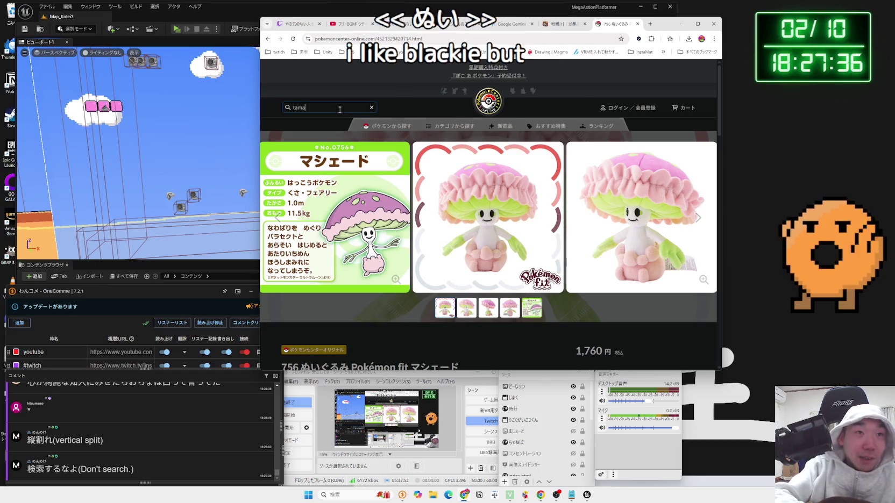
pyautogui.press('BackSpace')
pyautogui.press('BackSpace')
pyautogui.press('Zenkaku_Hankaku')
# Search たまざ for タマザラシ and open the ひんやりぬいぐるみ タマザラシ plush from the results.
pyautogui.write('たまざ')
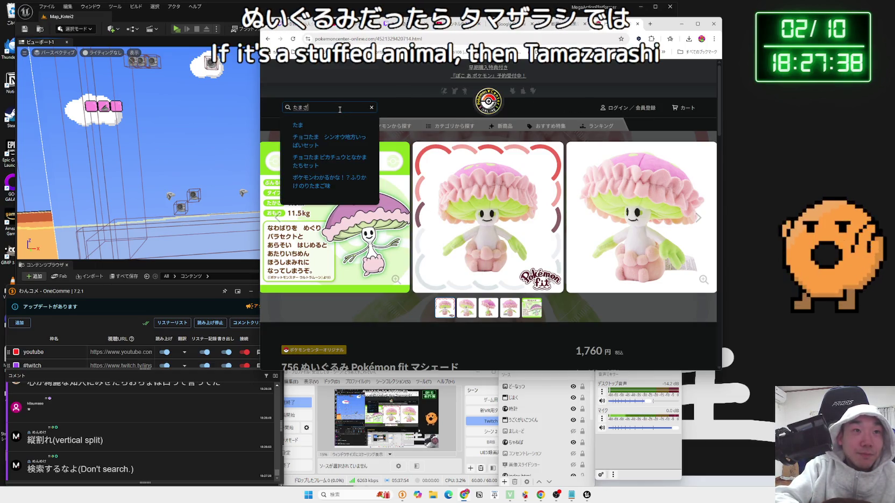
pyautogui.press('Return')
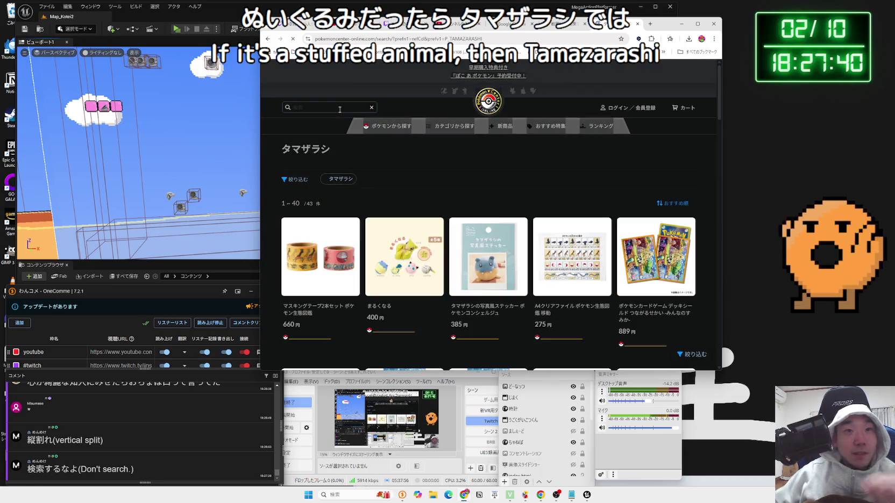
pyautogui.scroll(-6, 462, 185)
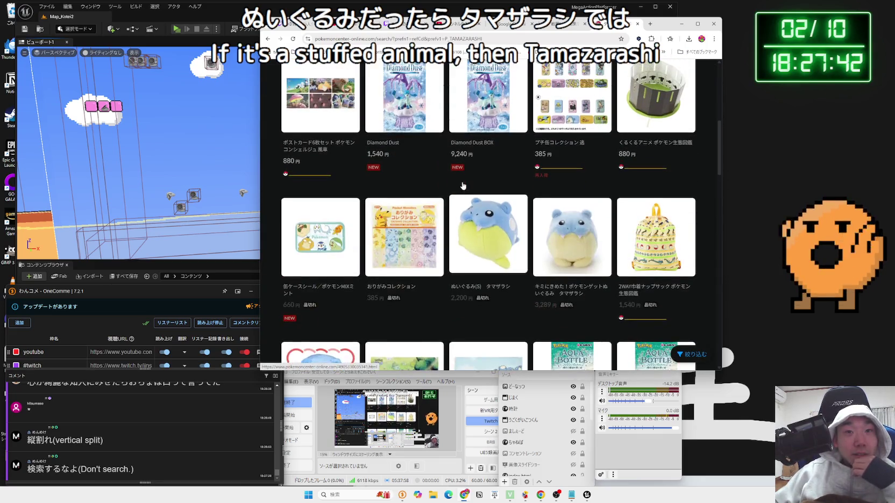
pyautogui.scroll(-3, 505, 188)
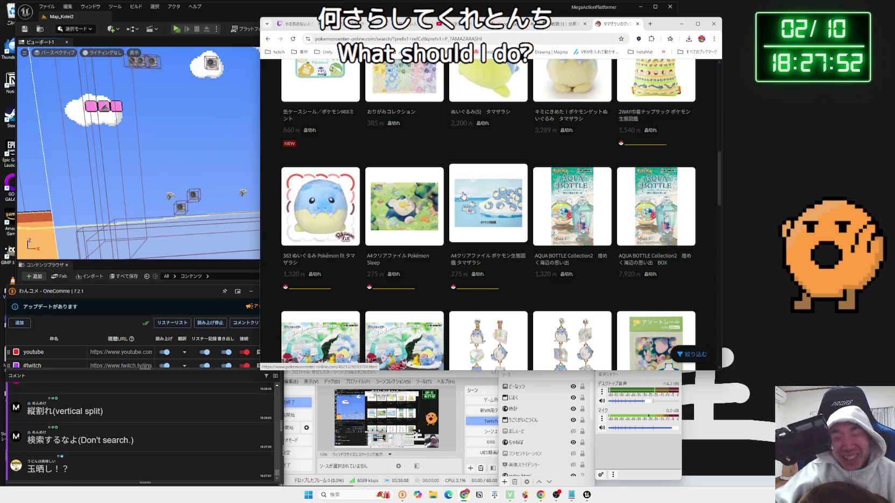
pyautogui.scroll(-8, 429, 198)
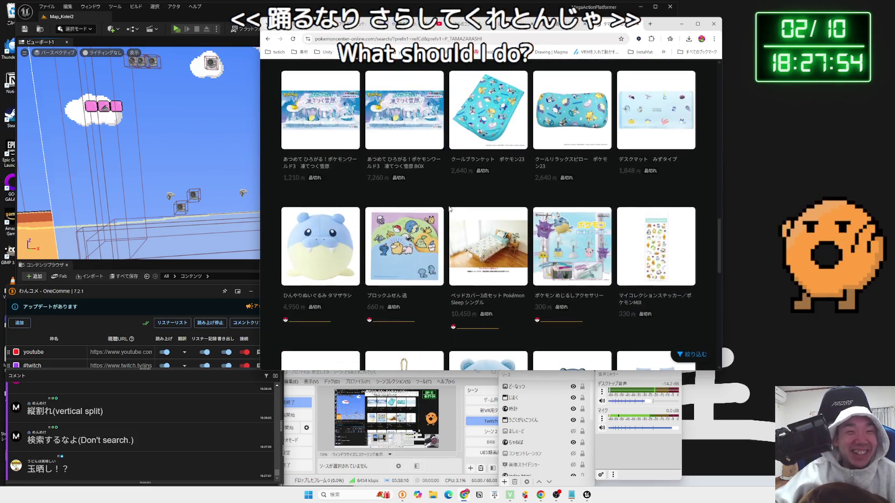
pyautogui.click(312, 247)
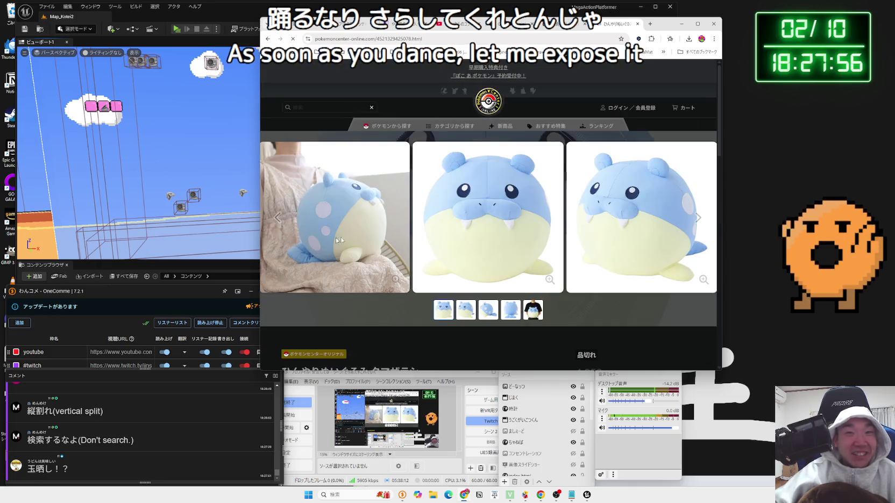
# View the chilled タマザラシ plush's photos and details, then go back to the search results.
pyautogui.click(515, 313)
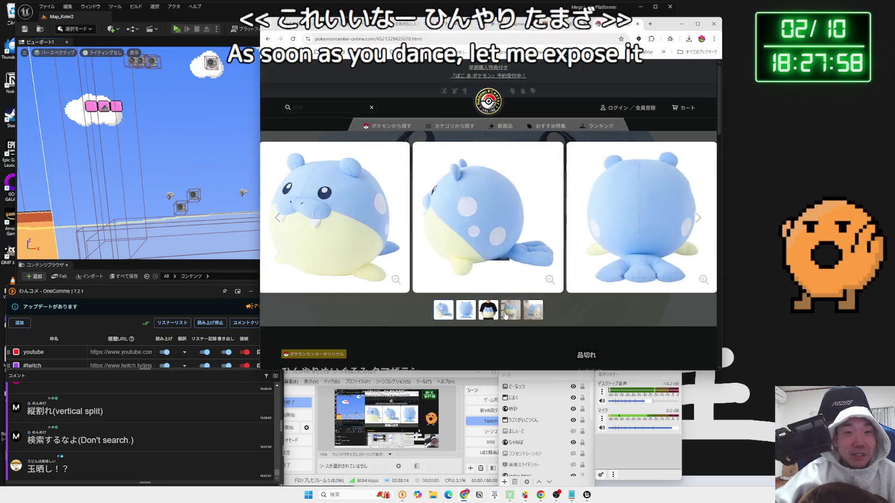
pyautogui.click(465, 313)
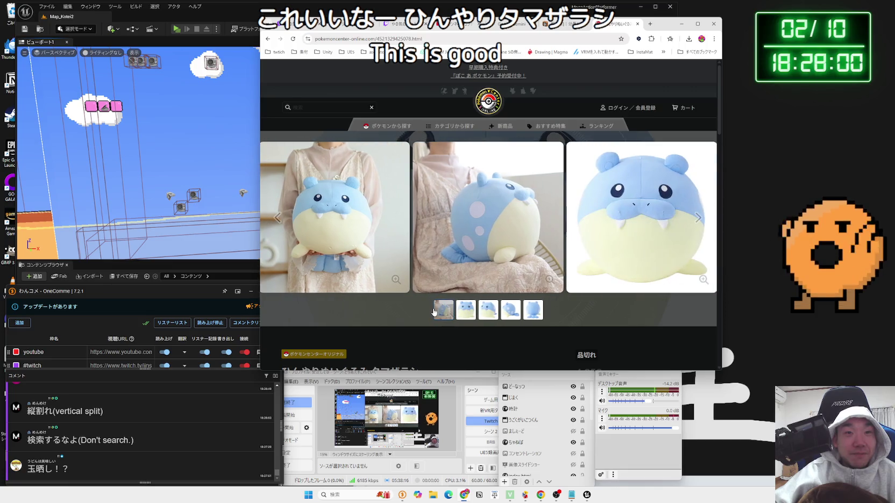
pyautogui.scroll(-15, 445, 304)
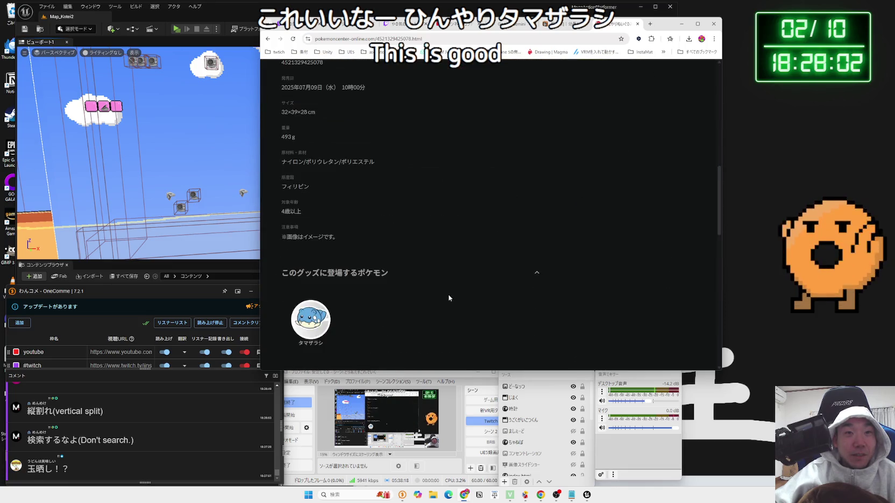
pyautogui.scroll(-5, 448, 293)
pyautogui.scroll(8, 441, 288)
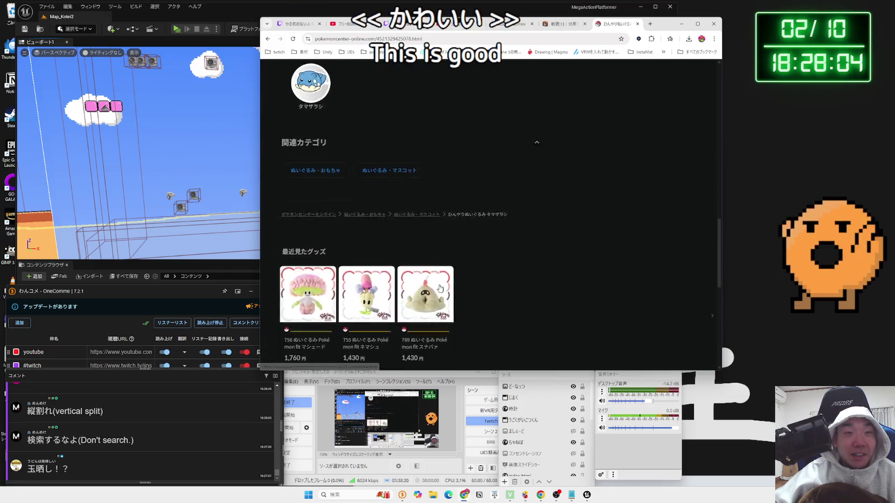
pyautogui.scroll(12, 436, 282)
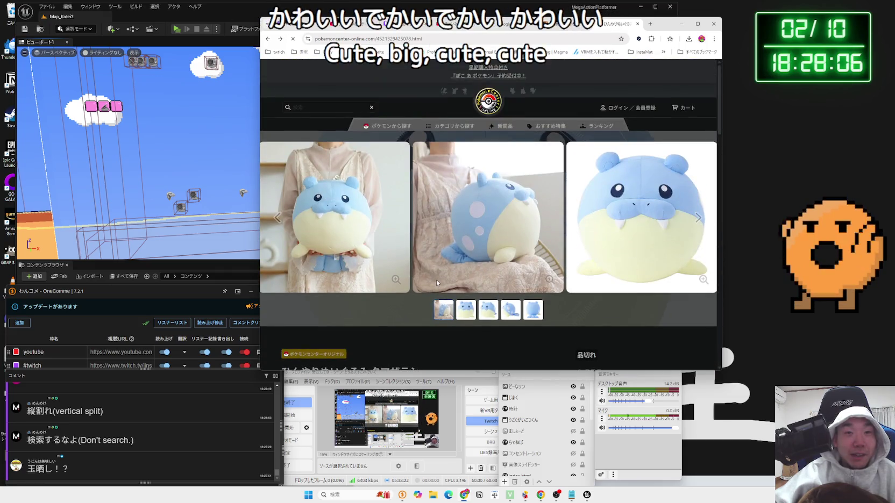
pyautogui.hotkey('alt', 'Left')
pyautogui.scroll(-3, 420, 258)
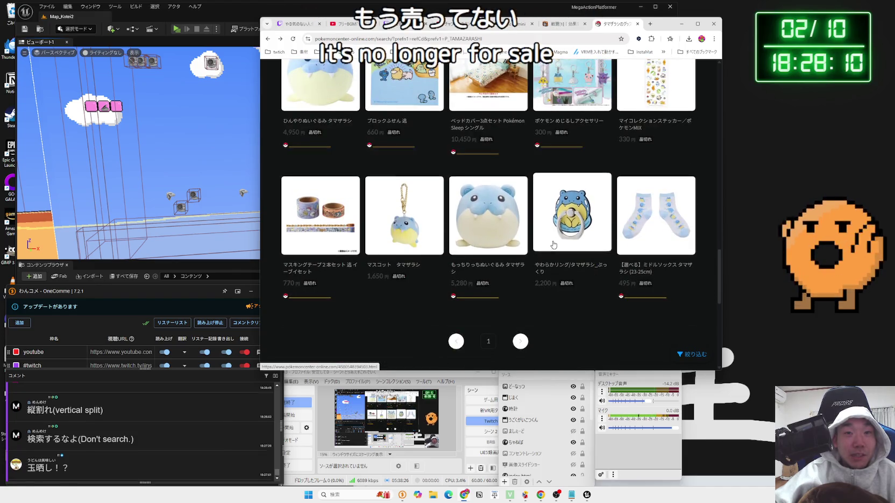
pyautogui.scroll(7, 474, 245)
pyautogui.scroll(3, 514, 216)
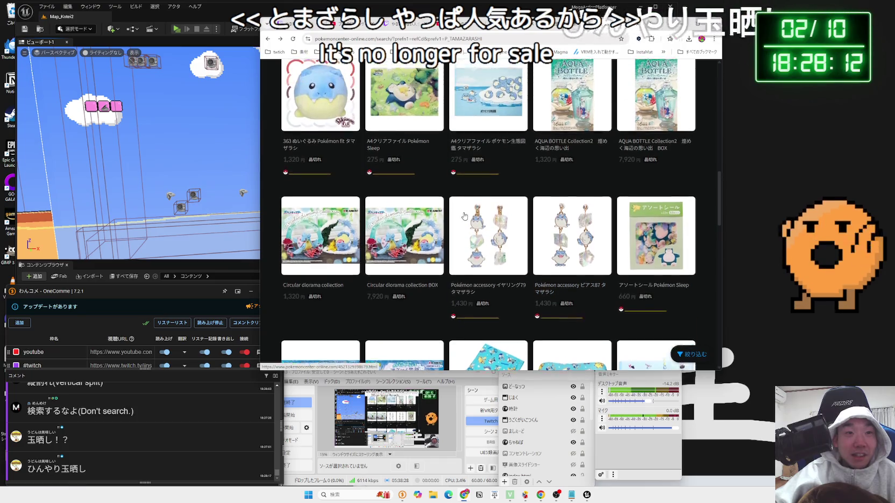
pyautogui.scroll(4, 414, 242)
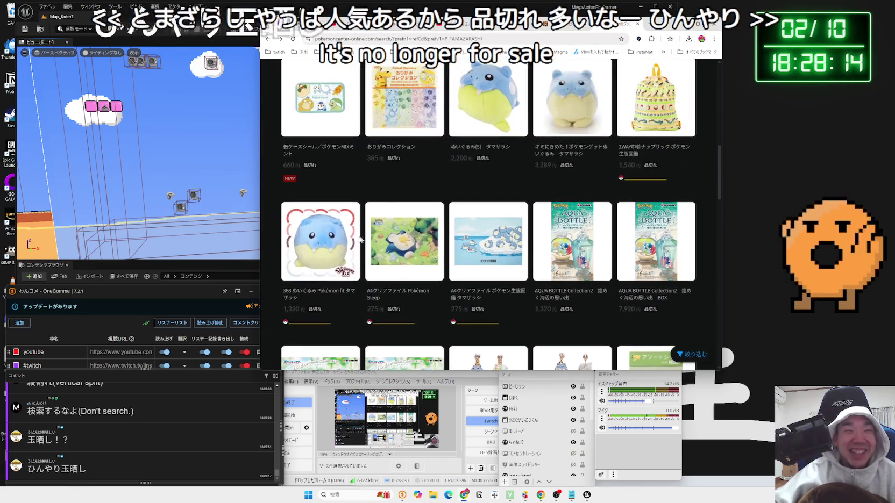
pyautogui.scroll(8, 464, 249)
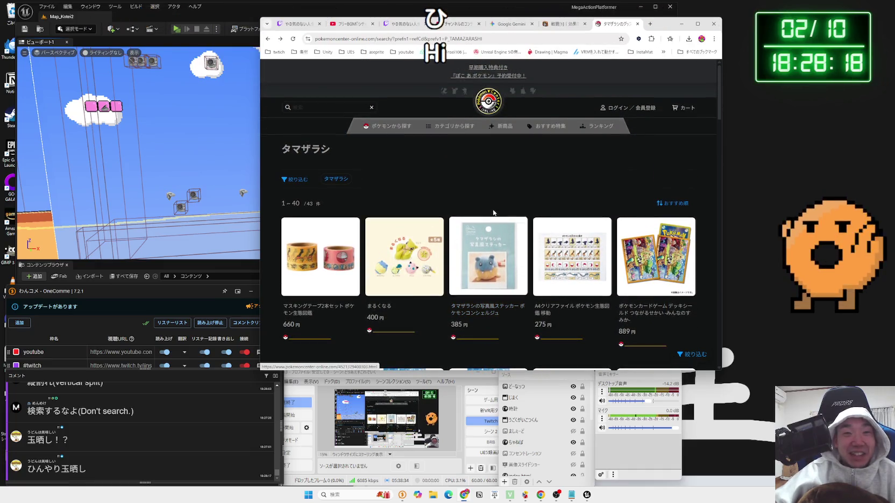
pyautogui.scroll(-5, 468, 237)
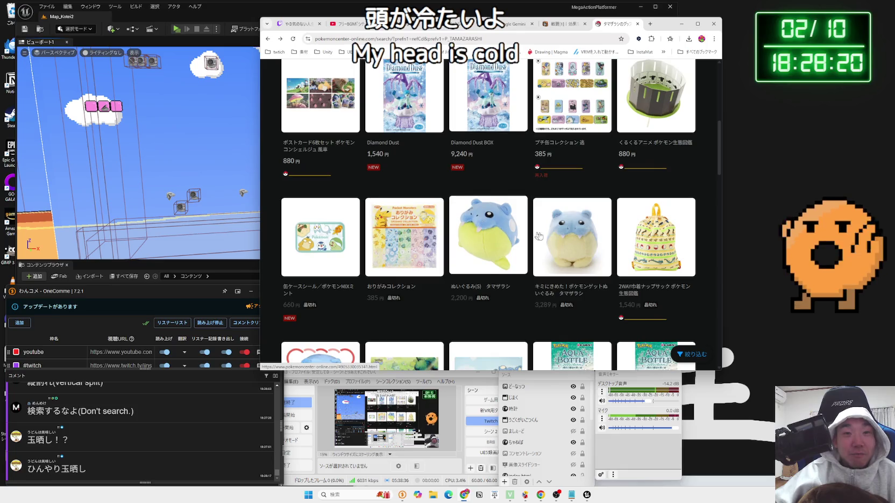
pyautogui.scroll(-4, 556, 240)
pyautogui.scroll(-10, 556, 240)
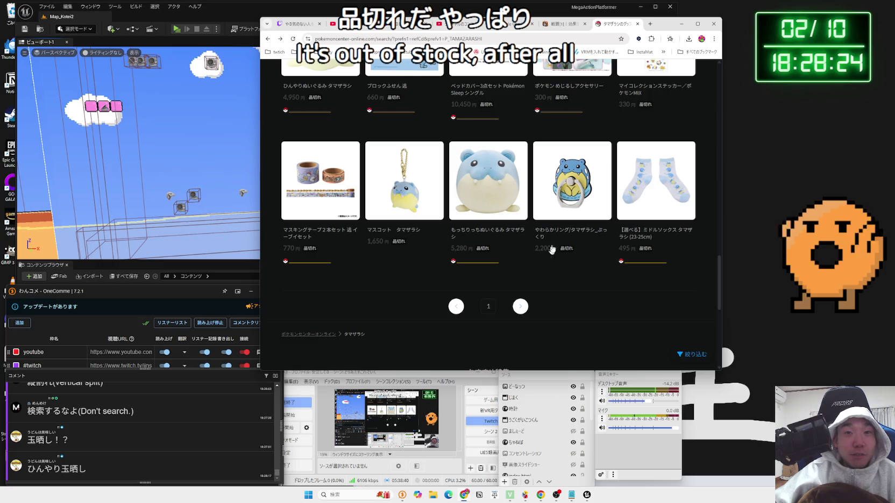
pyautogui.scroll(10, 552, 249)
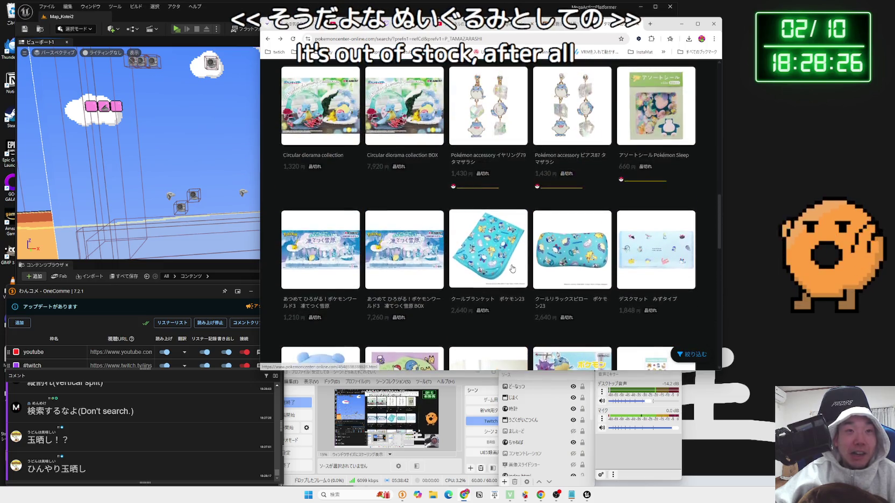
pyautogui.scroll(10, 511, 269)
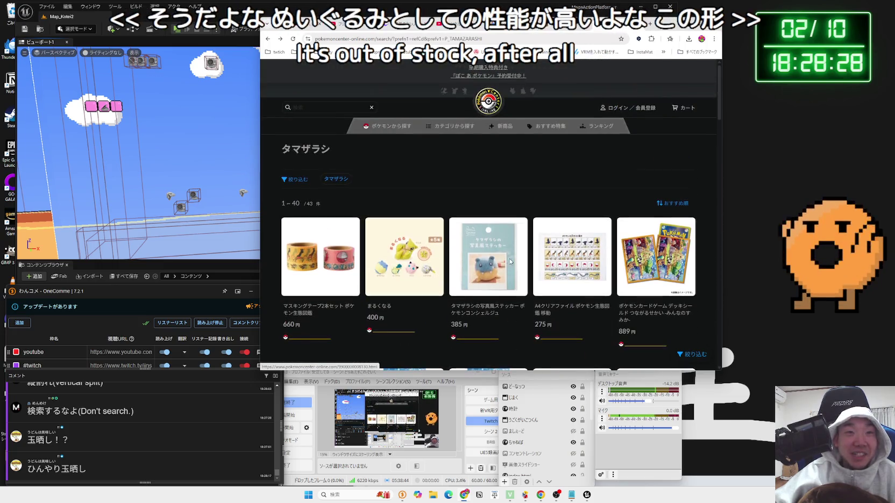
pyautogui.scroll(-6, 508, 260)
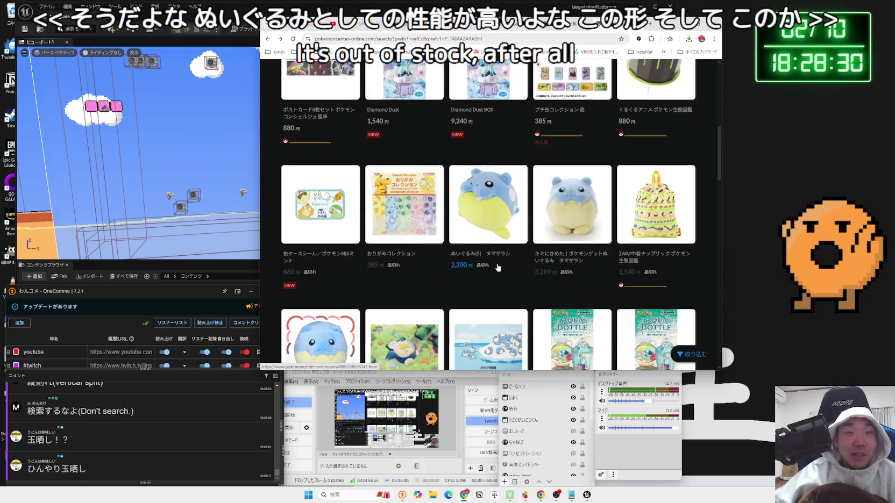
pyautogui.scroll(5, 496, 263)
pyautogui.scroll(3, 496, 264)
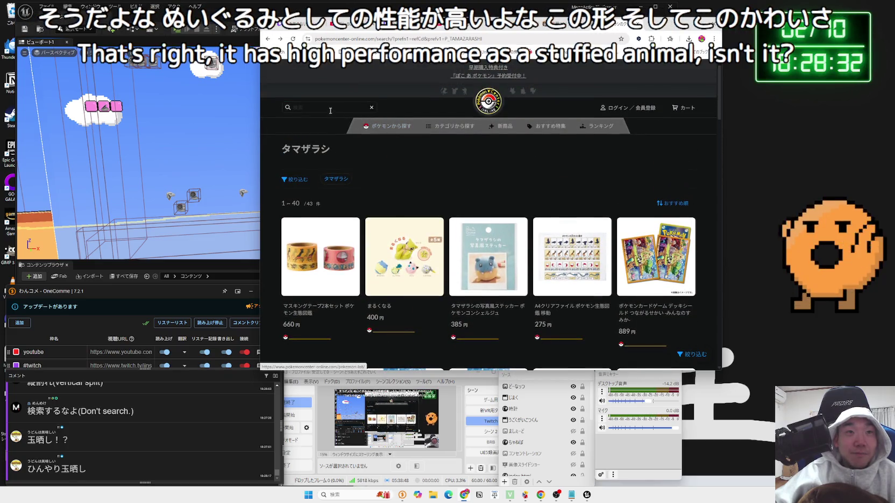
pyautogui.write('ぬ')
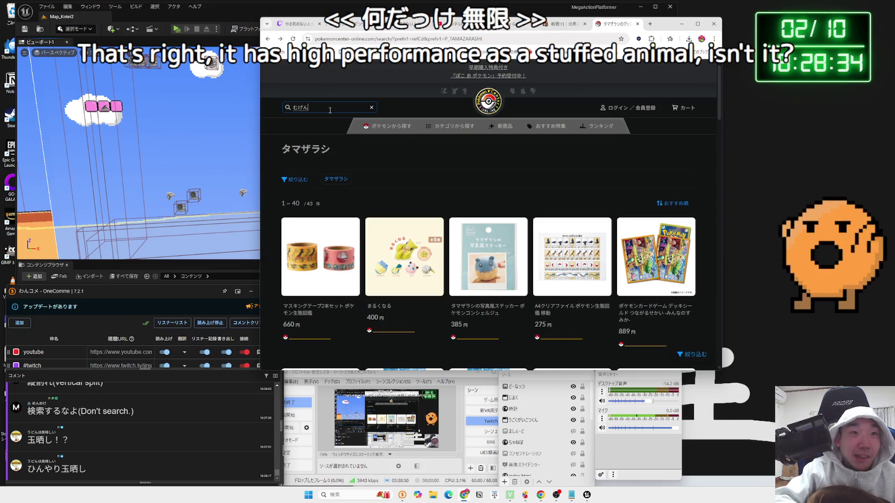
# Search ムゲンダイナ and browse the ML-25 figure's product photos, including package and side views.
pyautogui.press('Return')
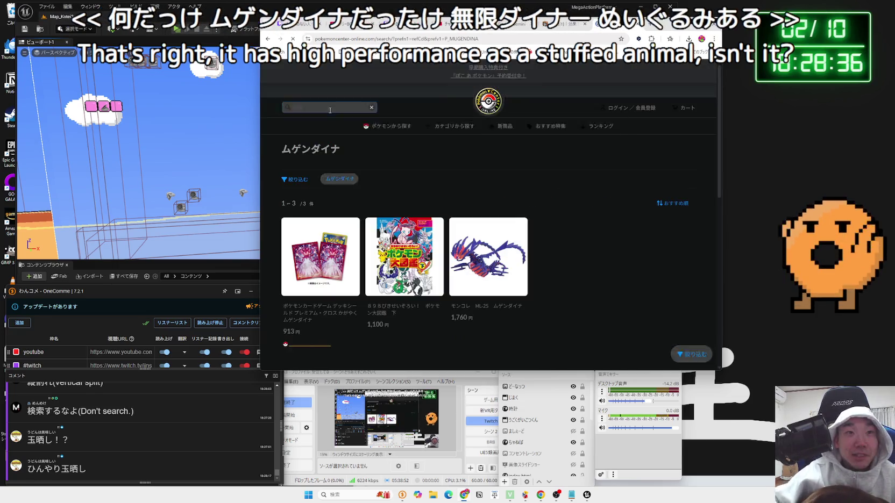
pyautogui.scroll(-1, 462, 193)
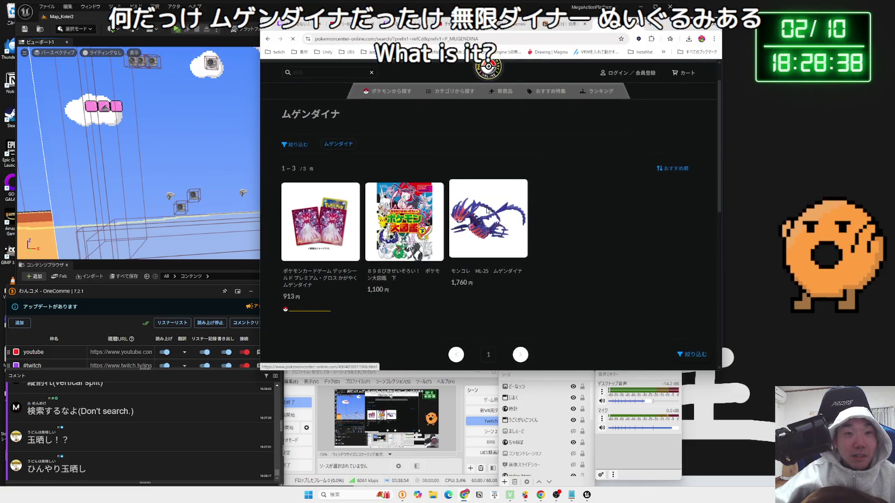
pyautogui.click(487, 210)
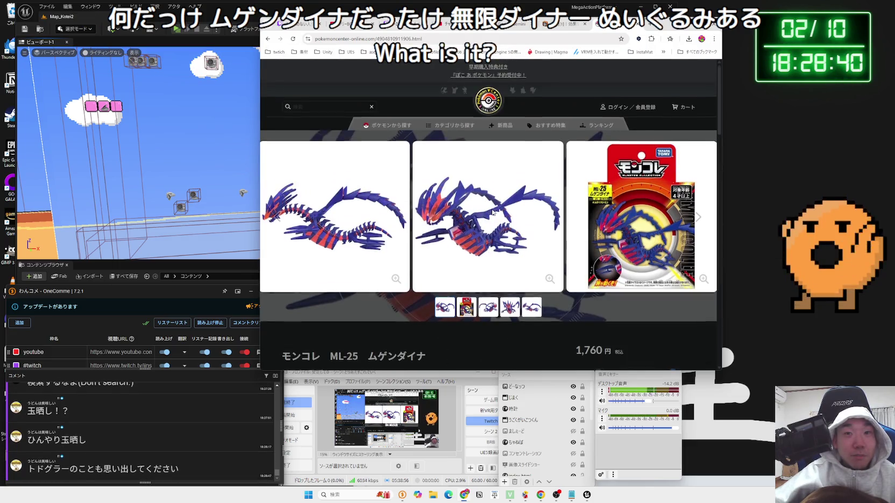
pyautogui.scroll(-3, 359, 165)
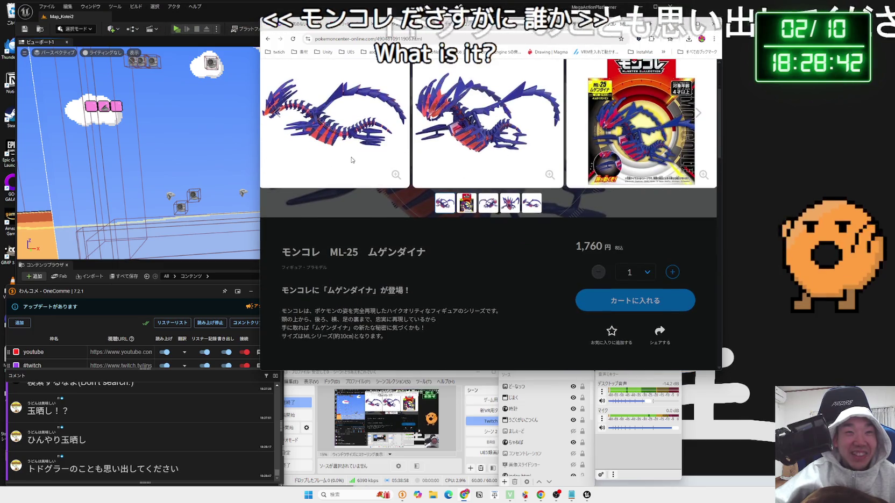
pyautogui.hotkey('alt', 'Left')
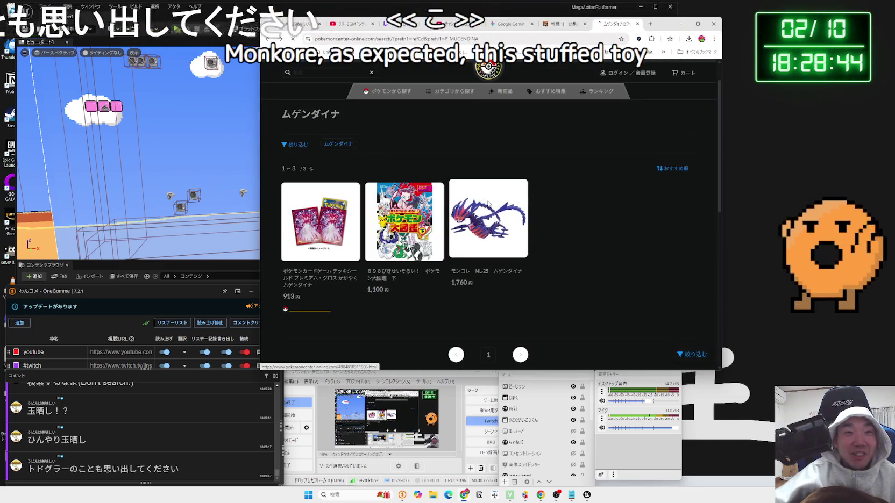
pyautogui.click(477, 201)
pyautogui.click(467, 238)
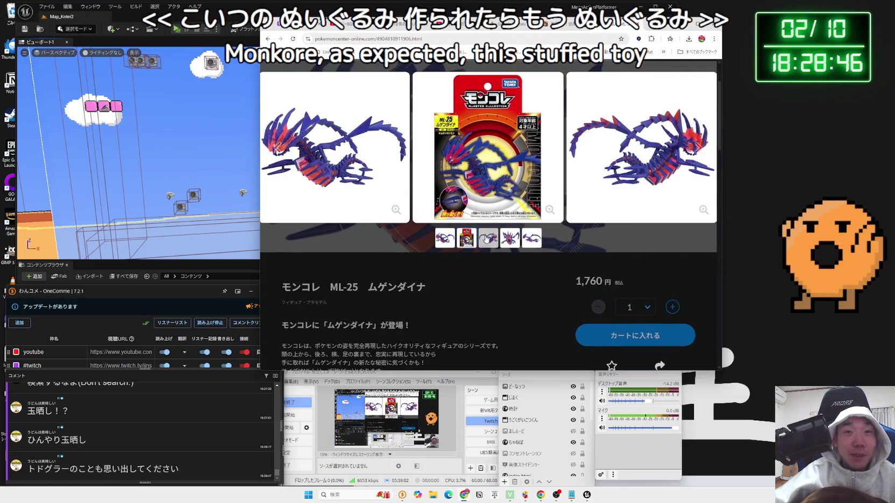
pyautogui.click(509, 238)
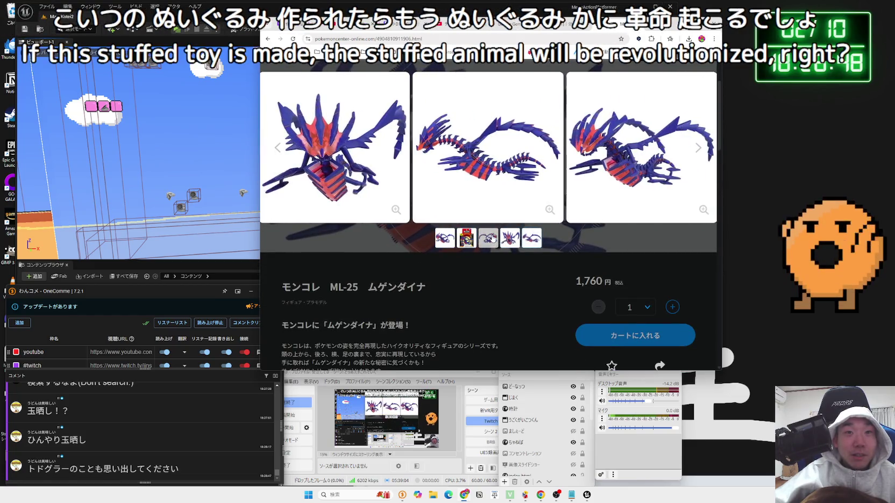
pyautogui.click(508, 238)
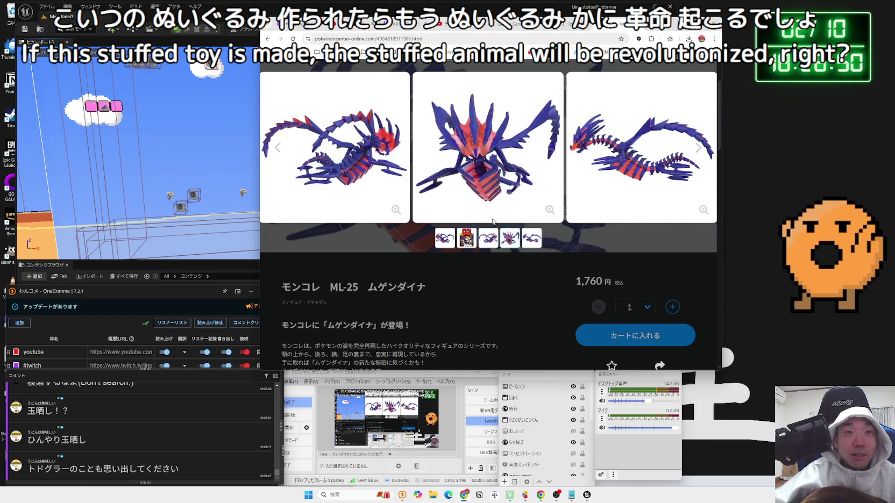
pyautogui.scroll(2, 322, 162)
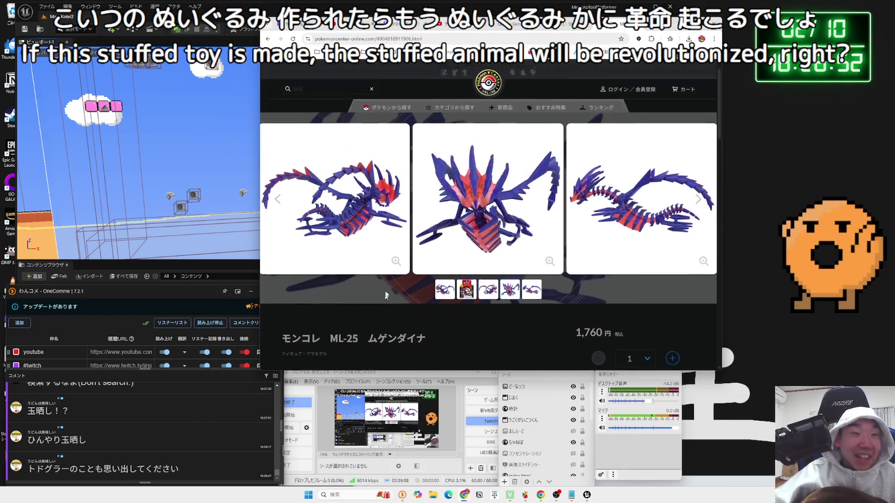
# Search the site for トドグラー, then close Unreal Editor and relaunch Unreal Engine.
pyautogui.click(313, 108)
pyautogui.write('とど')
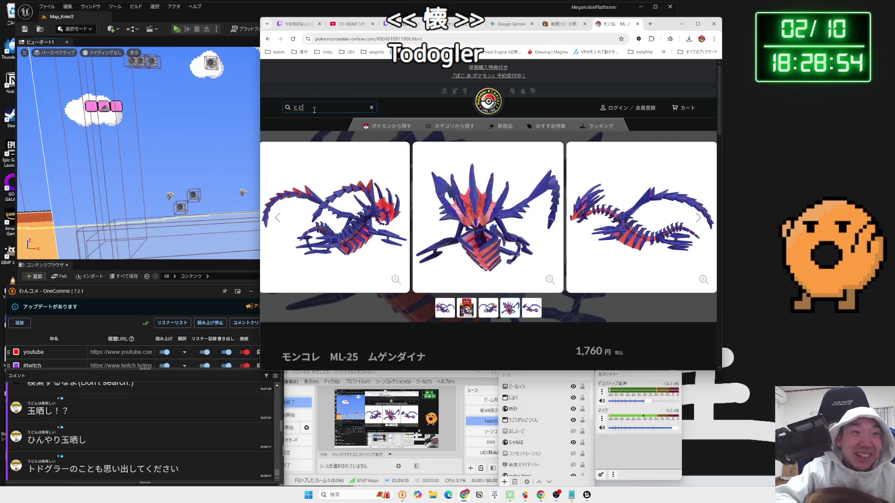
pyautogui.write('グラー')
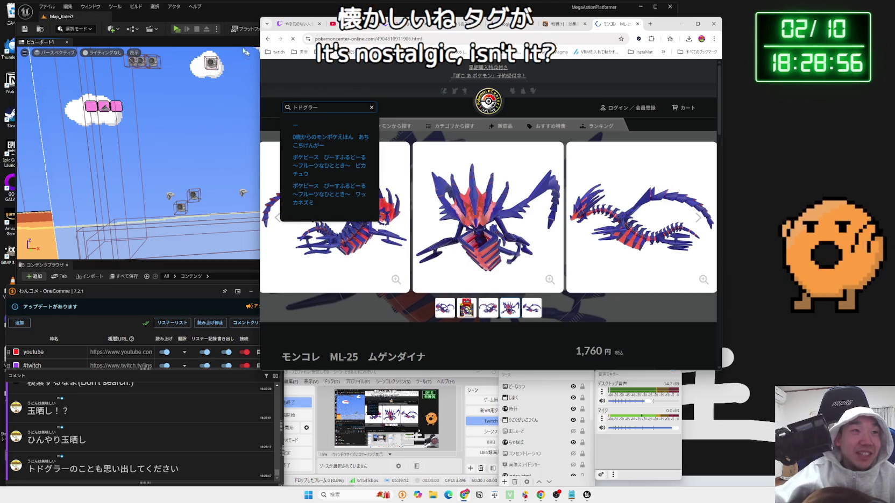
pyautogui.click(245, 52)
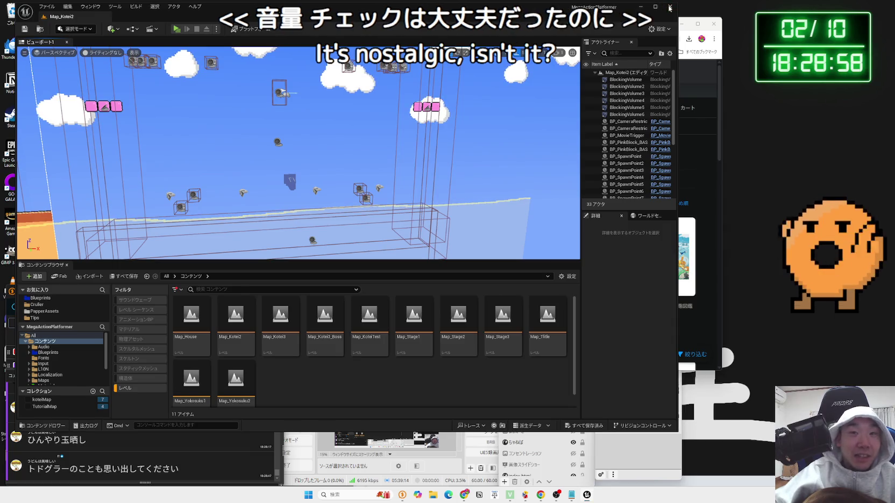
pyautogui.click(670, 7)
pyautogui.doubleClick(42, 195)
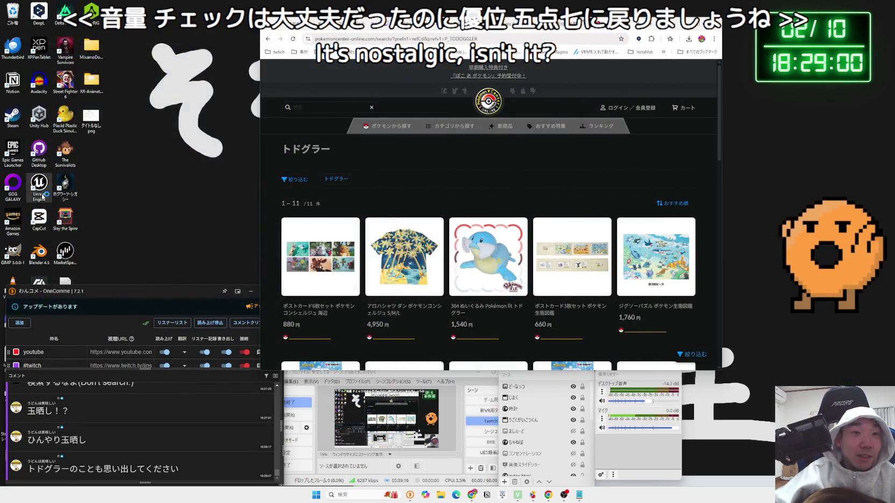
# Check the トドグラー paperweight page's photos and return to the search results.
pyautogui.scroll(-4, 553, 194)
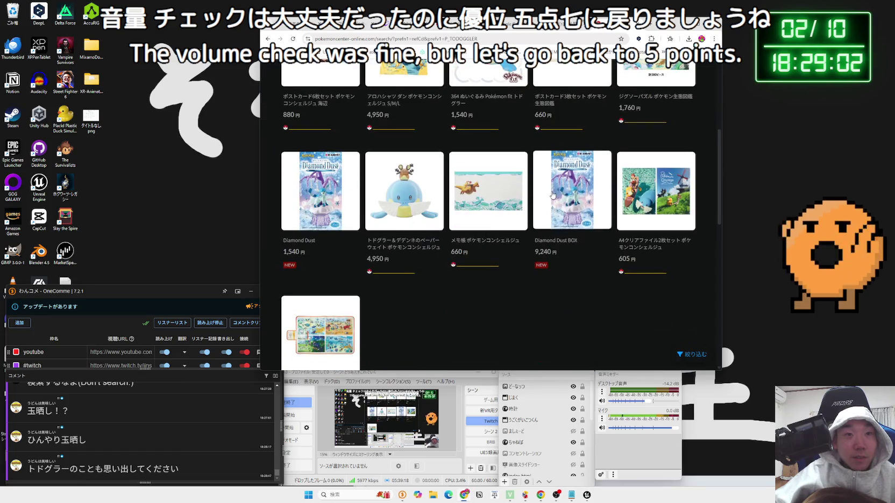
pyautogui.click(415, 201)
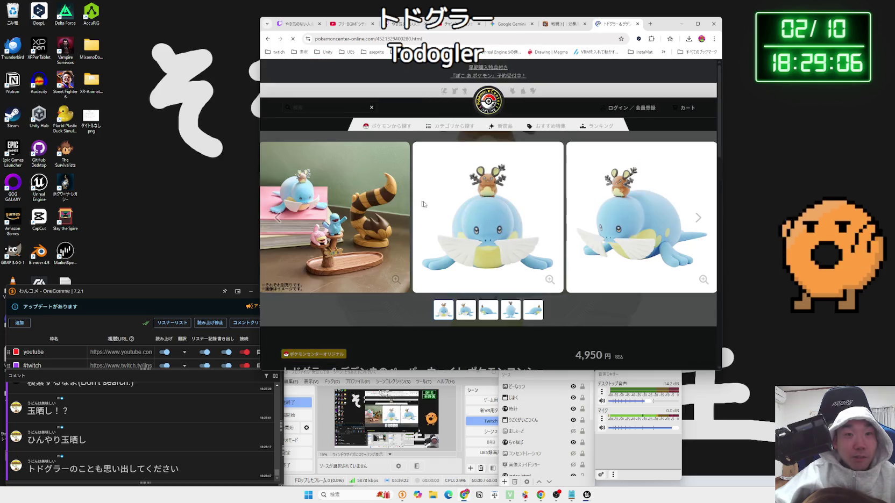
pyautogui.click(697, 218)
pyautogui.hotkey('alt', 'Left')
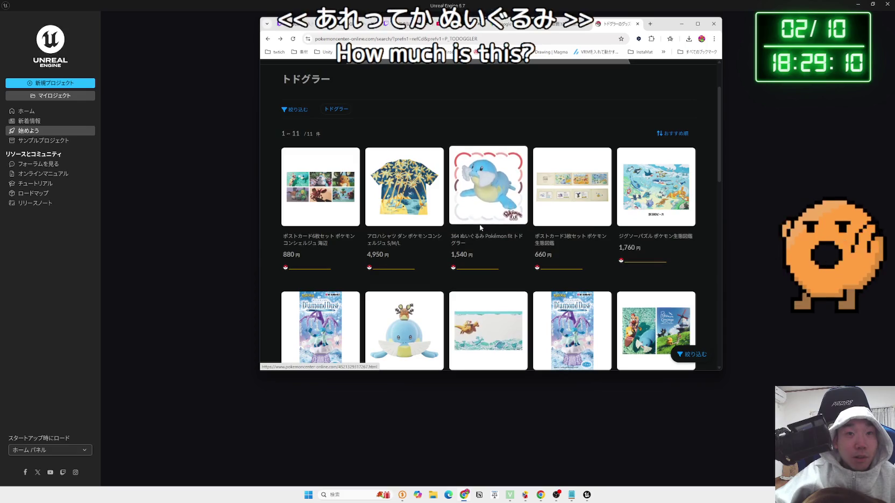
# Open the 364 Pokémon fit トドグラー plush (1,540 yen) and browse its photos and details.
pyautogui.click(480, 227)
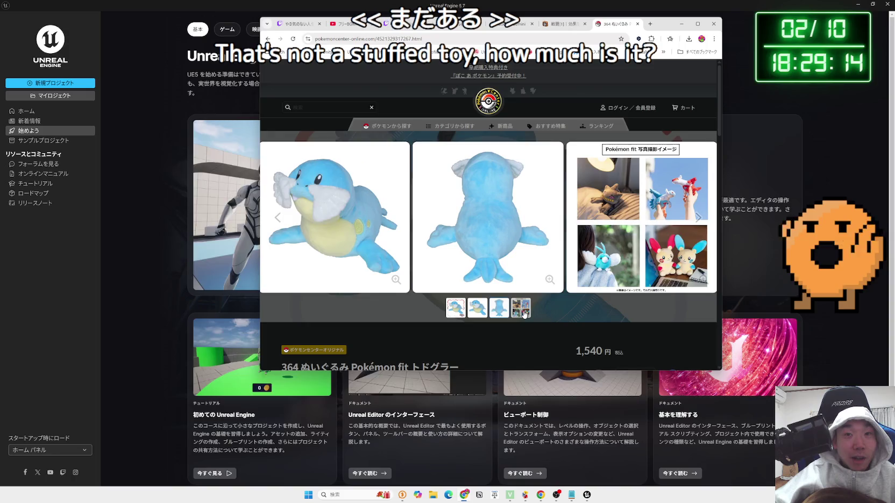
pyautogui.click(477, 307)
pyautogui.click(461, 303)
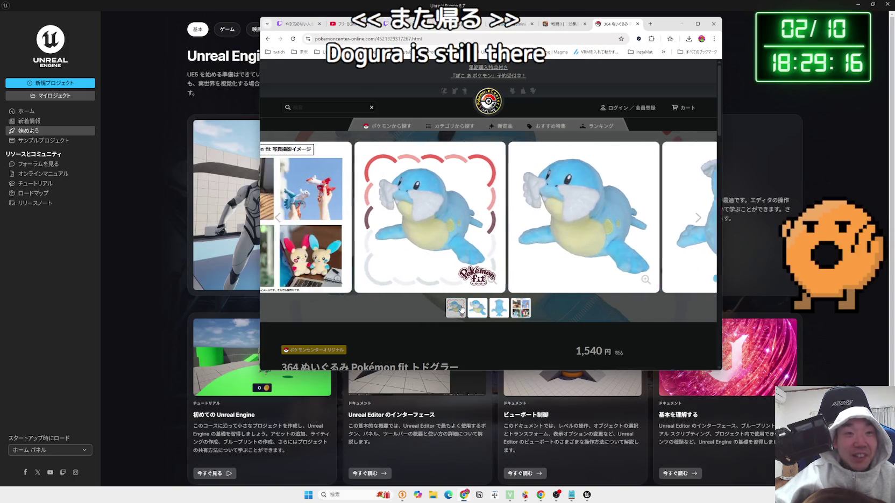
pyautogui.scroll(-3, 461, 301)
pyautogui.scroll(3, 461, 290)
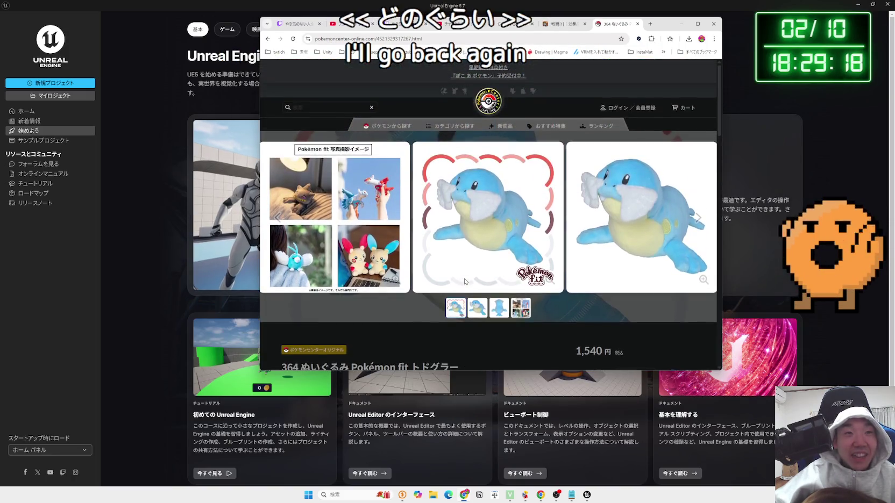
pyautogui.scroll(-4, 461, 282)
pyautogui.scroll(-3, 462, 278)
pyautogui.scroll(6, 461, 278)
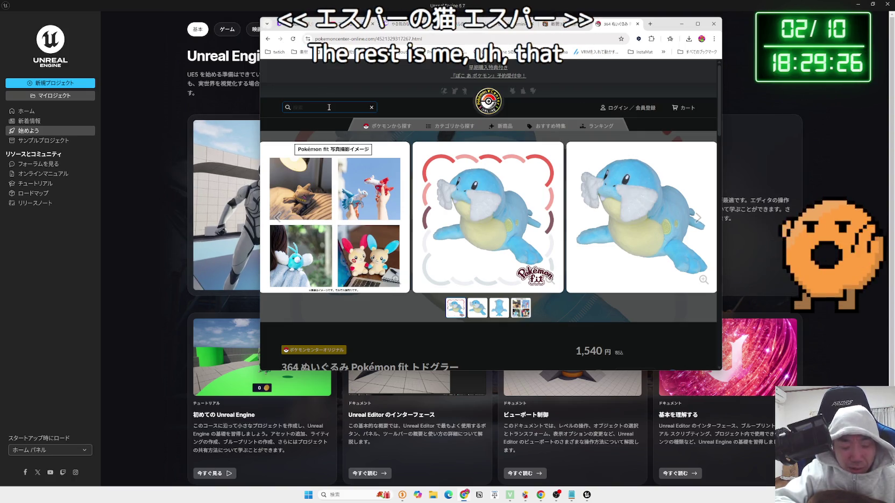
# Search にゃすぱー for ニャスパー and open the ふわふわ抱きぬいぐるみ ニャスパー plush page.
pyautogui.write('にゃすぱー')
pyautogui.press('Return')
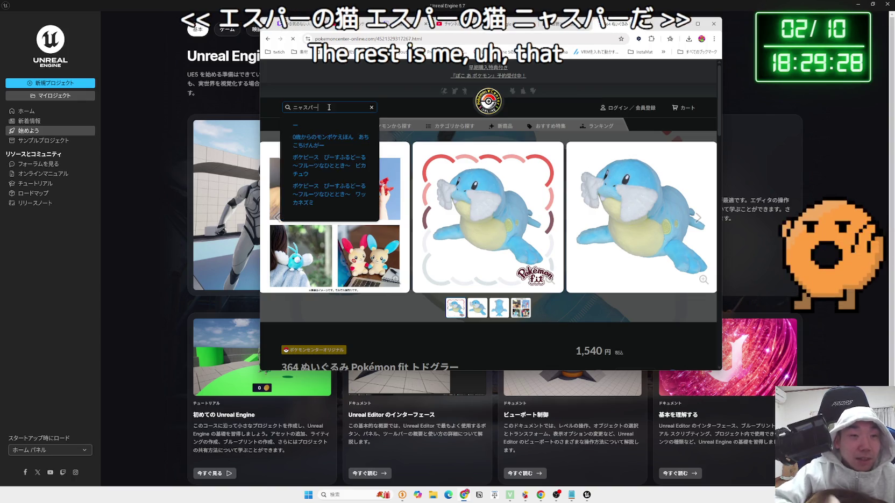
pyautogui.press('Return')
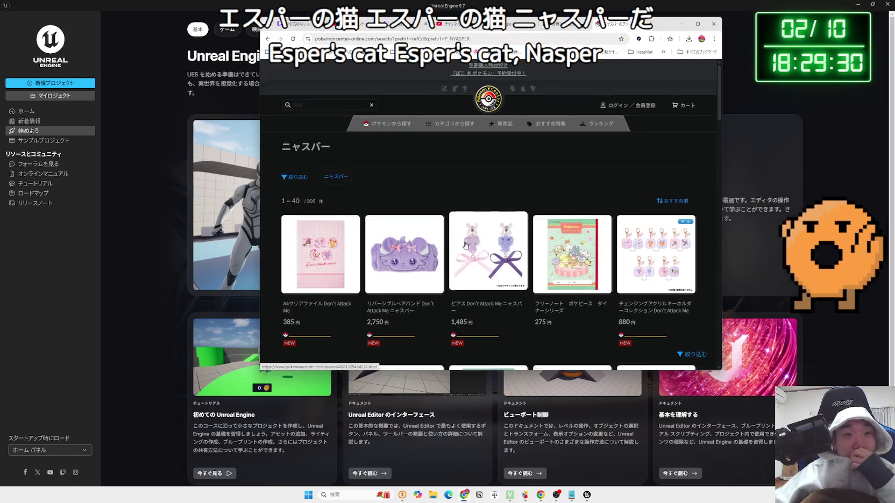
pyautogui.scroll(-5, 463, 245)
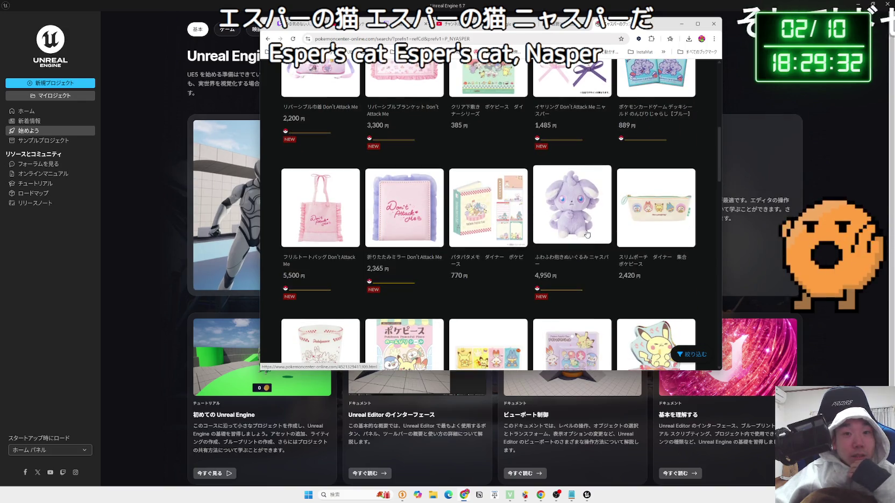
pyautogui.click(582, 233)
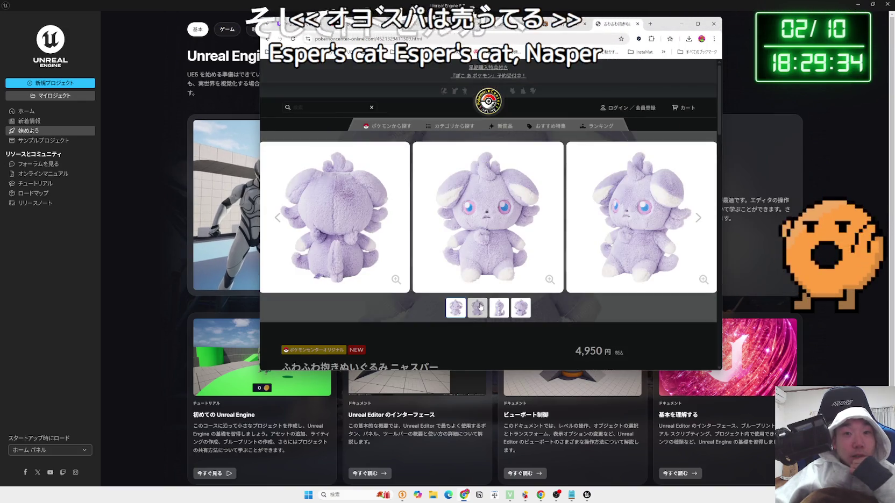
# Browse the 4,950-yen ニャスパー plush's photos and details, then reveal the Unreal Engine launcher.
pyautogui.click(498, 310)
pyautogui.click(461, 305)
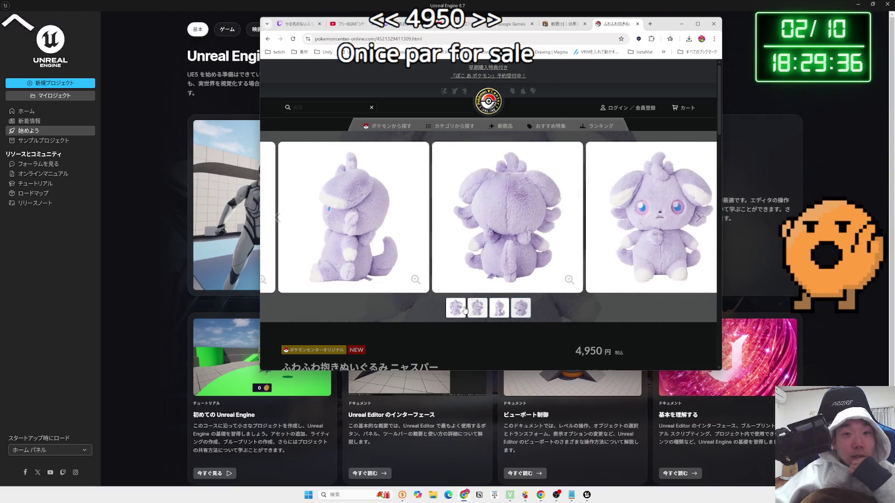
pyautogui.scroll(-12, 460, 301)
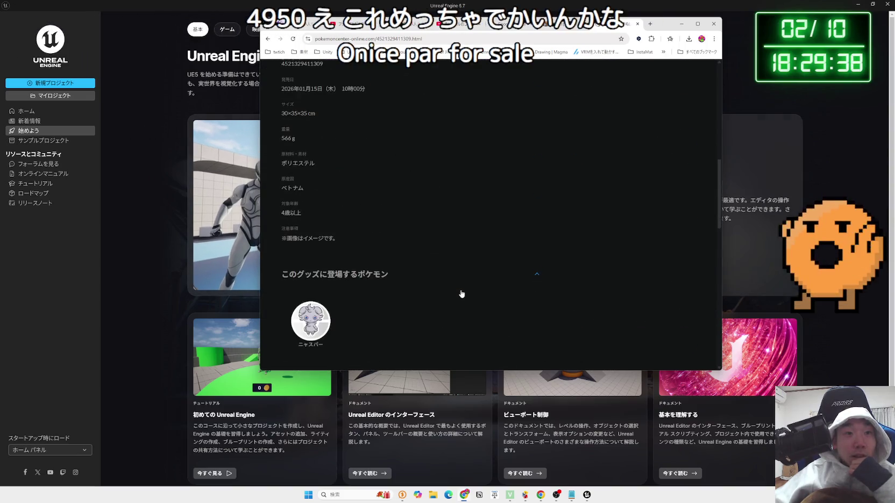
pyautogui.scroll(5, 460, 293)
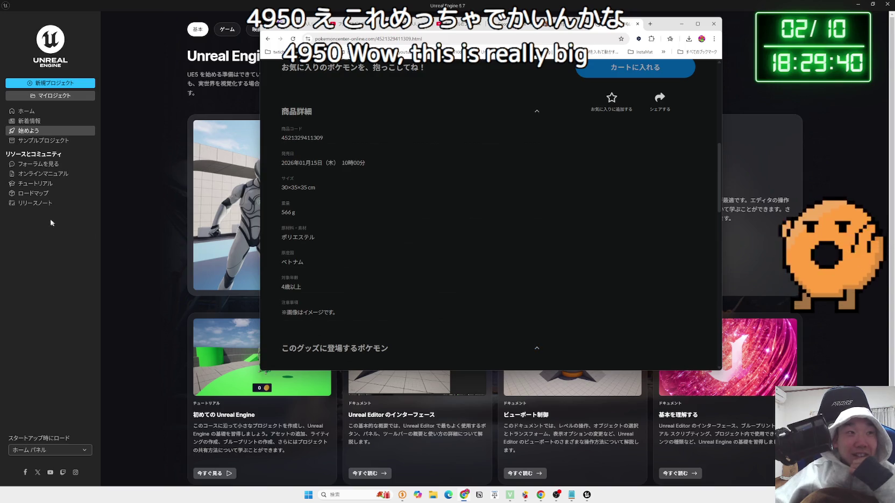
pyautogui.click(52, 109)
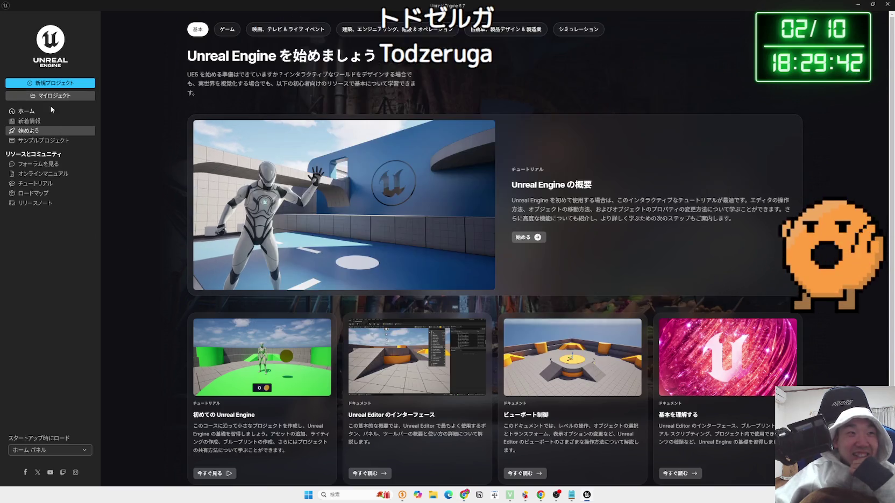
# From the Open Project list, select PhysicsBoxing and open it.
pyautogui.click(51, 95)
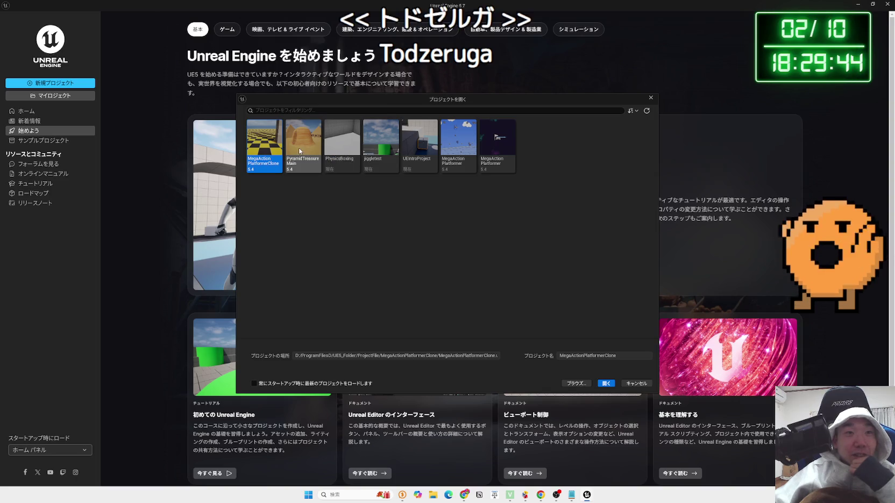
pyautogui.click(380, 143)
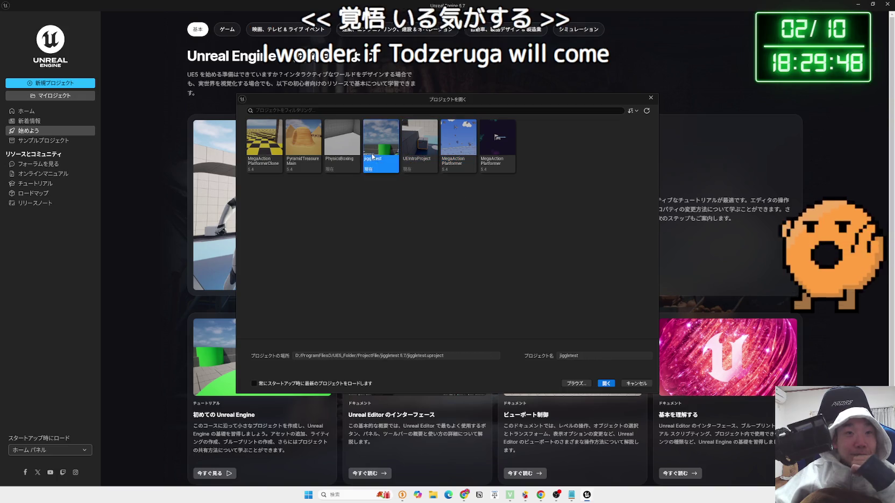
pyautogui.click(293, 142)
pyautogui.click(342, 143)
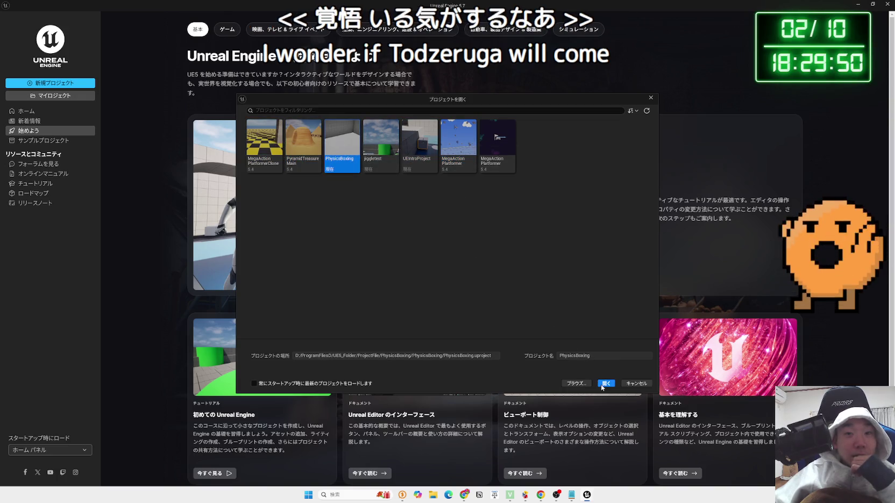
pyautogui.click(605, 384)
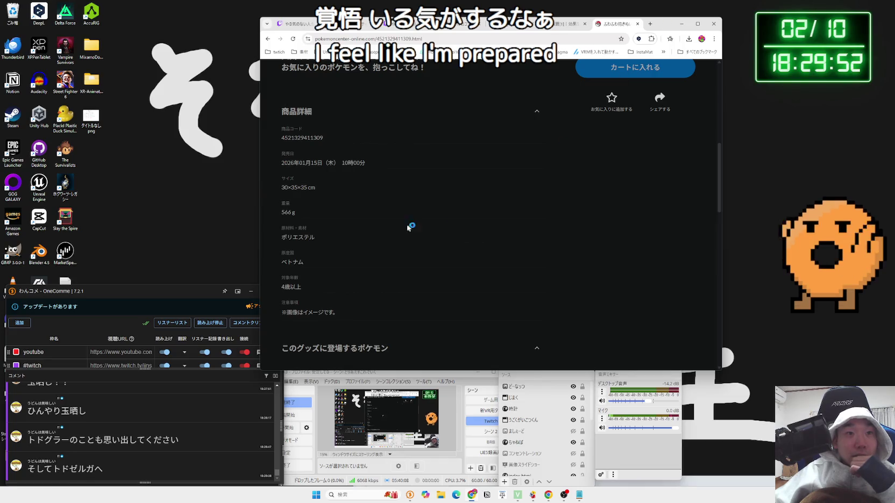
# Browse the ニャスパー plush photos and Google-search its selected product title.
pyautogui.scroll(-5, 407, 228)
pyautogui.scroll(-3, 403, 228)
pyautogui.scroll(10, 403, 229)
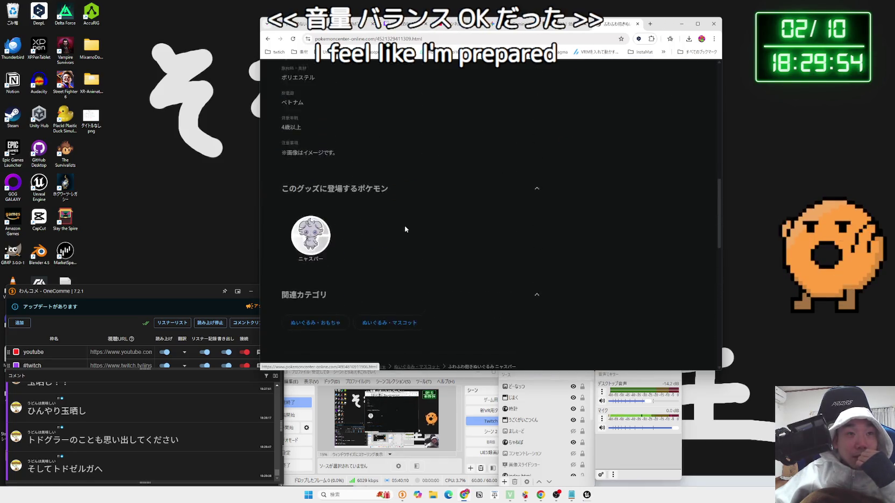
pyautogui.scroll(4, 406, 230)
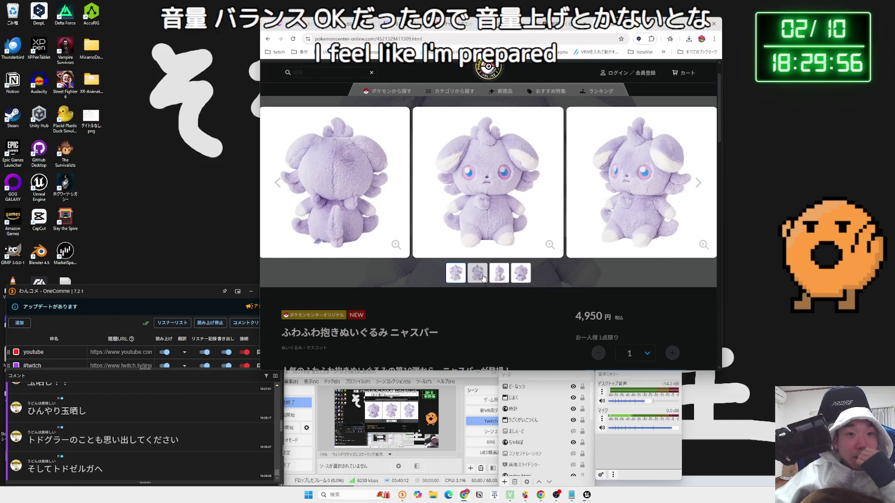
pyautogui.click(491, 273)
pyautogui.moveTo(277, 336); pyautogui.dragTo(435, 336)
pyautogui.rightClick(435, 336)
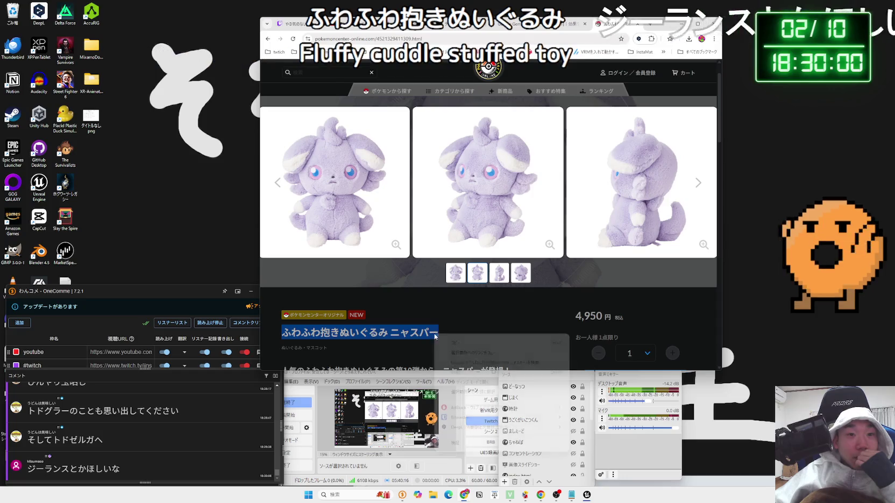
pyautogui.click(454, 353)
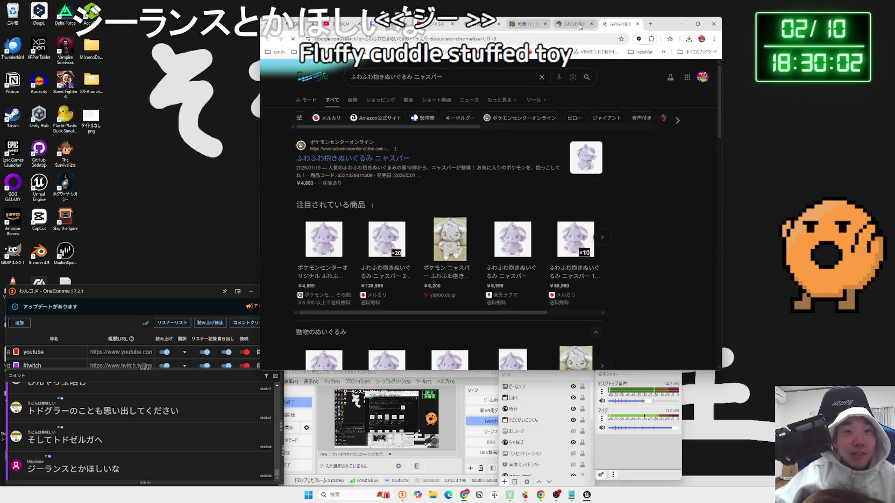
# Back on the store tab, search the site for ジーランス.
pyautogui.click(579, 26)
pyautogui.click(314, 75)
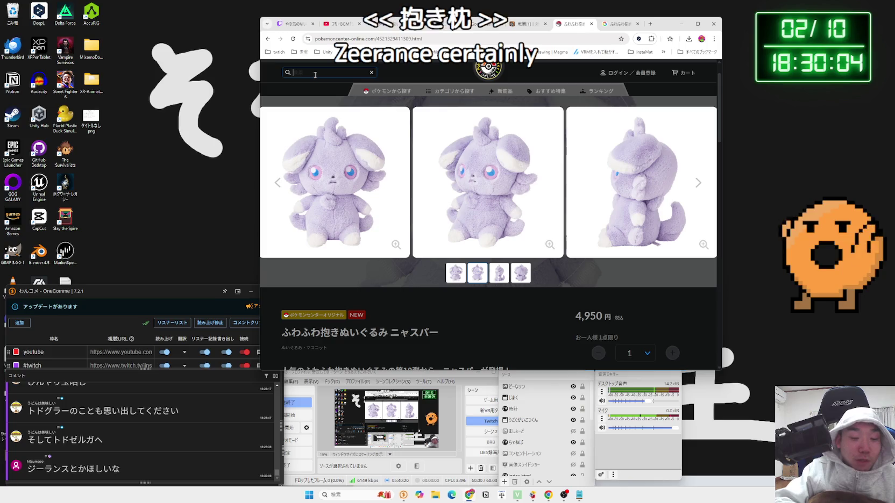
pyautogui.write('じーらn')
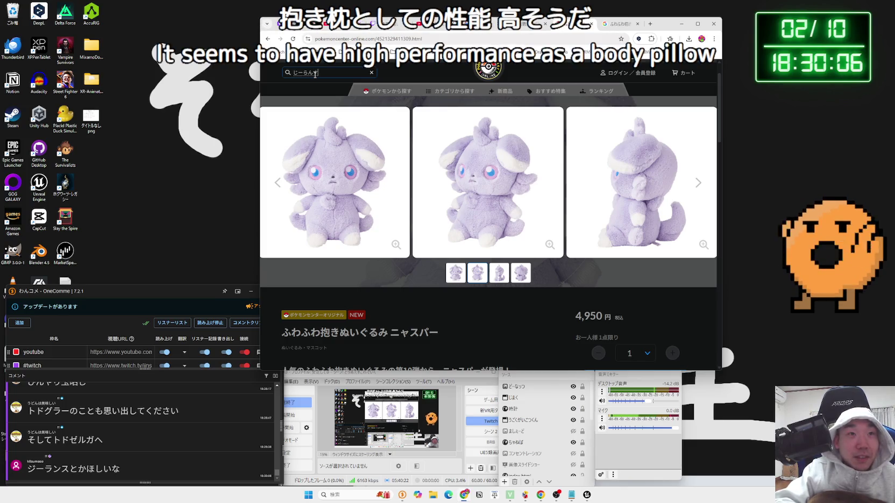
pyautogui.press('Return')
pyautogui.press('Return')
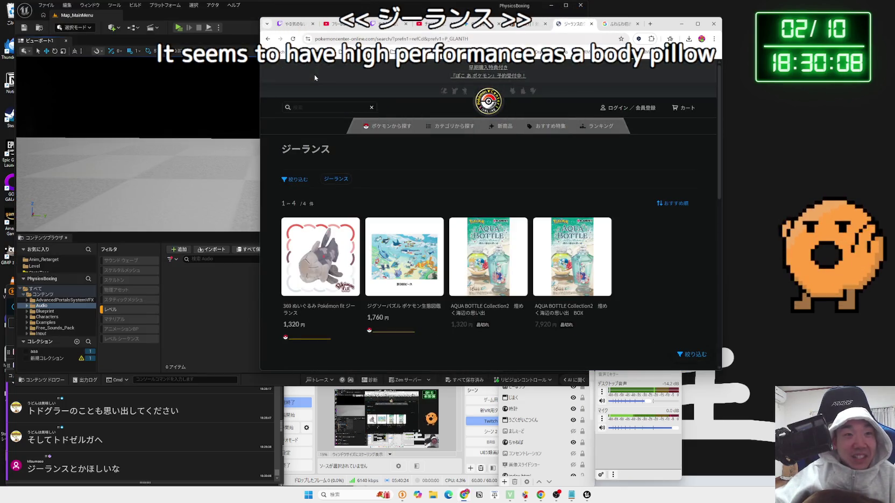
# Open the 369 Pokémon fit ジーランス plush (1,320 yen) and flip through its photos.
pyautogui.click(290, 271)
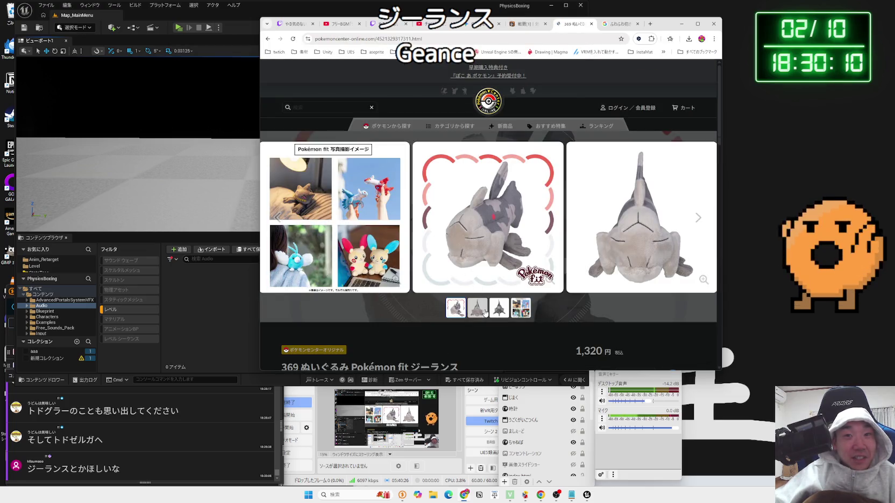
pyautogui.click(477, 308)
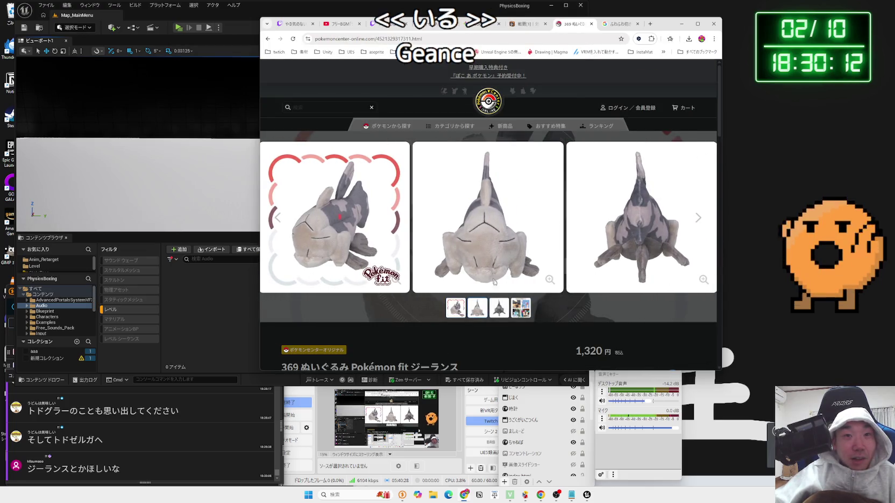
pyautogui.click(499, 311)
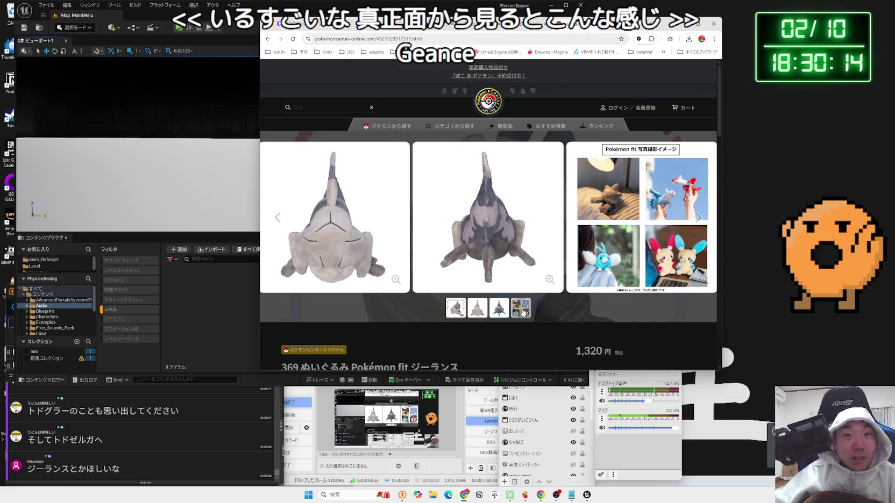
pyautogui.click(522, 310)
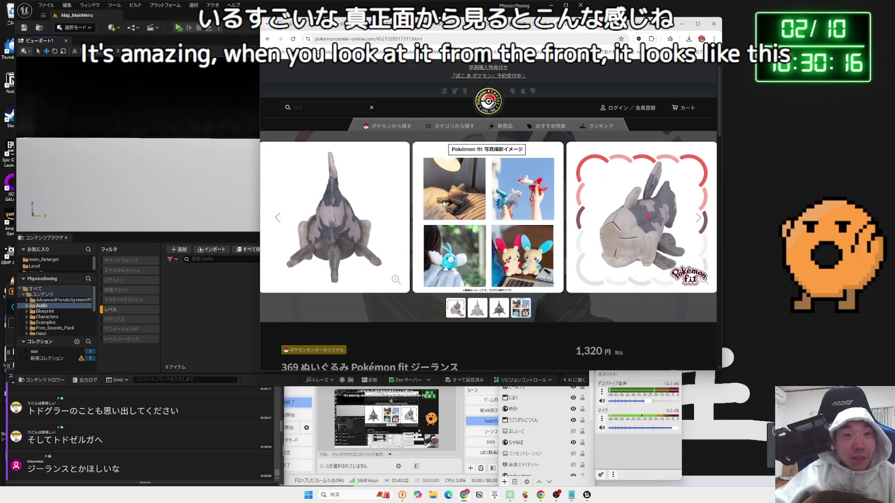
pyautogui.click(488, 311)
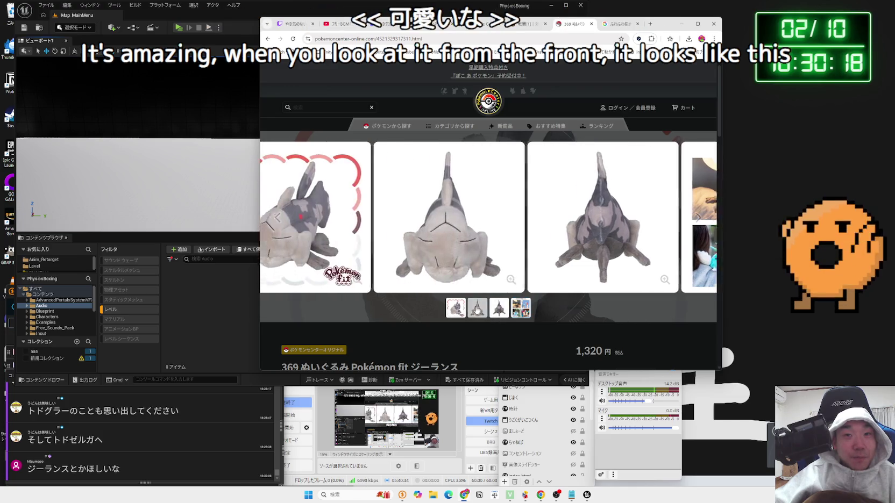
pyautogui.scroll(-3, 468, 302)
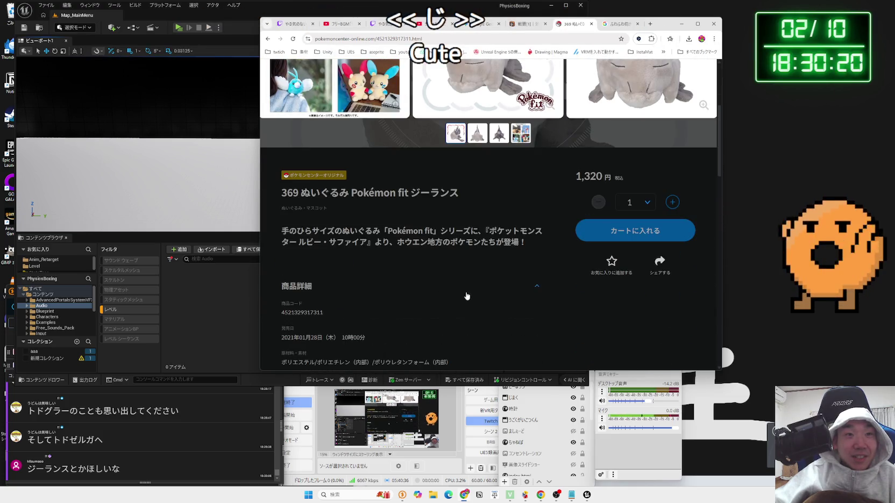
# Show image results in the Nyasper Google tab, then return to the ジーランス product page.
pyautogui.click(618, 23)
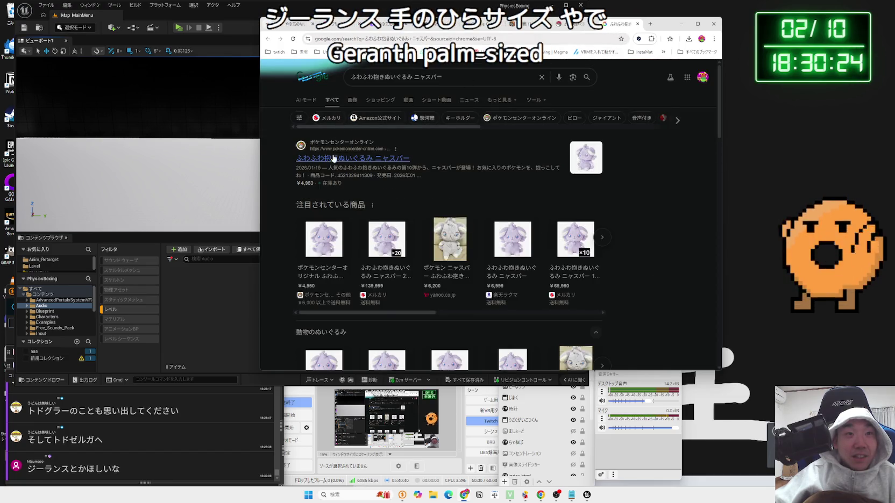
pyautogui.scroll(-3, 333, 161)
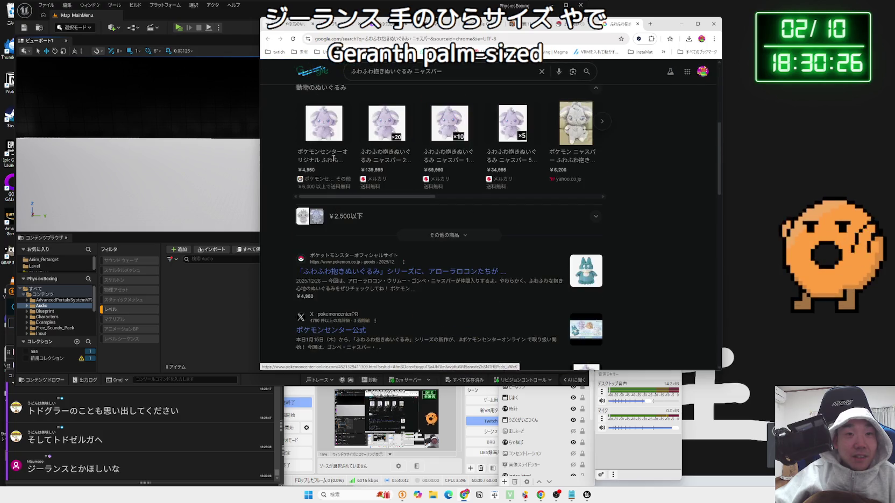
pyautogui.scroll(-5, 336, 161)
pyautogui.scroll(5, 337, 160)
pyautogui.scroll(10, 337, 160)
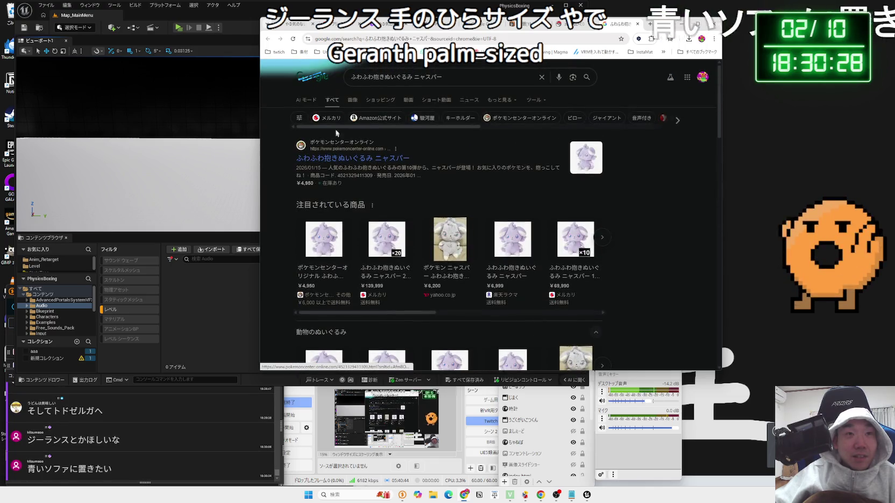
pyautogui.click(349, 105)
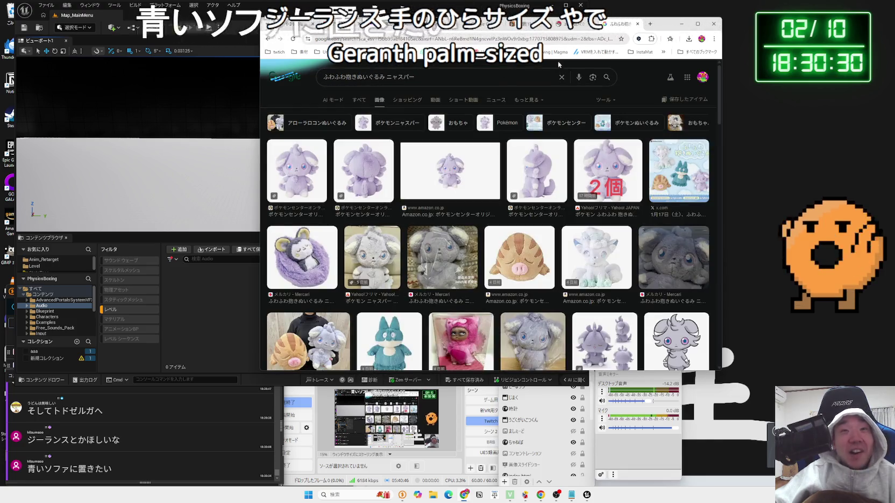
pyautogui.click(573, 24)
pyautogui.scroll(5, 532, 226)
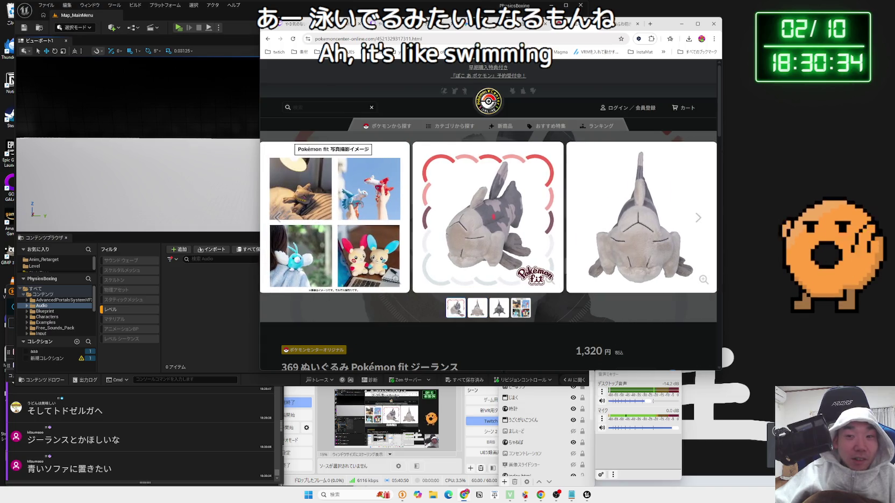
pyautogui.hotkey('alt', 'Tab')
pyautogui.click(688, 350)
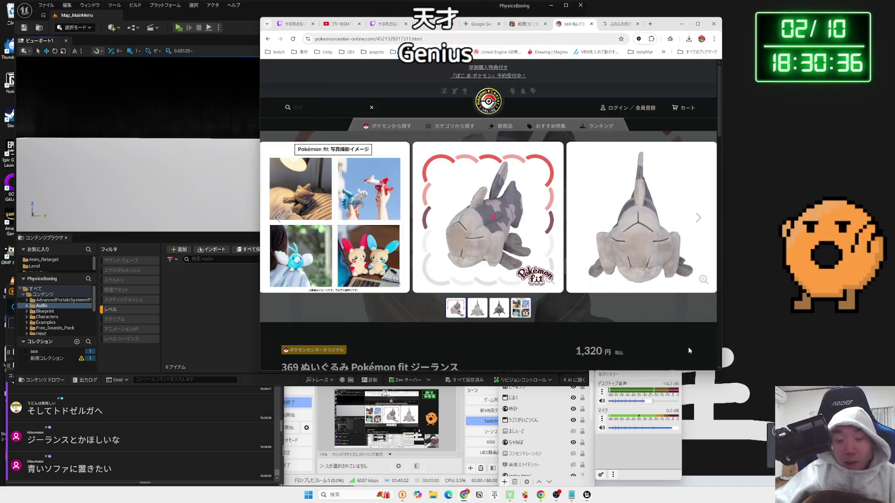
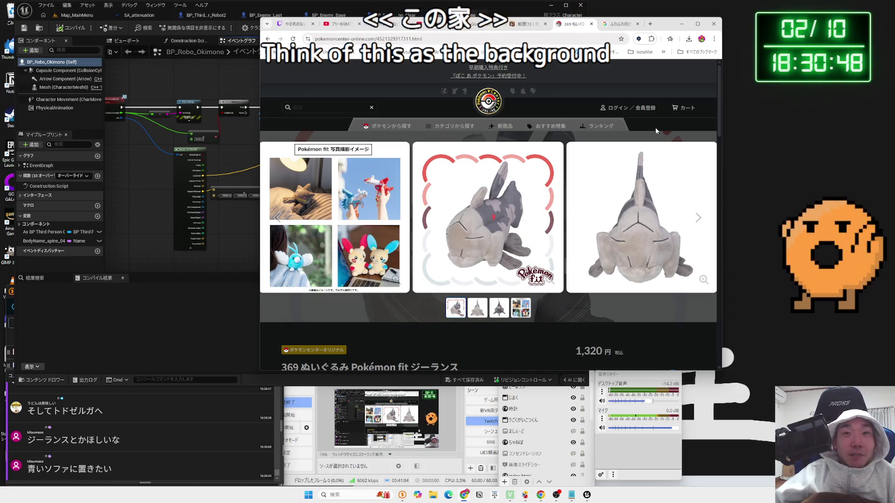
# Browse the ジーランス plush photos and Espurr plush image results, then start a new Google tab.
pyautogui.click(697, 218)
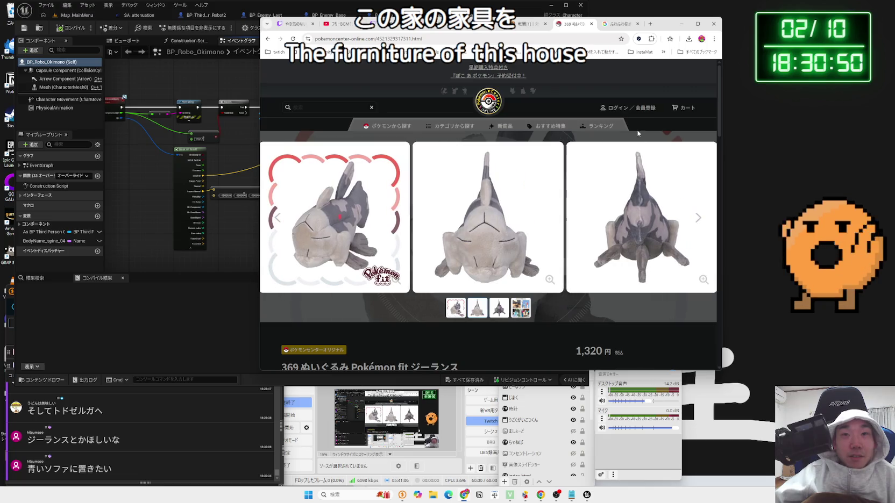
pyautogui.scroll(-3, 489, 333)
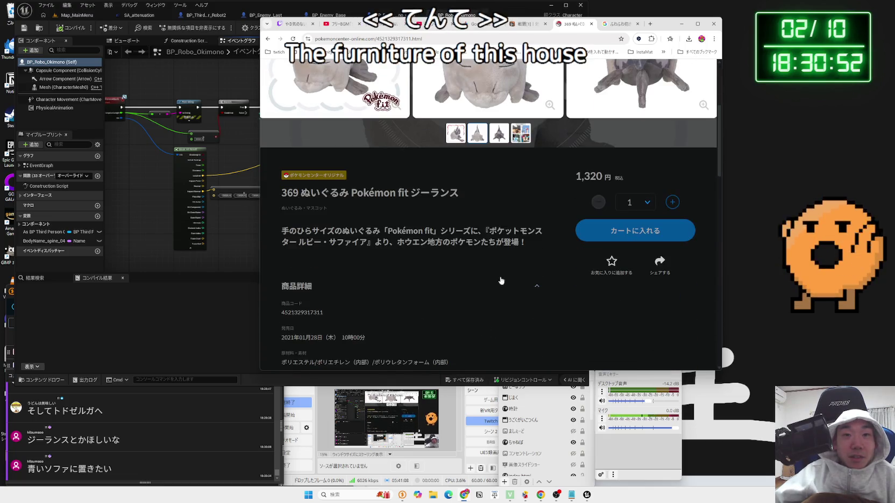
pyautogui.click(604, 27)
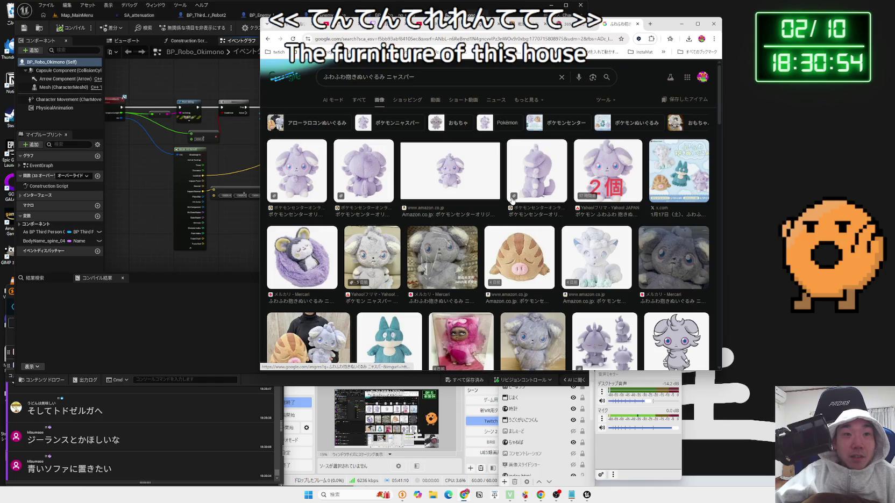
pyautogui.scroll(-5, 511, 199)
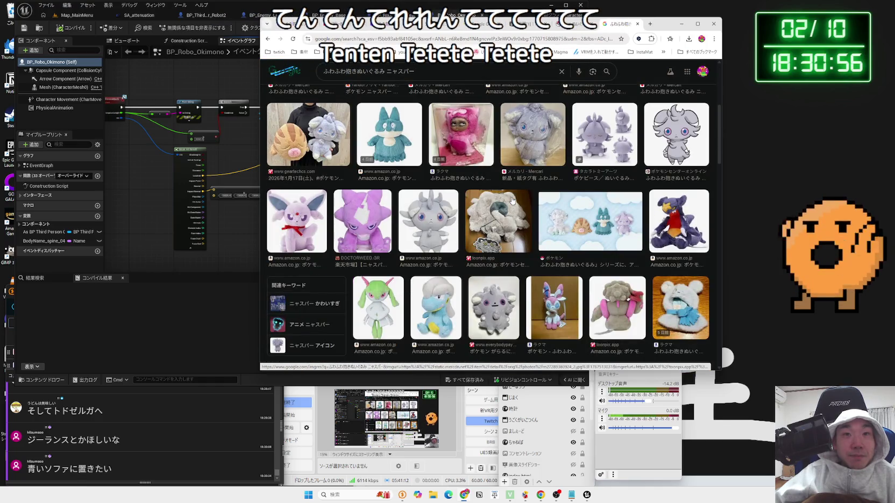
pyautogui.scroll(-3, 513, 201)
pyautogui.scroll(-3, 513, 201)
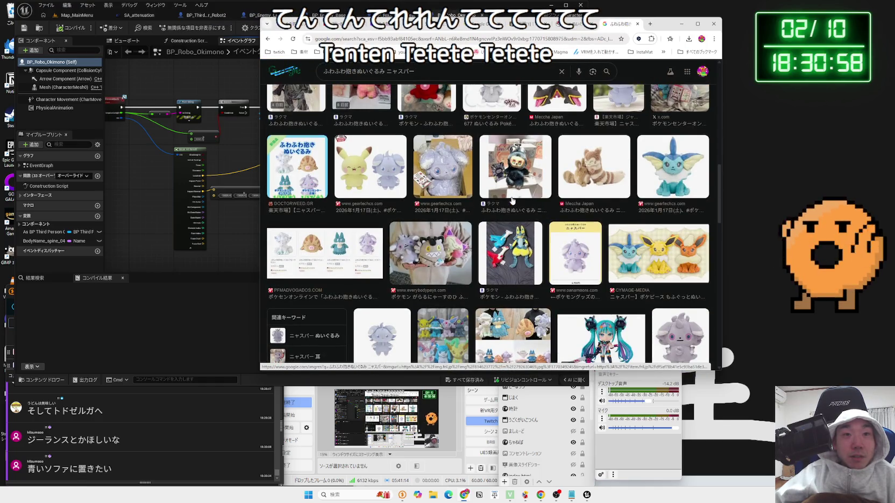
pyautogui.scroll(-4, 512, 201)
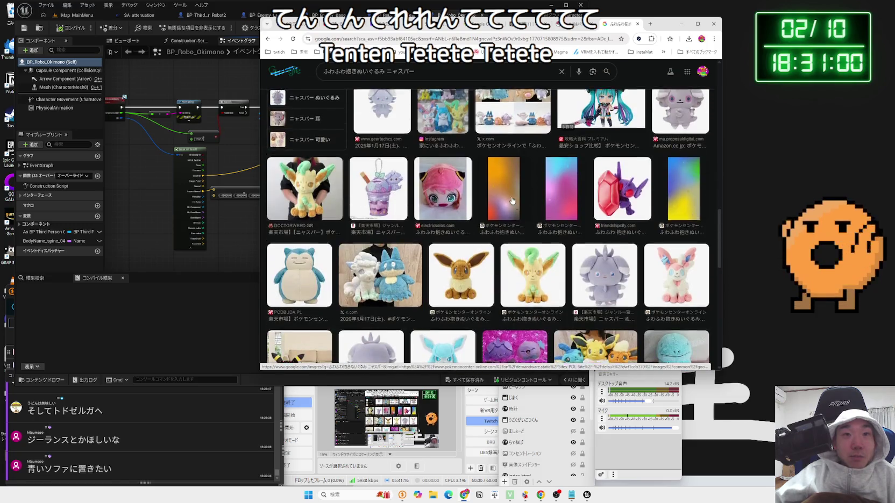
pyautogui.scroll(7, 512, 201)
pyautogui.click(650, 24)
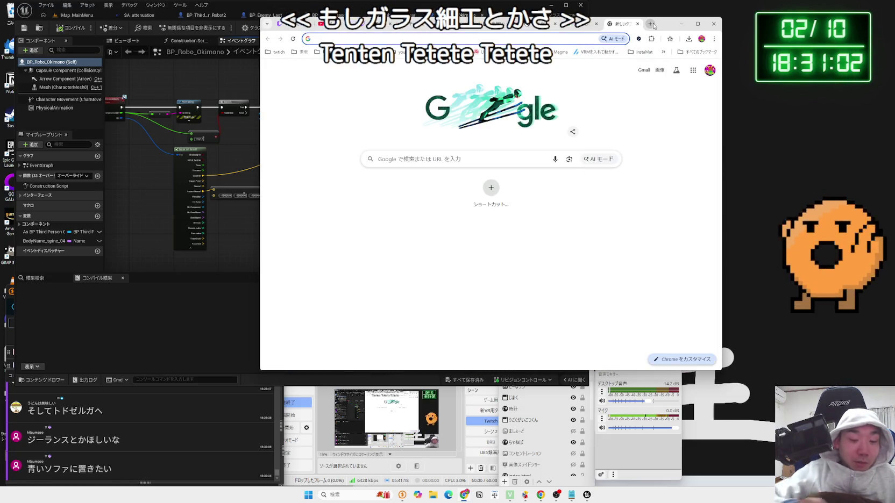
# Search Google for ホロウナイト.
pyautogui.write('ほろうないと')
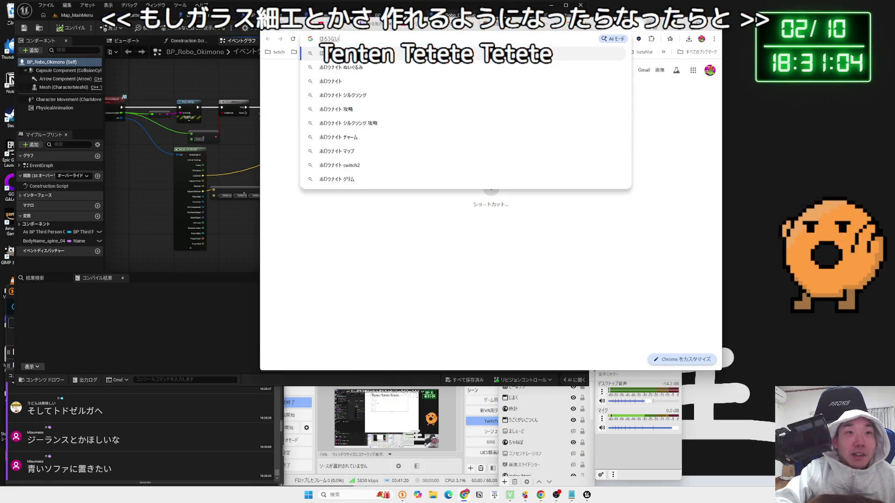
pyautogui.press('space')
pyautogui.press('Return')
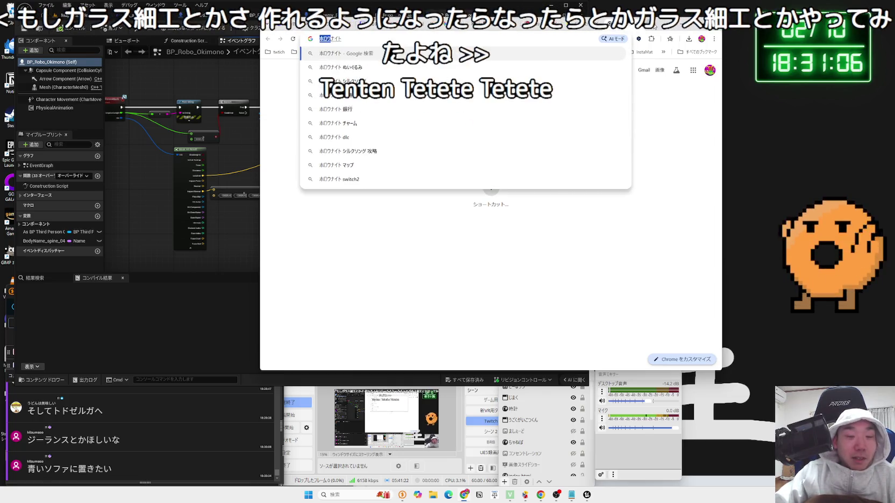
pyautogui.press('Return')
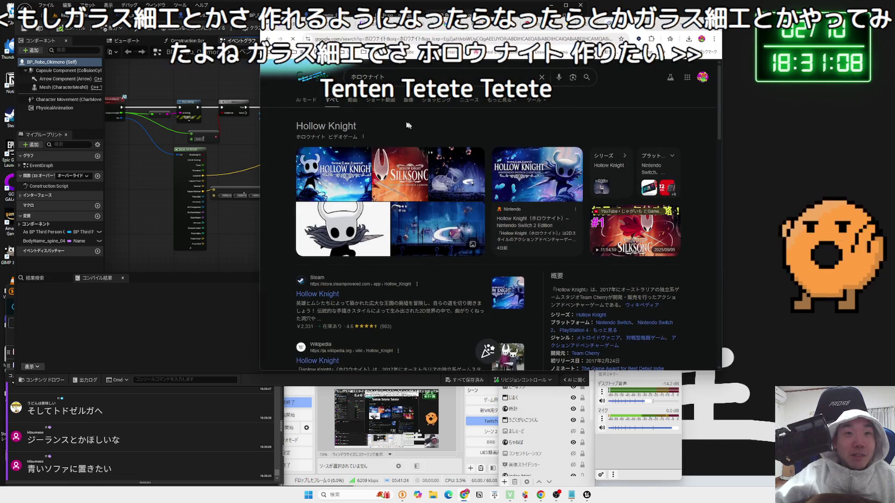
# Check the Hollow Knight video results, then open the chat-linked サザンドラ plush page.
pyautogui.click(352, 101)
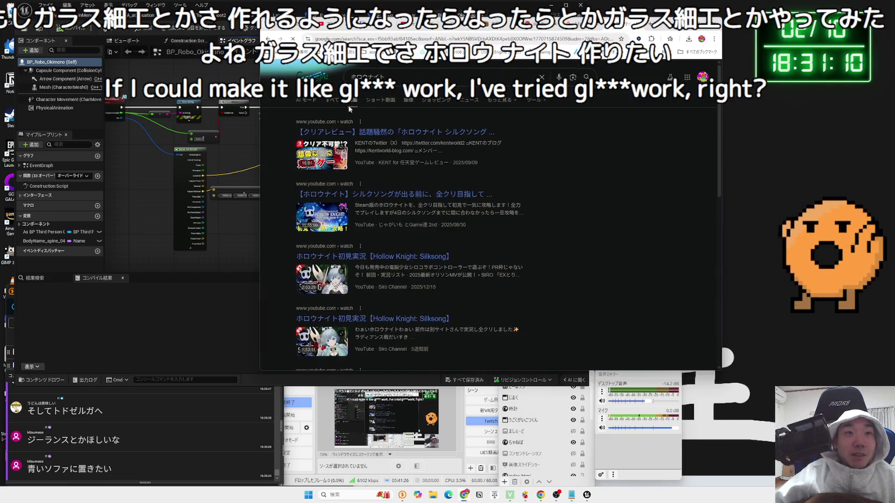
pyautogui.click(337, 100)
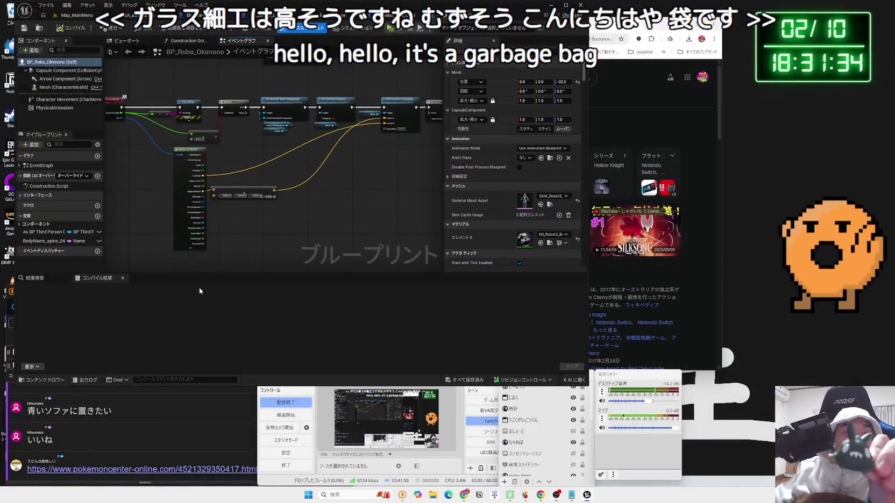
pyautogui.click(150, 473)
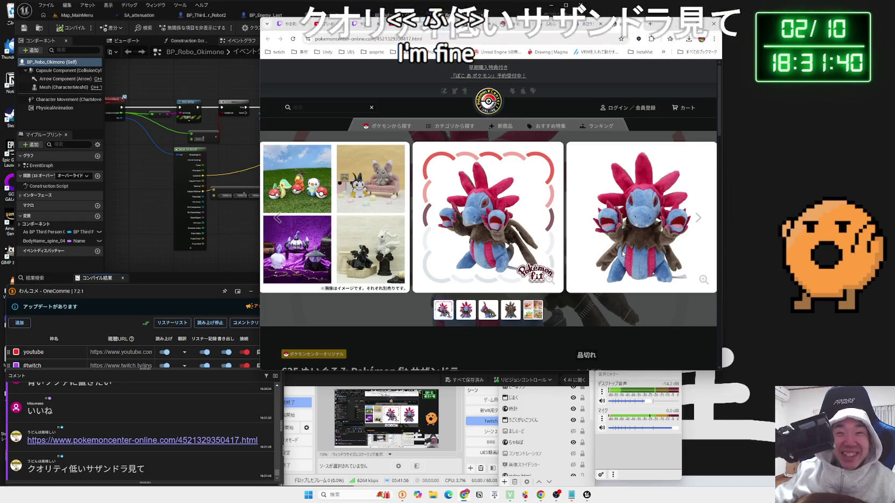
# Page through the サザンドラ plush photos back to the front view and start a site search.
pyautogui.click(476, 315)
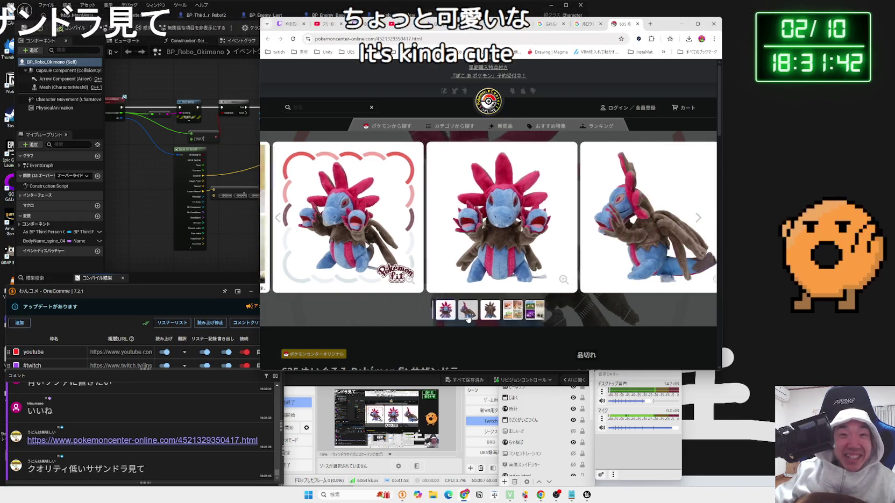
pyautogui.click(477, 315)
pyautogui.click(495, 316)
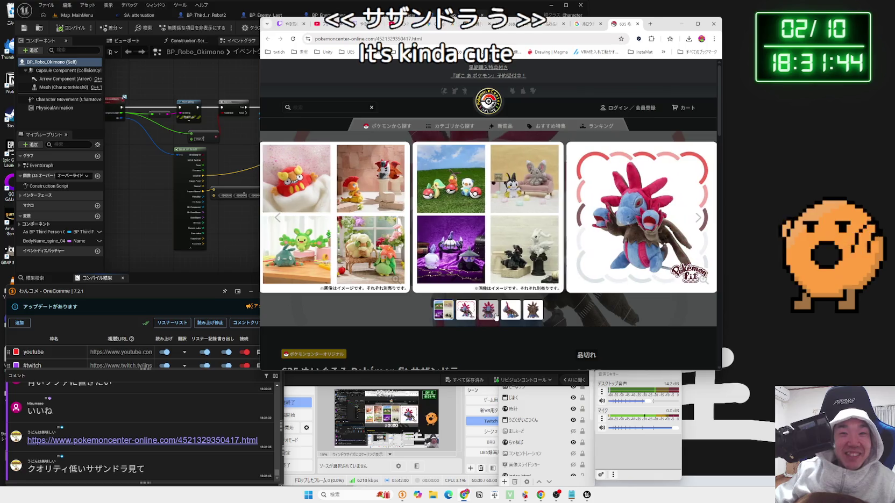
pyautogui.click(467, 311)
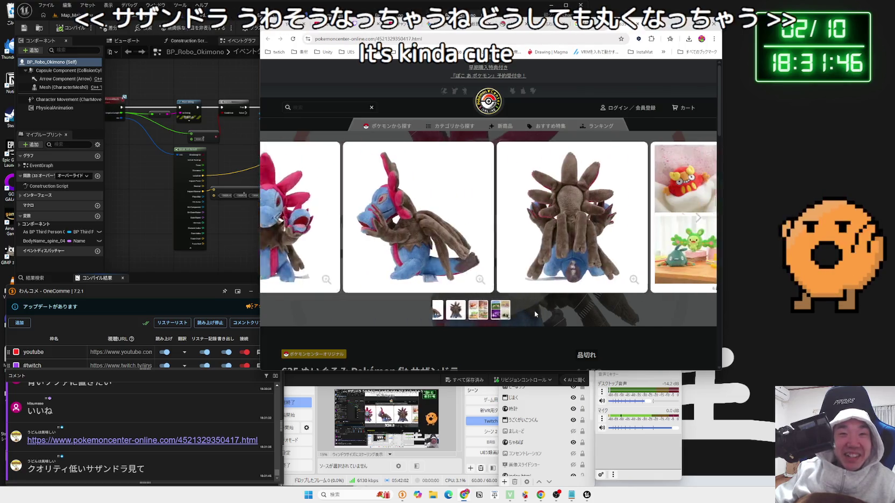
pyautogui.click(467, 311)
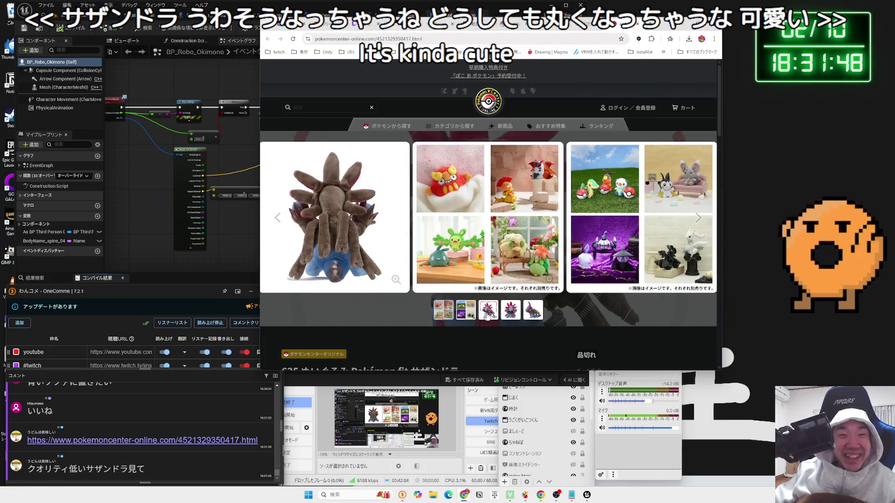
pyautogui.click(489, 315)
pyautogui.click(491, 316)
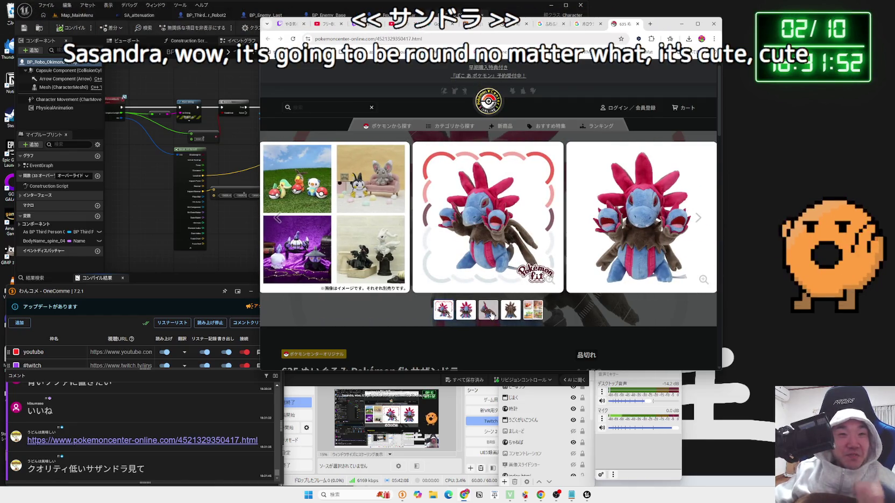
pyautogui.click(487, 314)
pyautogui.click(466, 312)
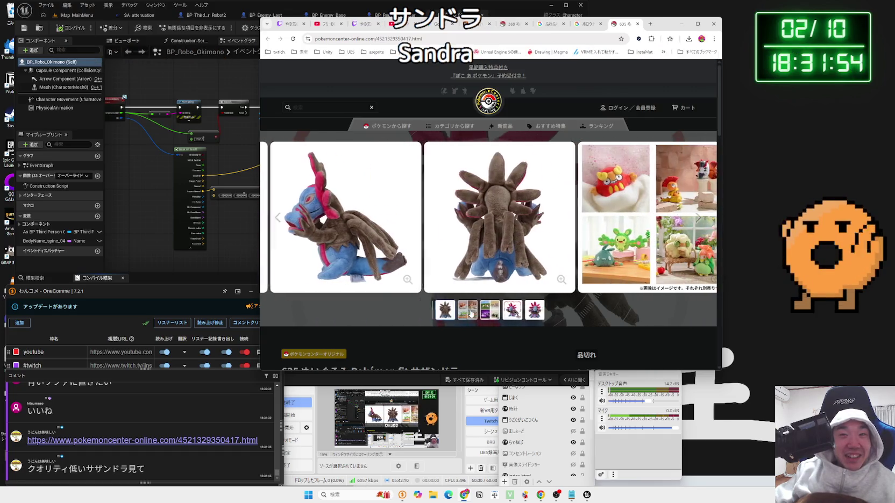
pyautogui.click(489, 313)
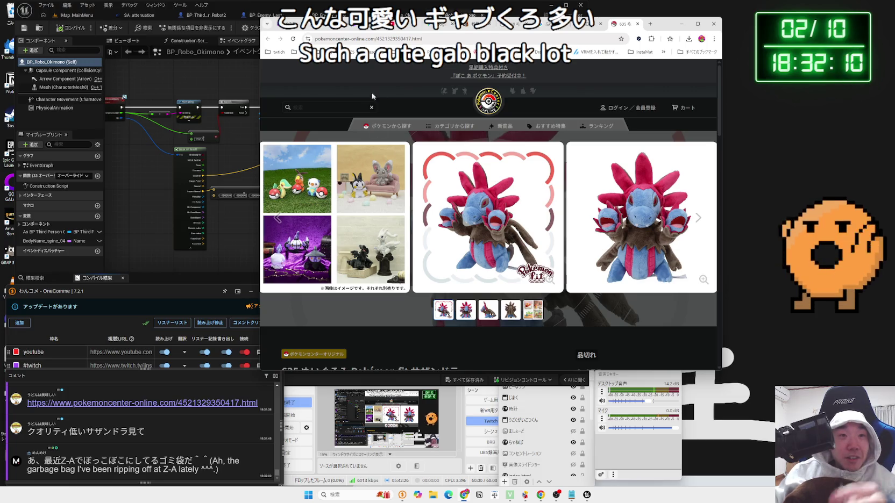
pyautogui.click(330, 107)
# Search Pokémon Center Online for ヤブクロン.
pyautogui.write('buk')
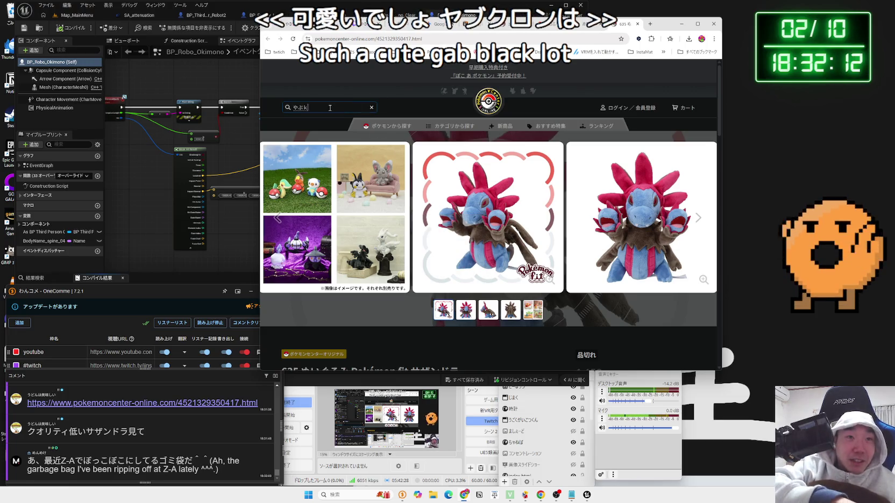
pyautogui.press('Return')
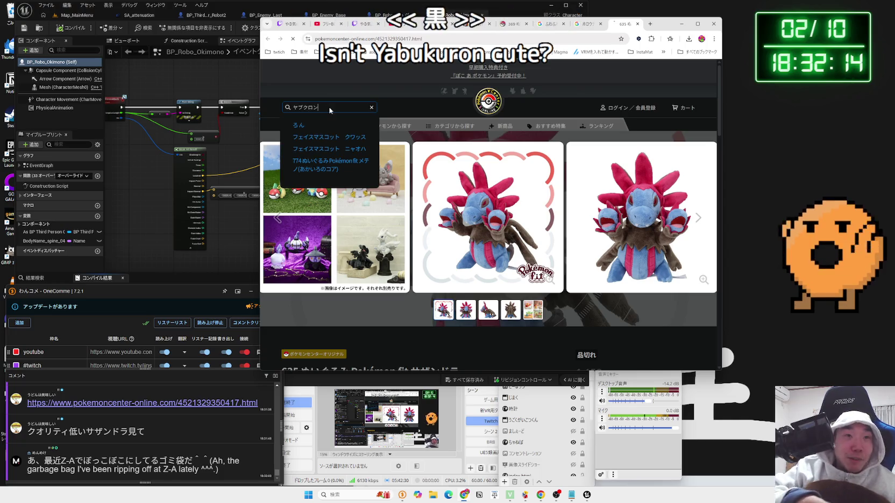
pyautogui.press('Return')
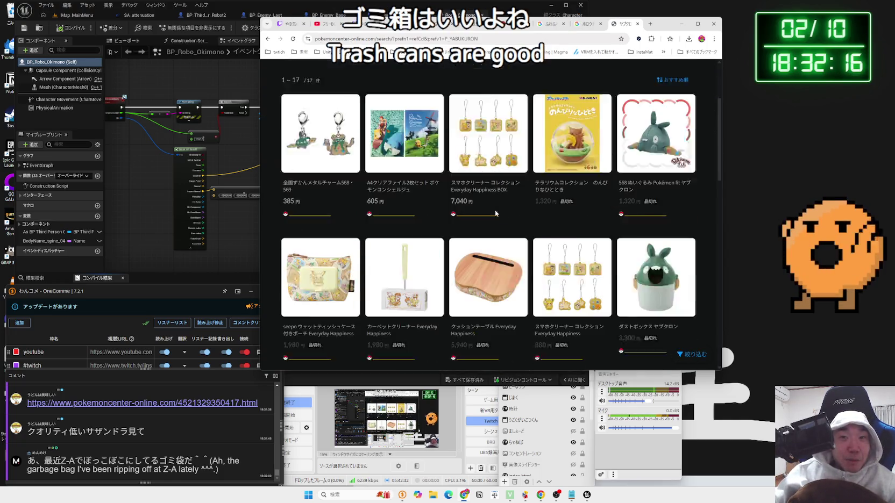
pyautogui.scroll(-1, 496, 213)
# Open the ダストボックス ヤブクロン product and cycle through its photos.
pyautogui.click(653, 231)
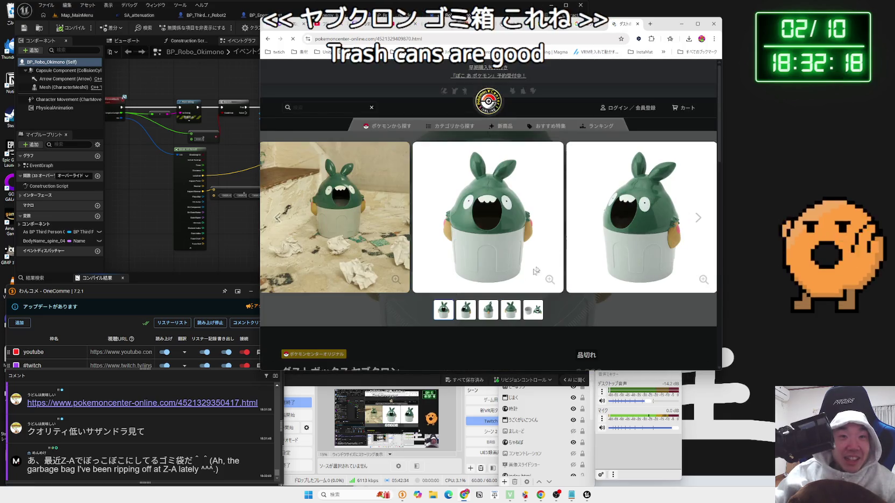
pyautogui.click(693, 227)
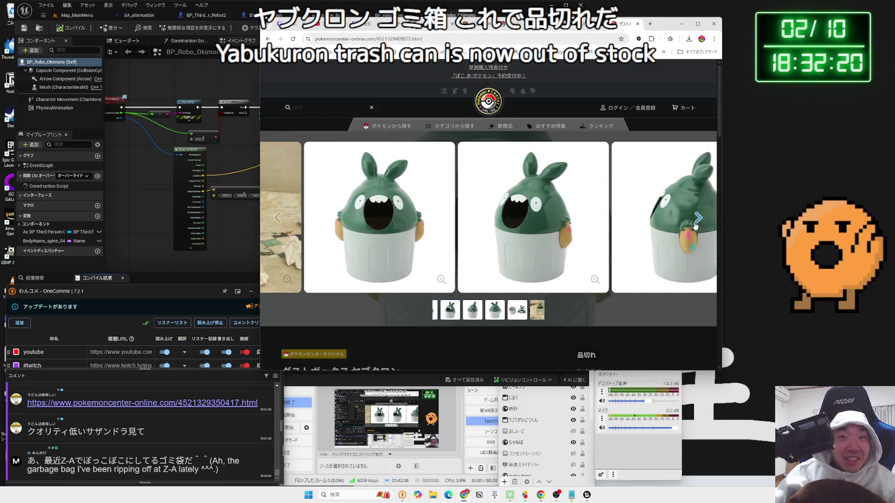
pyautogui.click(694, 226)
pyautogui.click(694, 226)
pyautogui.click(694, 226)
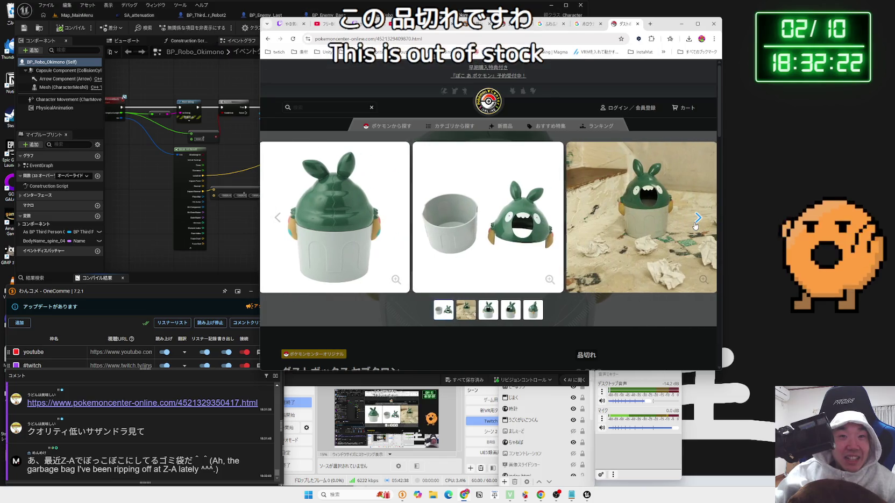
pyautogui.click(694, 226)
pyautogui.click(695, 226)
pyautogui.click(694, 226)
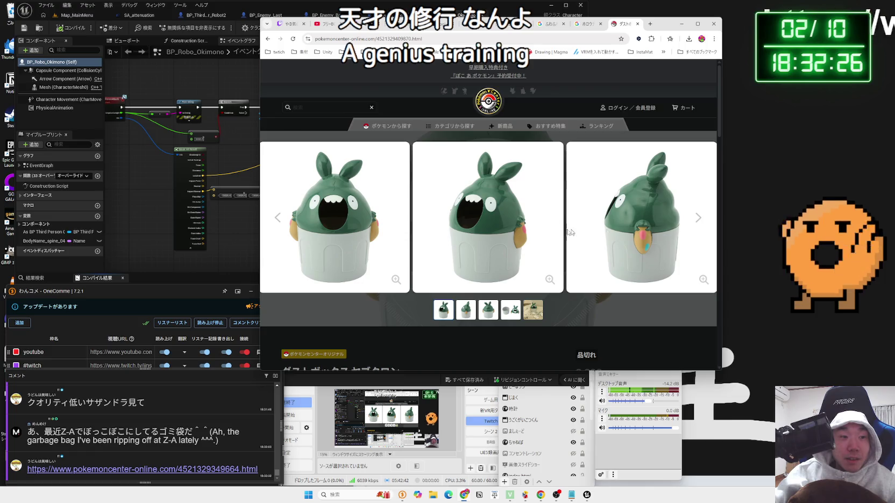
# Return to the results, browse the chat-linked 568 ヤブクロン plush photos, and open a new tab.
pyautogui.hotkey('alt', 'Left')
pyautogui.scroll(-3, 417, 296)
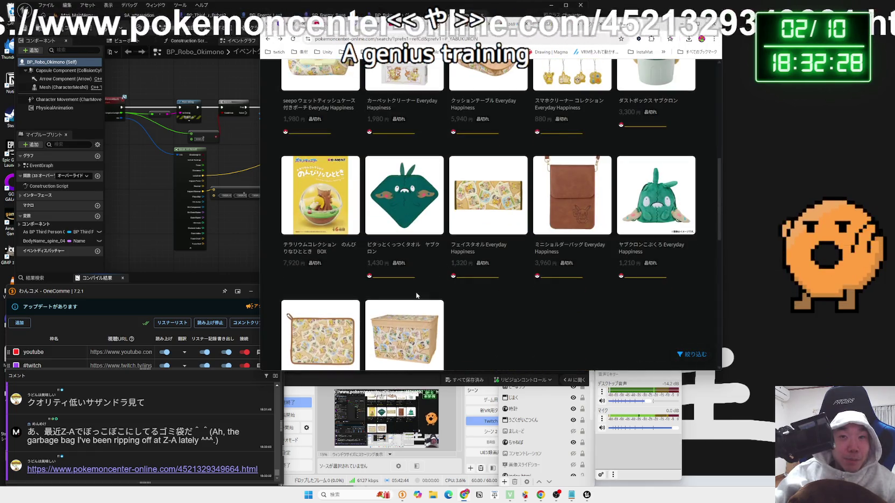
pyautogui.click(98, 466)
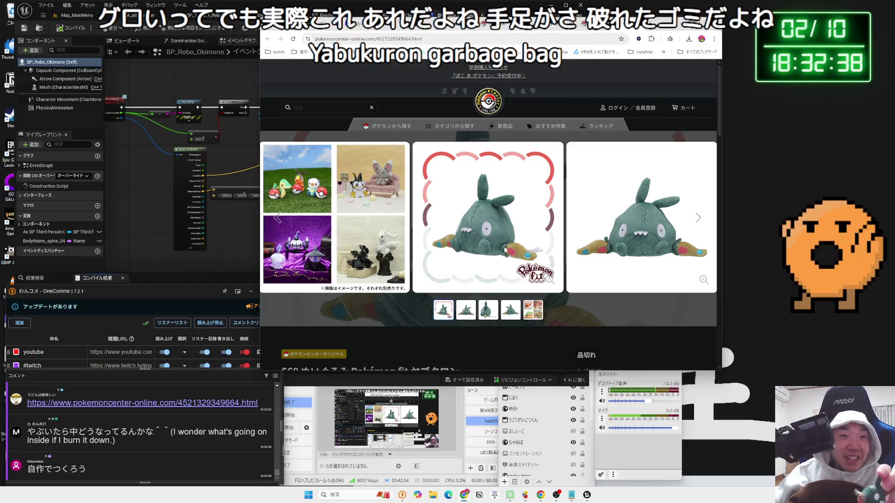
pyautogui.click(696, 217)
pyautogui.click(696, 217)
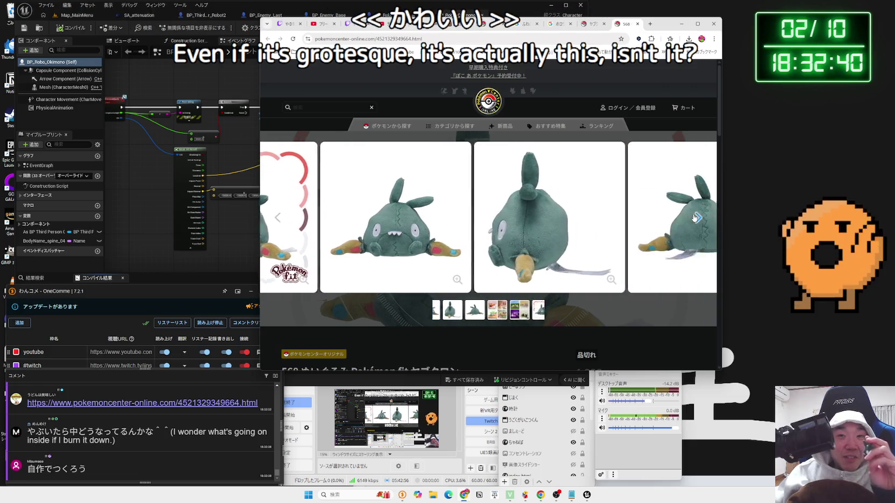
pyautogui.click(696, 217)
pyautogui.click(695, 217)
pyautogui.click(695, 217)
pyautogui.click(695, 217)
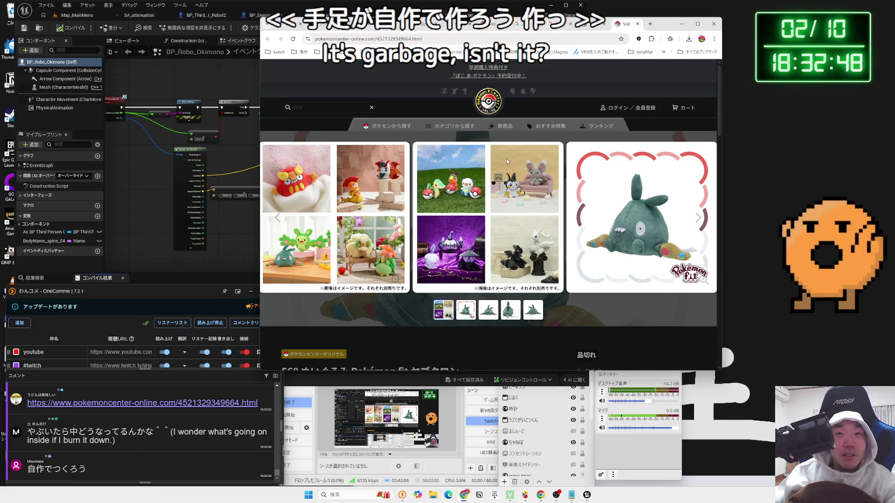
pyautogui.click(649, 24)
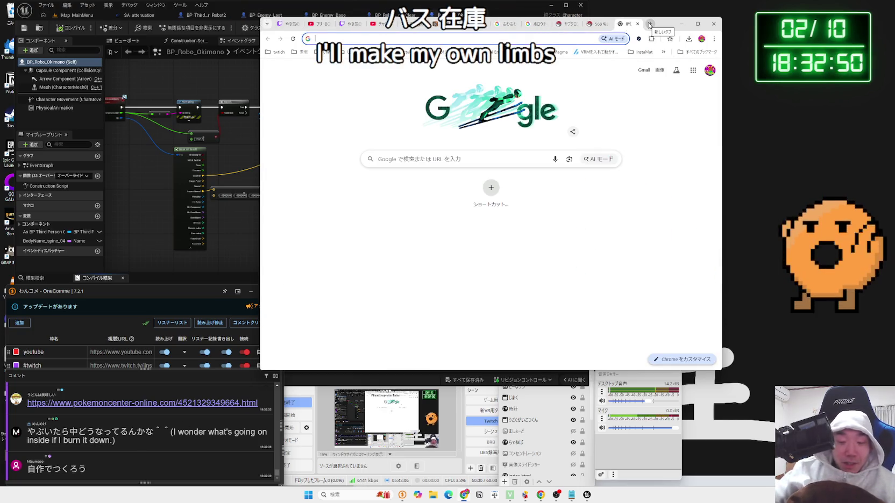
# Search Google for レジン フィギュア 自作.
pyautogui.write('れじん')
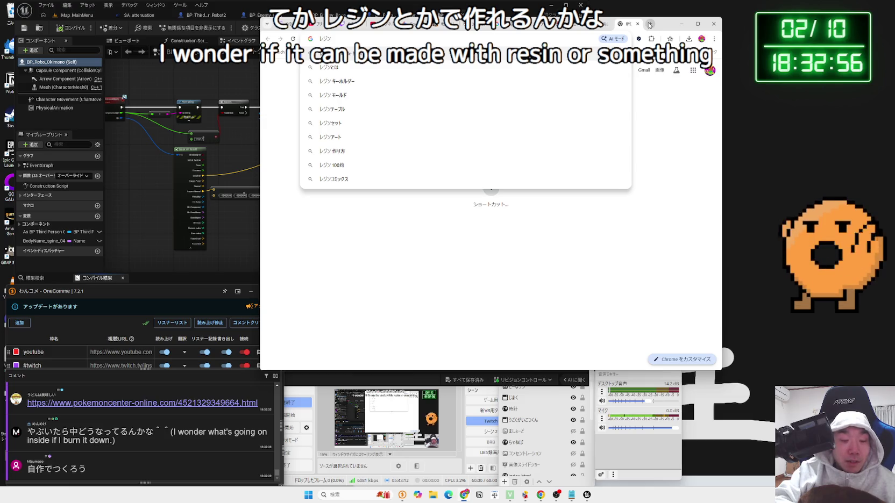
pyautogui.write(' ふい')
pyautogui.press('space')
pyautogui.press('Return')
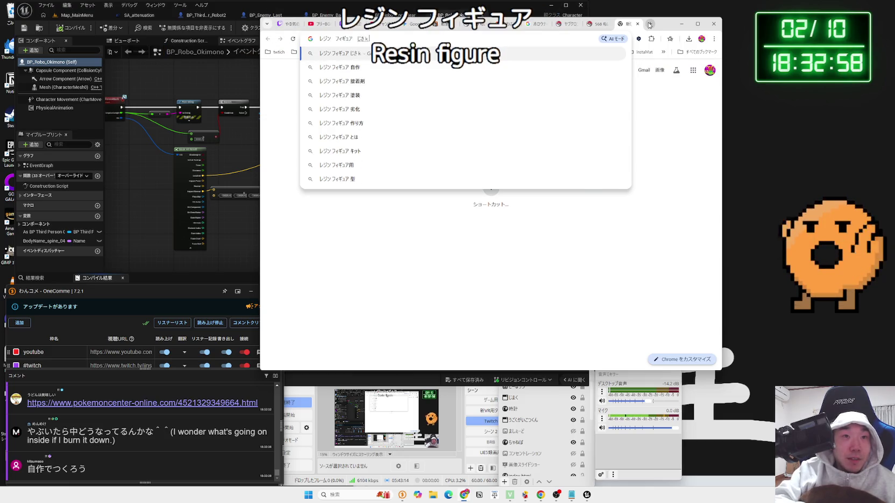
pyautogui.write('u')
pyautogui.press('space')
pyautogui.press('Return')
pyautogui.press('Return')
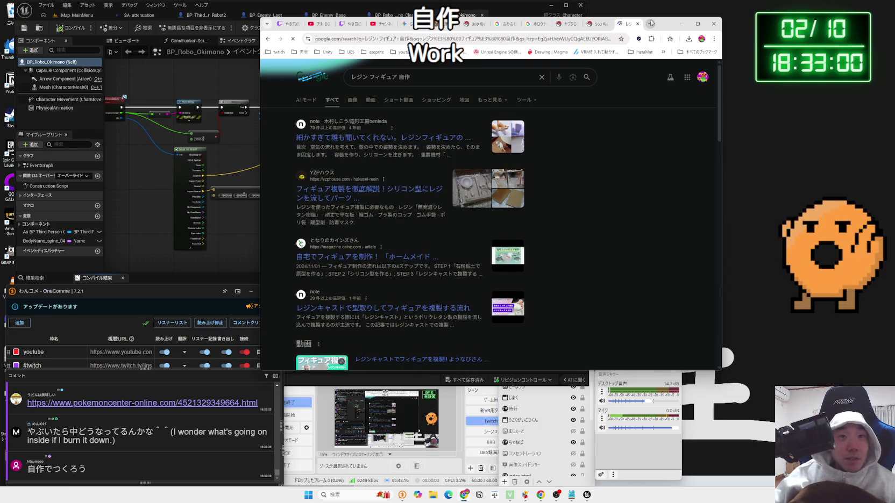
# View the image results, preview the first resin figure, then clear the query.
pyautogui.click(351, 100)
pyautogui.click(326, 163)
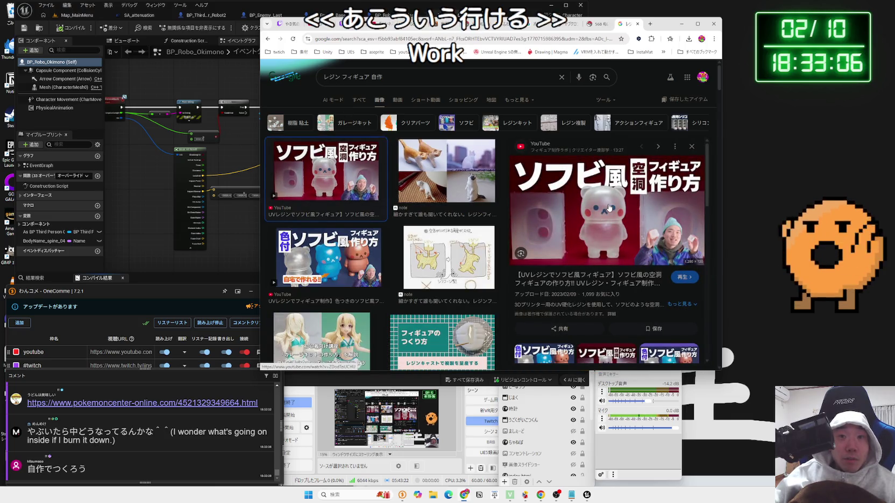
pyautogui.scroll(-3, 609, 208)
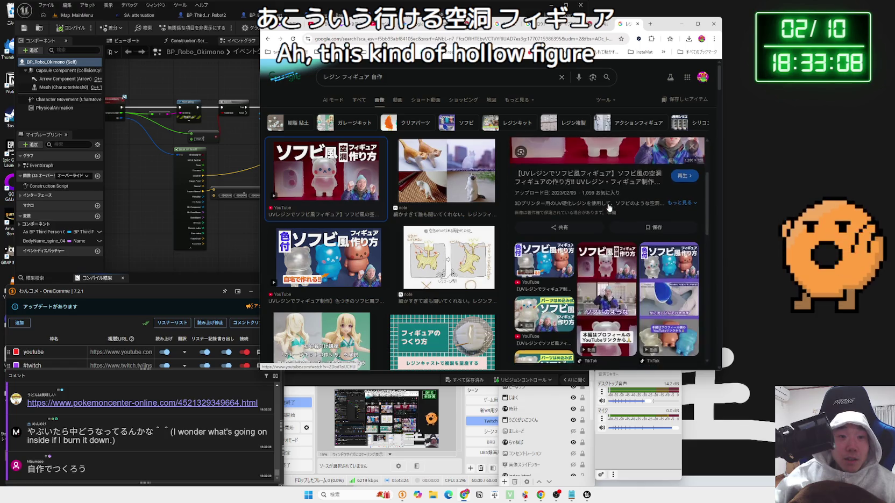
pyautogui.scroll(-5, 609, 206)
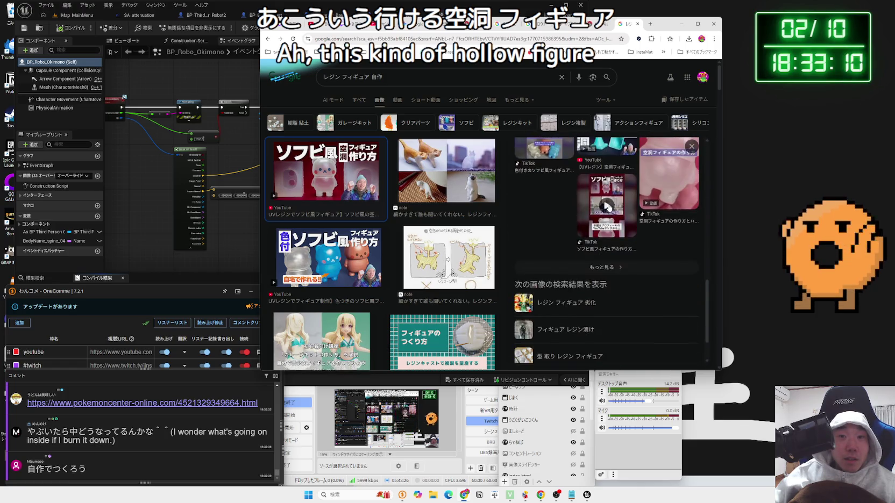
pyautogui.scroll(-5, 441, 251)
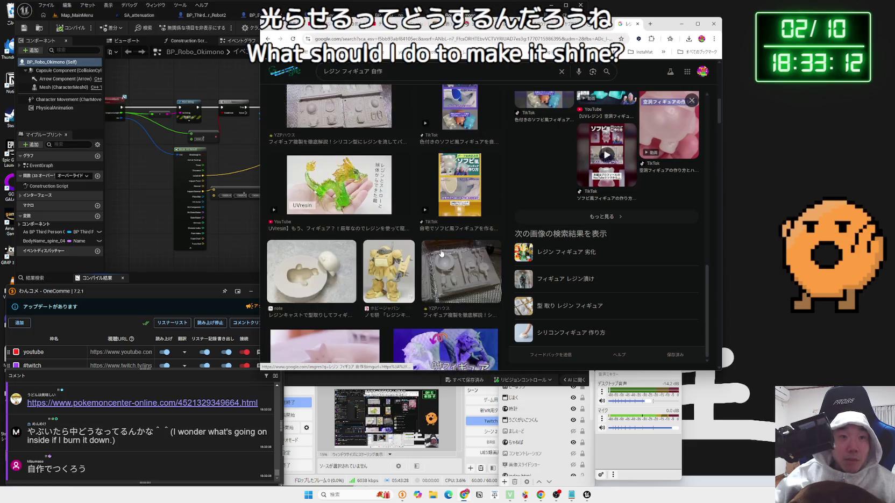
pyautogui.scroll(-3, 441, 251)
pyautogui.scroll(10, 440, 252)
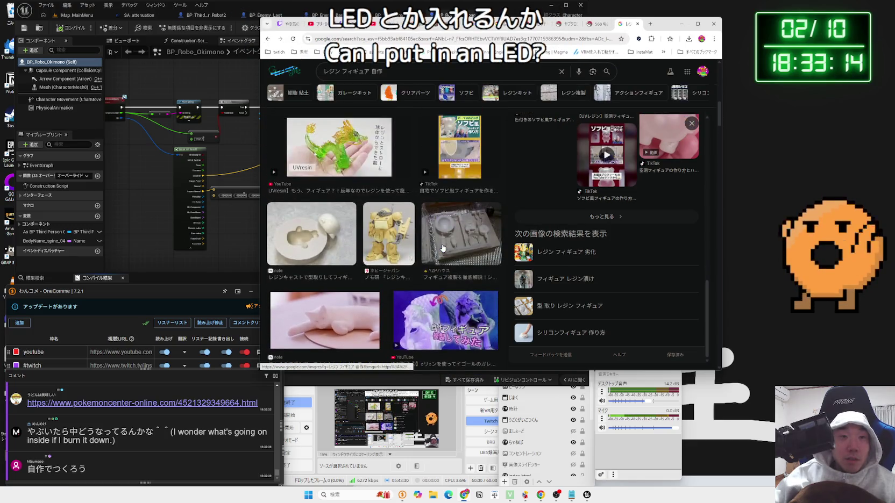
pyautogui.moveTo(383, 77); pyautogui.dragTo(344, 78)
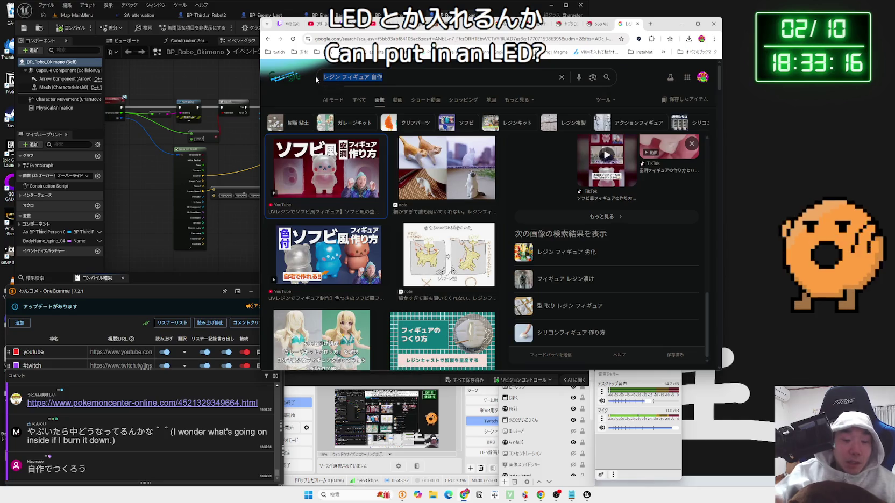
pyautogui.press('BackSpace')
# Search images for 自作PC フィギュア, preview the Evangelion PC case, then switch to YouTube Studio.
pyautogui.write('く')
pyautogui.press('space')
pyautogui.write('フィギュア')
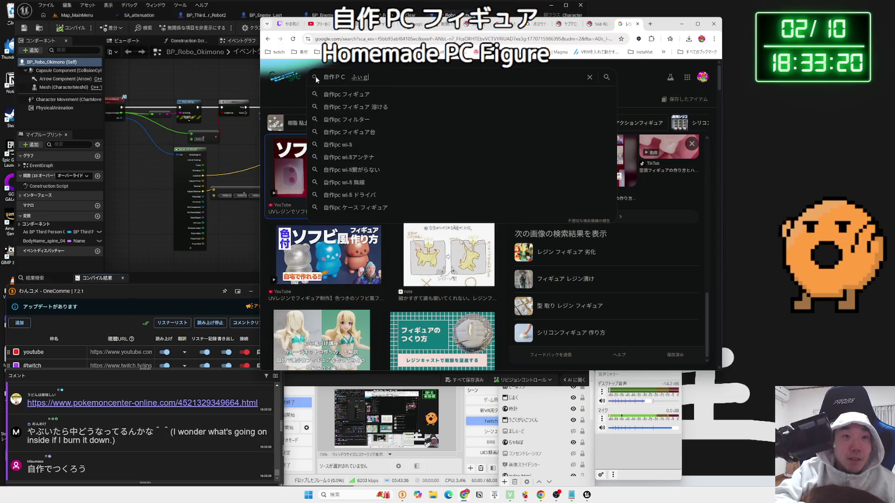
pyautogui.press('Return')
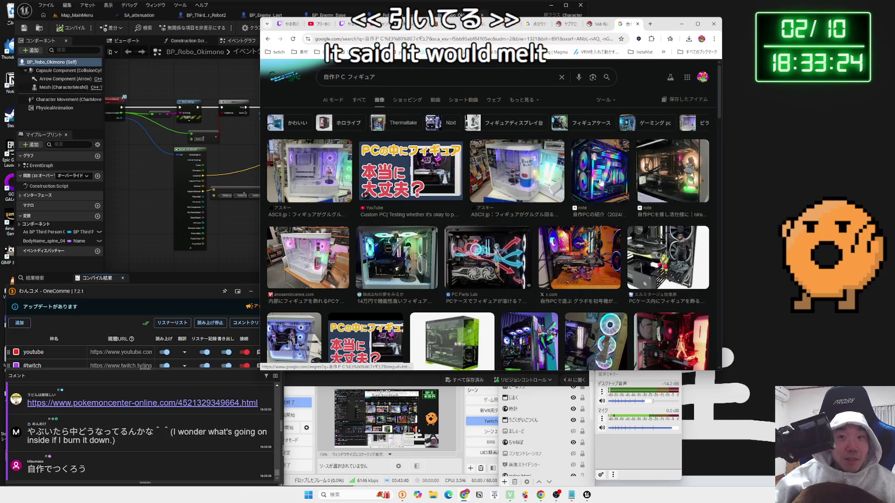
pyautogui.scroll(-5, 618, 176)
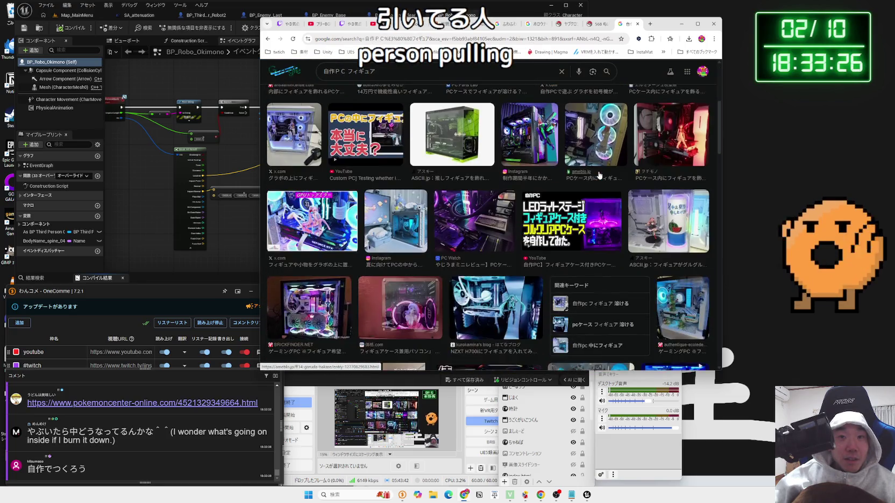
pyautogui.click(525, 156)
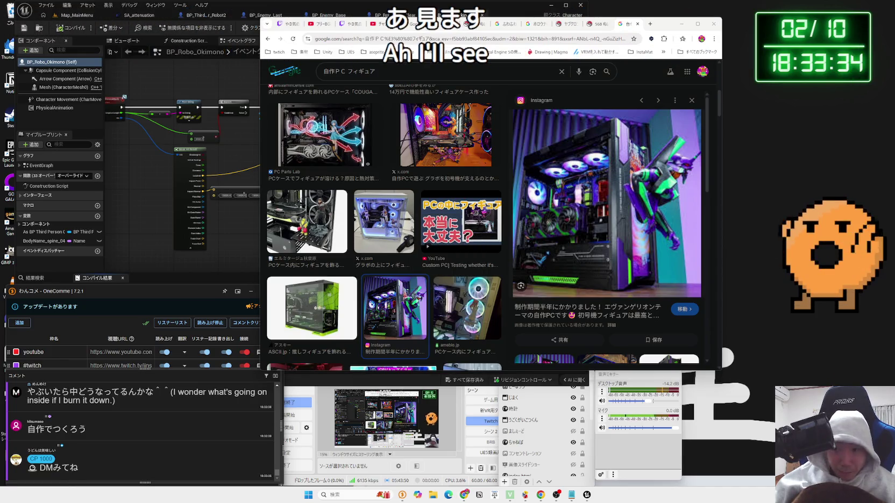
pyautogui.click(366, 20)
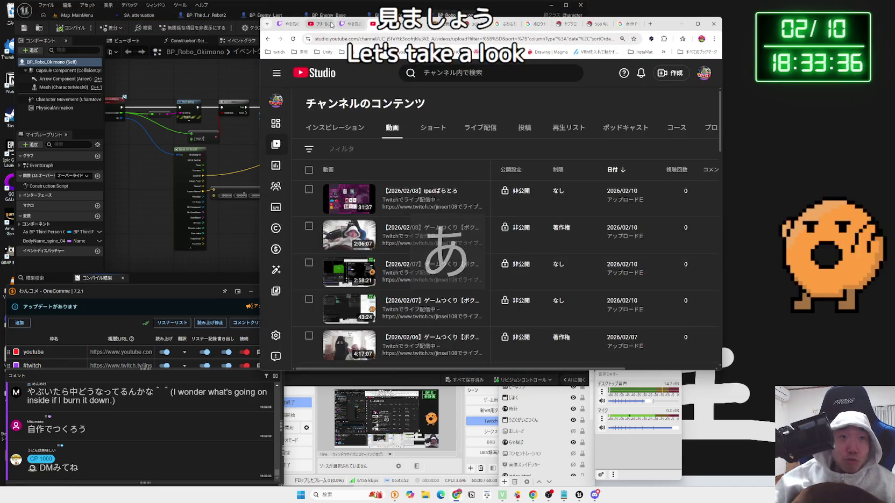
# View the manga image, reposition the browser window, then close the manga and Google image tabs.
pyautogui.click(332, 25)
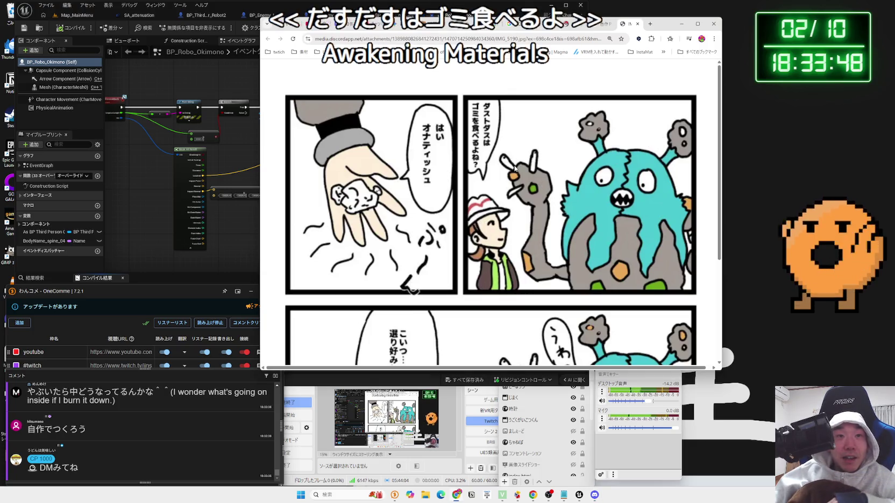
pyautogui.scroll(-3, 515, 168)
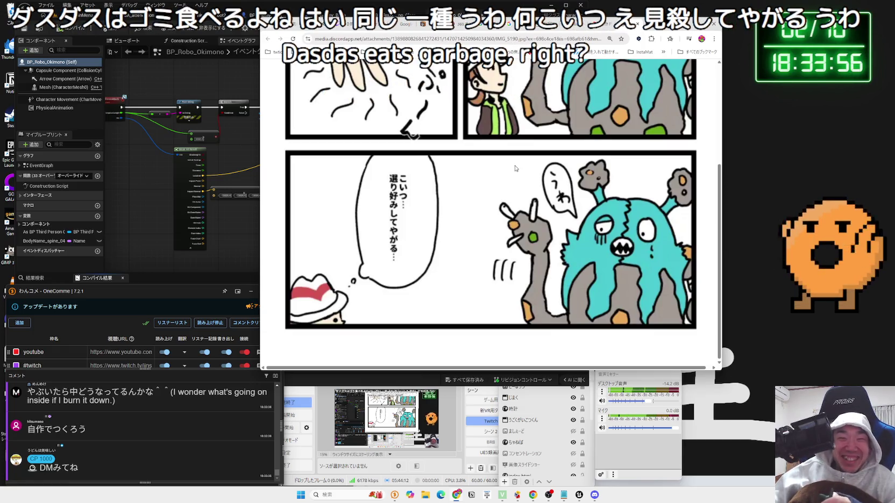
pyautogui.moveTo(538, 24); pyautogui.dragTo(671, 37)
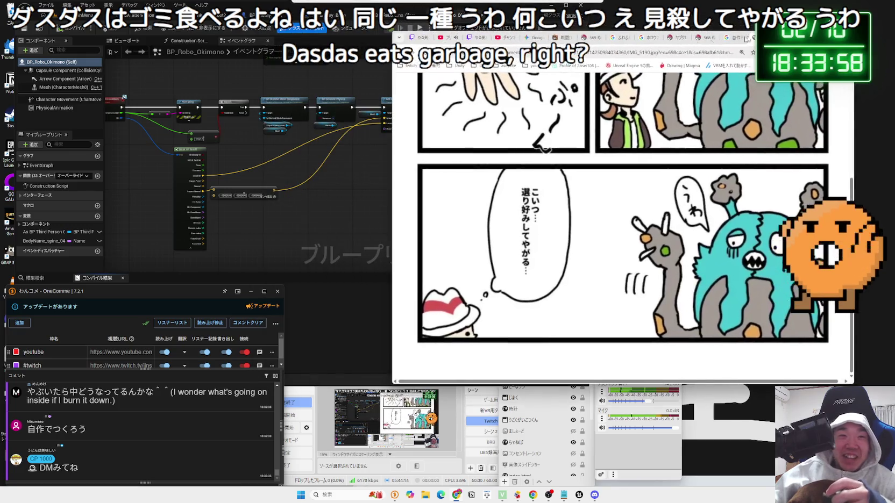
pyautogui.press('a')
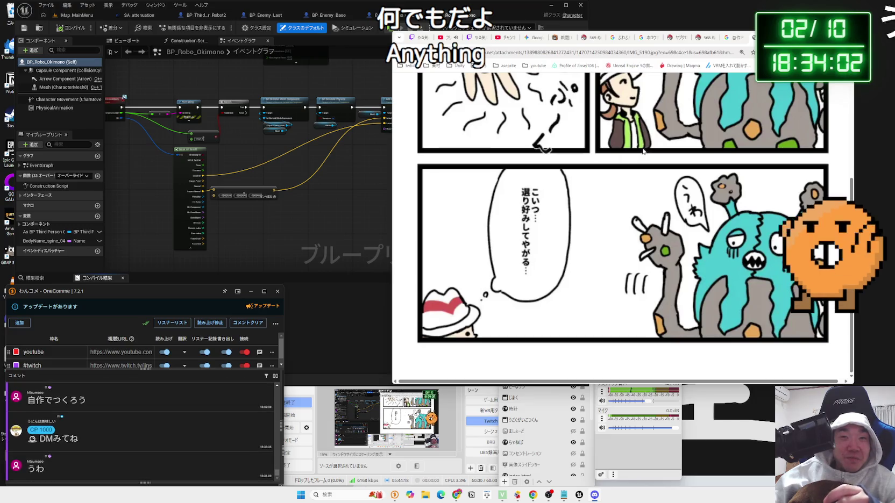
pyautogui.moveTo(774, 37); pyautogui.dragTo(709, 37)
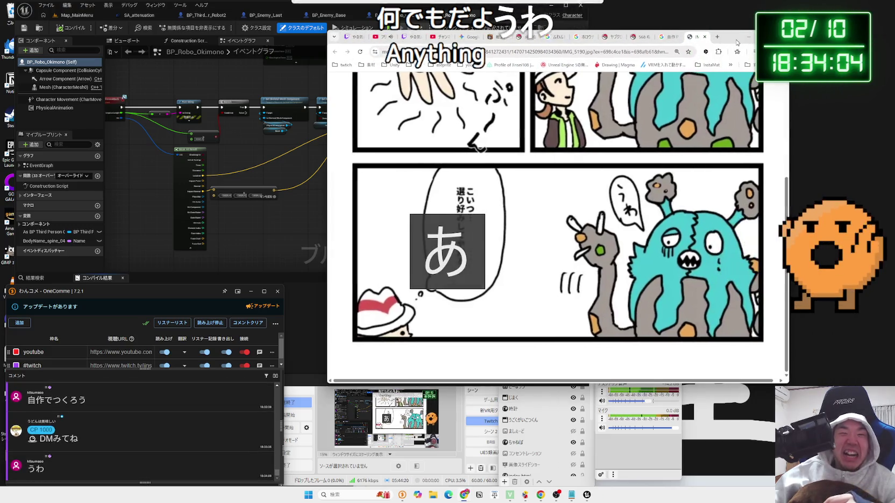
pyautogui.scroll(3, 677, 250)
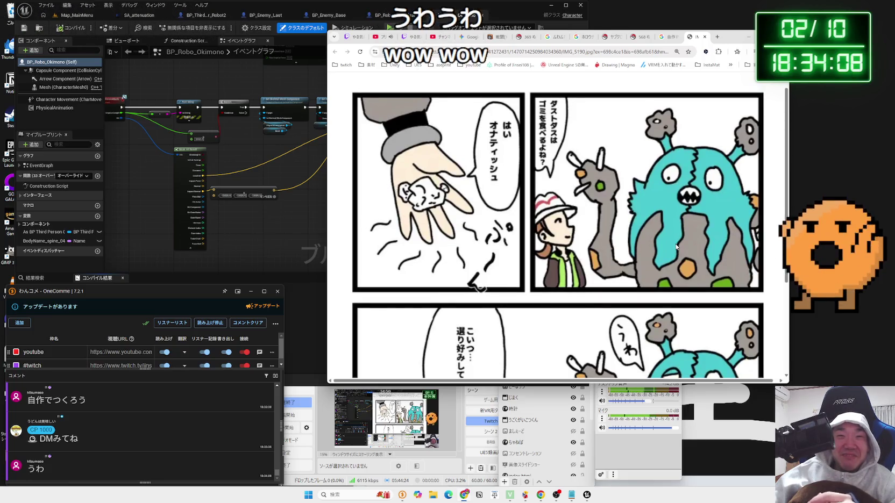
pyautogui.scroll(-3, 677, 246)
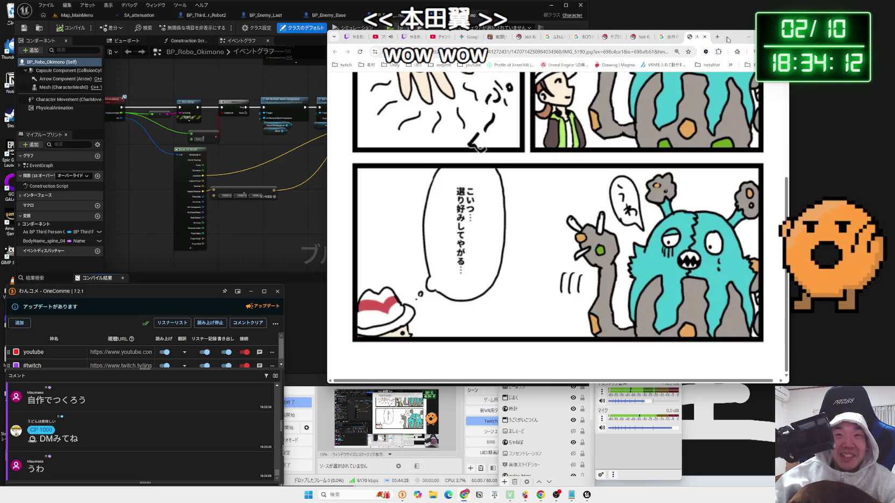
pyautogui.moveTo(726, 39); pyautogui.dragTo(784, 29)
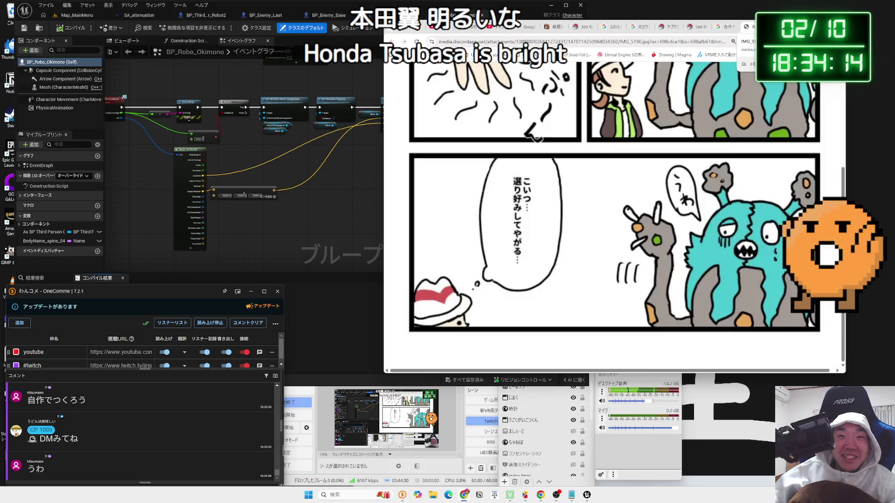
pyautogui.hotkey('ctrl', 'w')
pyautogui.hotkey('ctrl', 'w')
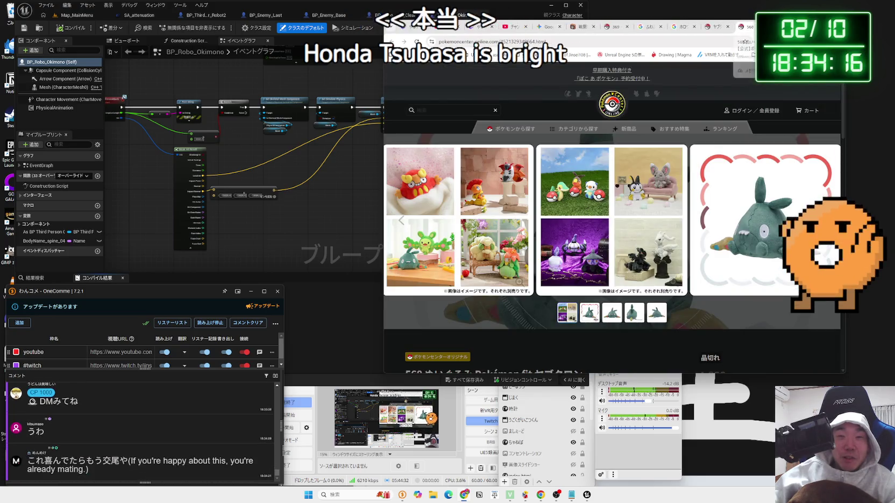
pyautogui.hotkey('ctrl', 'w')
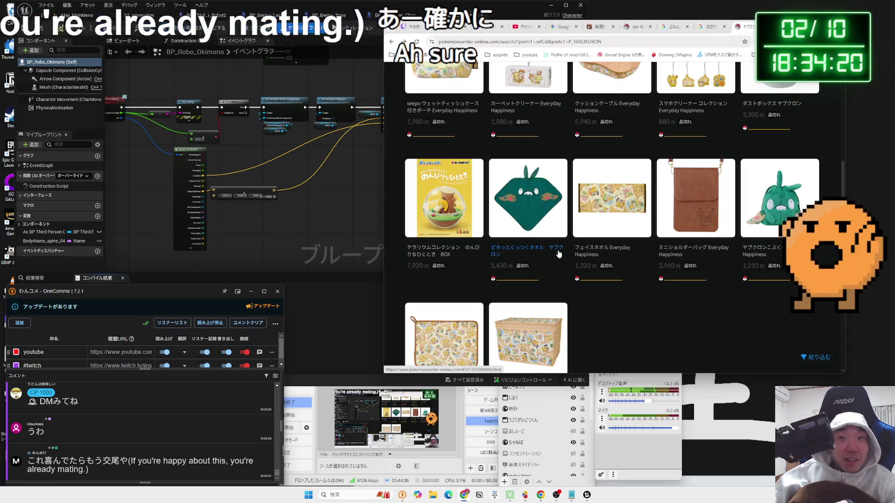
# Scroll the 17 ヤブクロン results, then bring Unreal Editor's Map_MainMenu view to the front.
pyautogui.scroll(8, 554, 253)
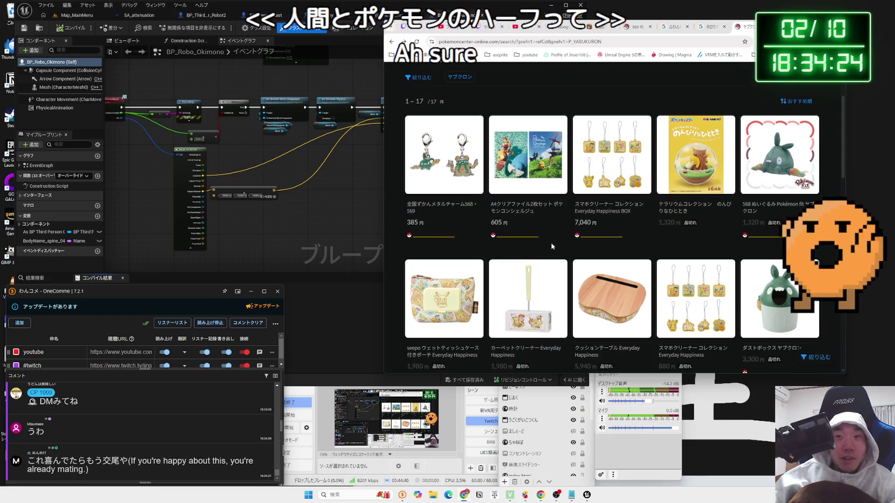
pyautogui.scroll(-7, 552, 246)
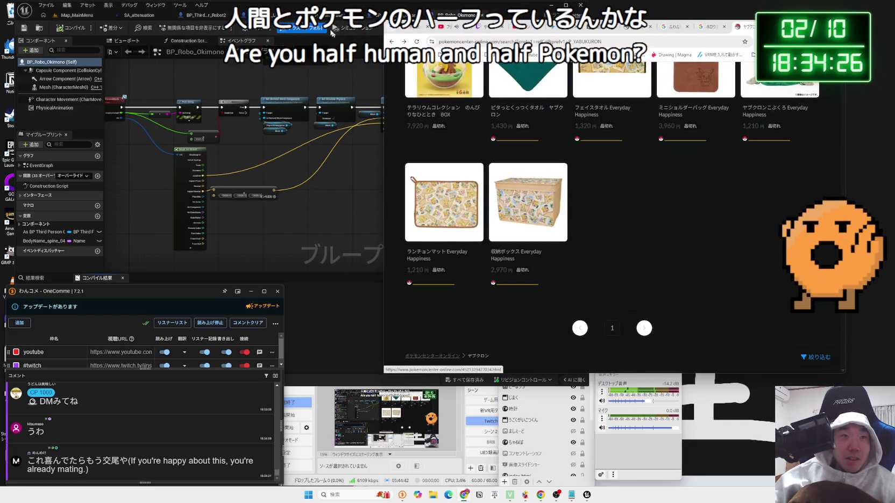
pyautogui.click(332, 33)
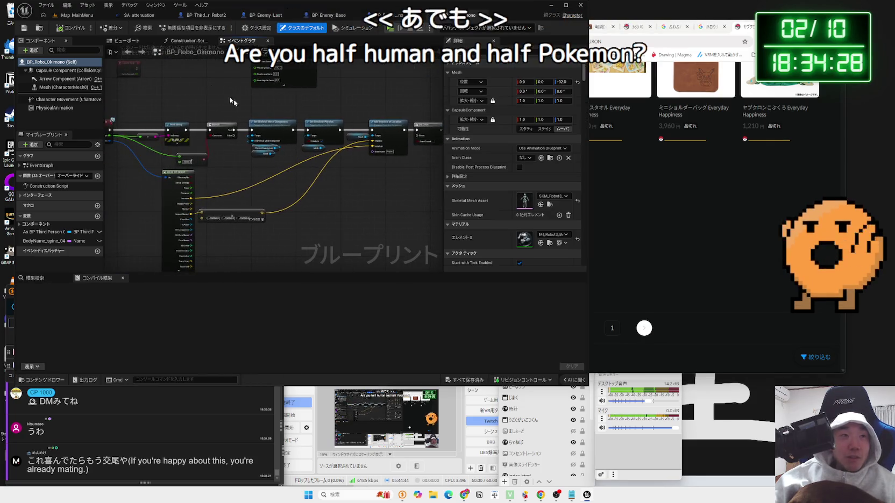
pyautogui.click(74, 19)
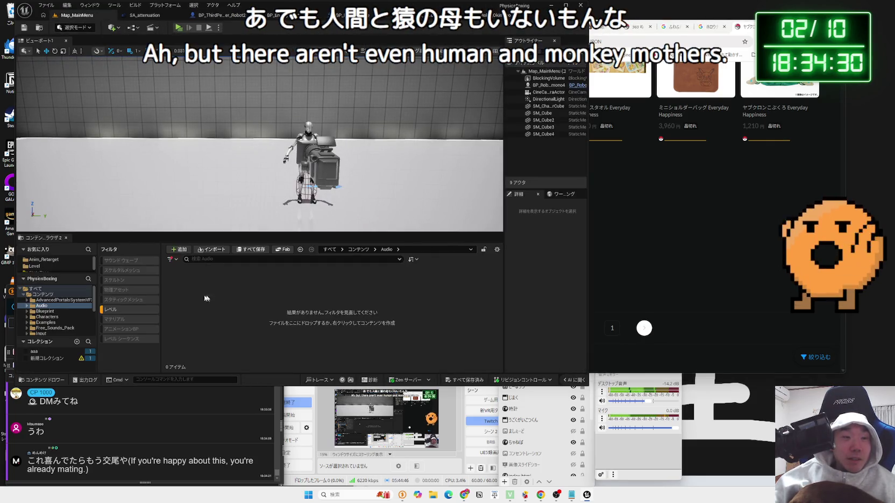
# Open Map_White4_4 from the Level/White4 folder and play-test it against the enemy robots.
pyautogui.click(112, 310)
pyautogui.click(46, 267)
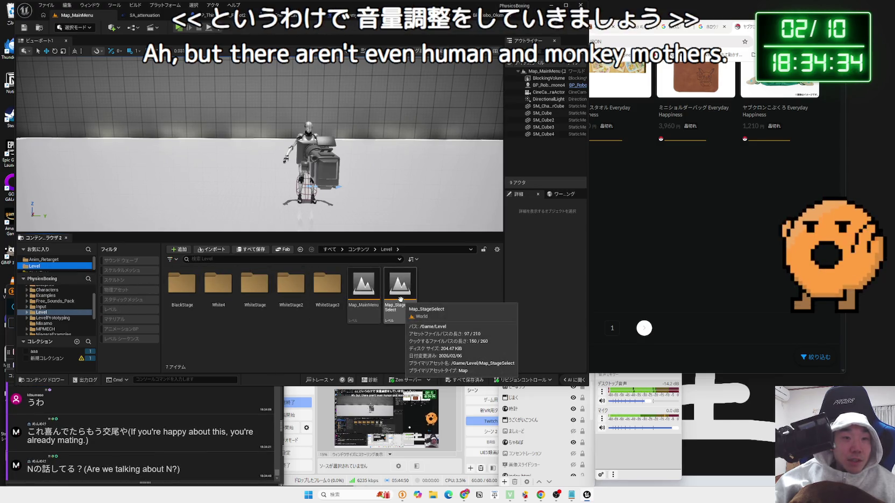
pyautogui.doubleClick(218, 283)
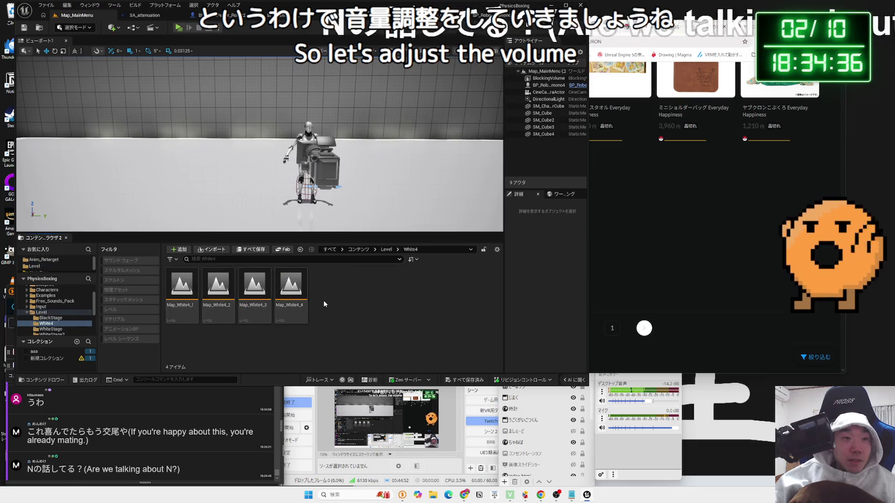
pyautogui.doubleClick(303, 296)
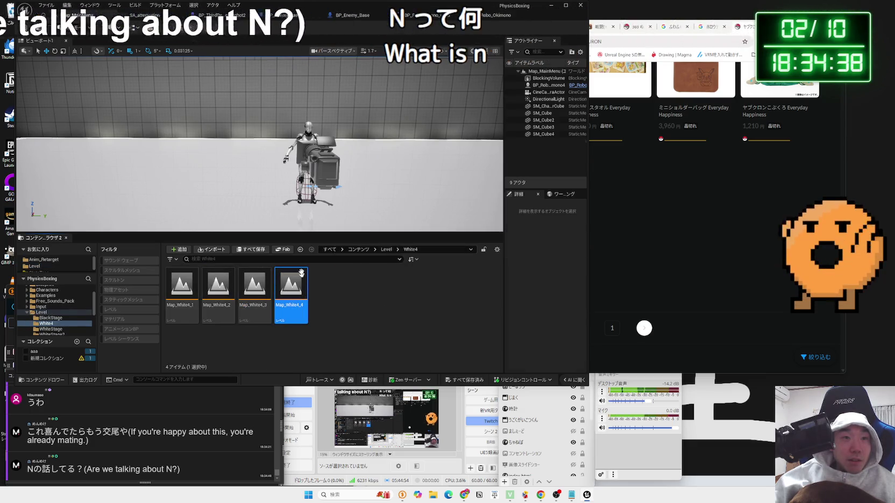
pyautogui.click(179, 27)
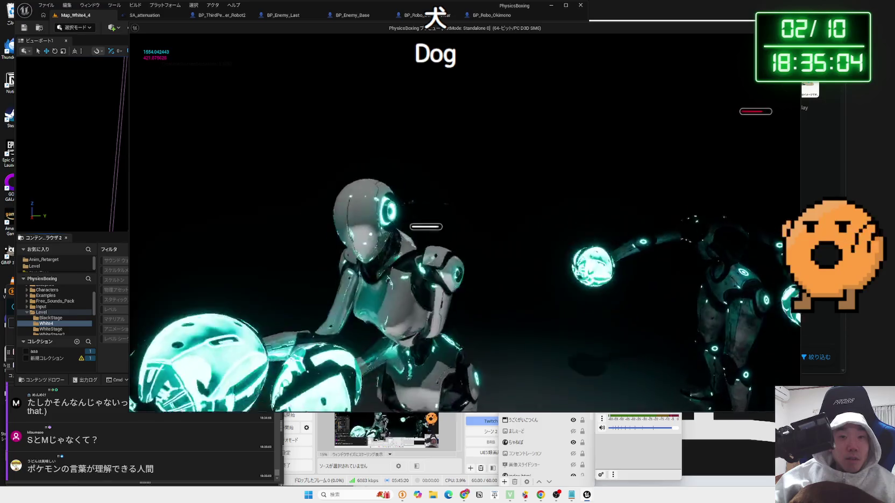
pyautogui.press('Escape')
# Play the night BGM video from the channel content page as background music.
pyautogui.moveTo(501, 25); pyautogui.dragTo(552, 24)
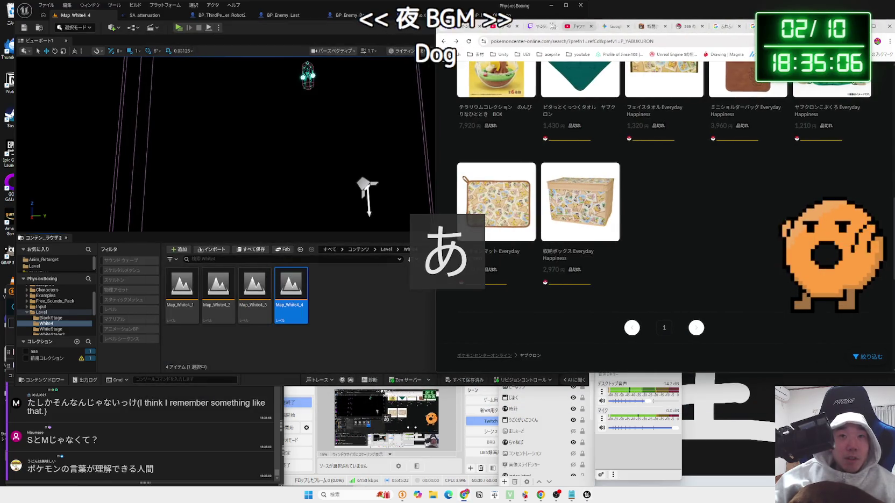
pyautogui.click(575, 25)
pyautogui.click(497, 27)
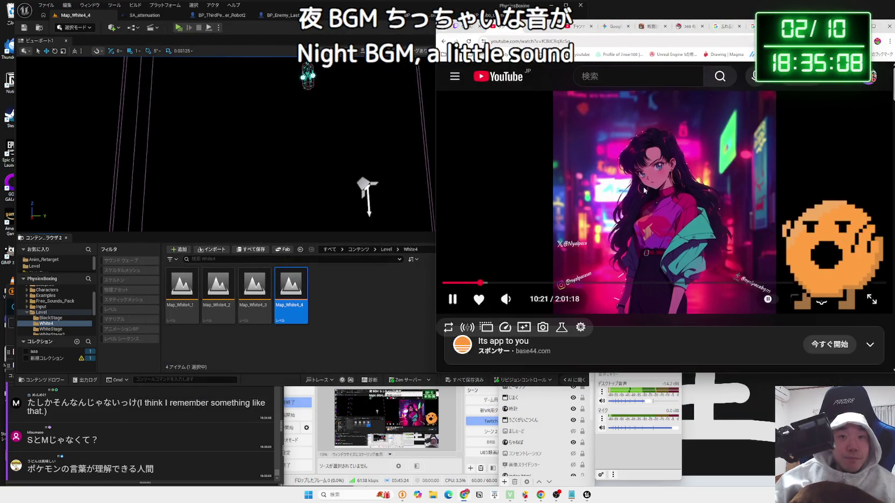
pyautogui.click(178, 28)
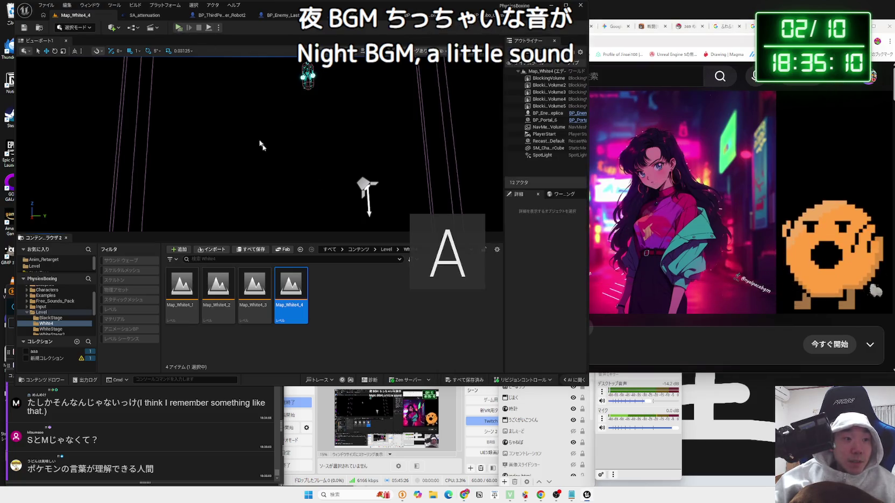
pyautogui.press('Escape')
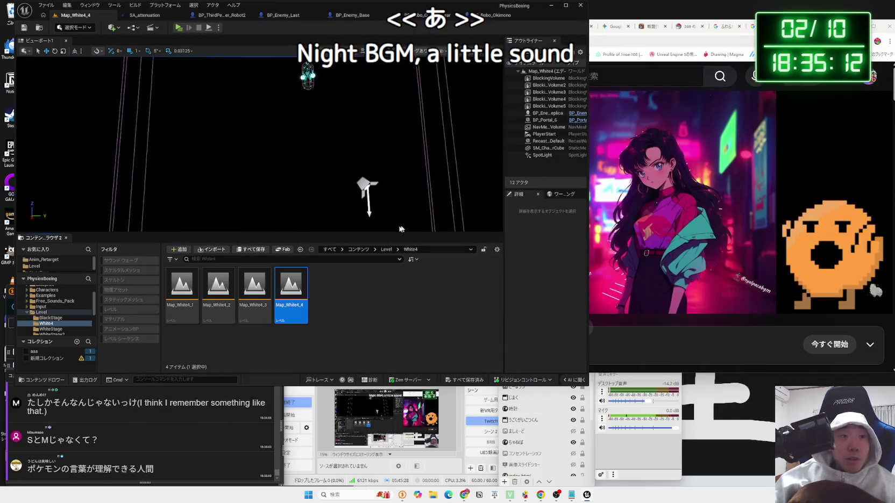
# Play-test again, check the in-game Options > Audio sliders, then show the Level folder.
pyautogui.click(178, 28)
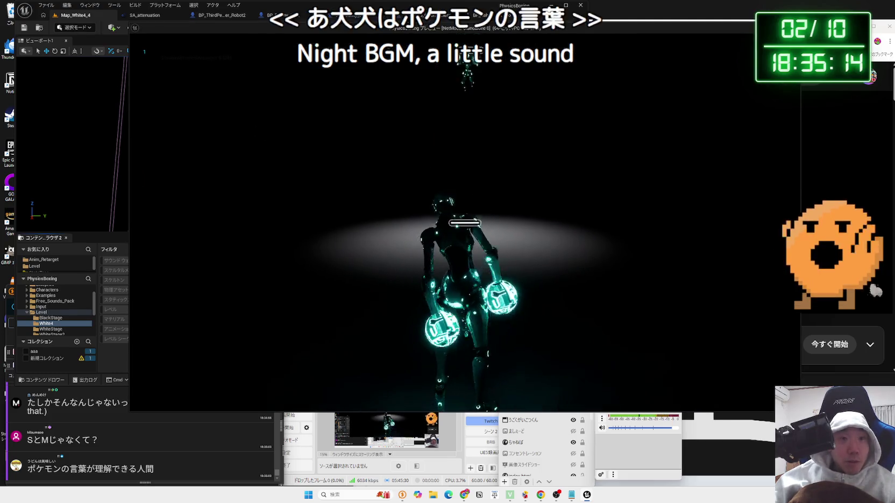
pyautogui.press('Escape')
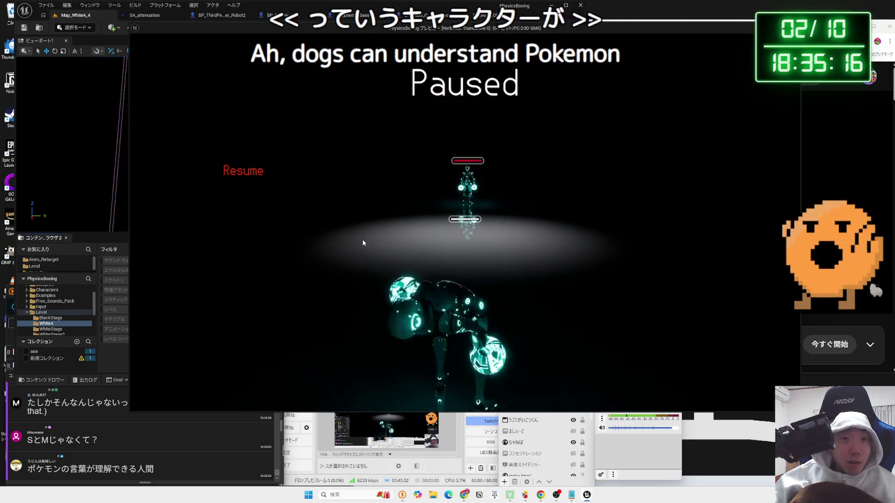
pyautogui.click(248, 223)
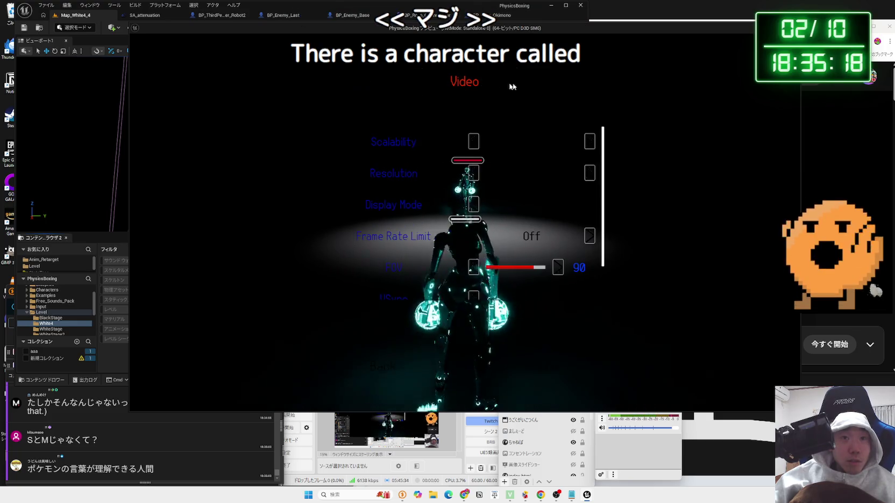
pyautogui.click(565, 82)
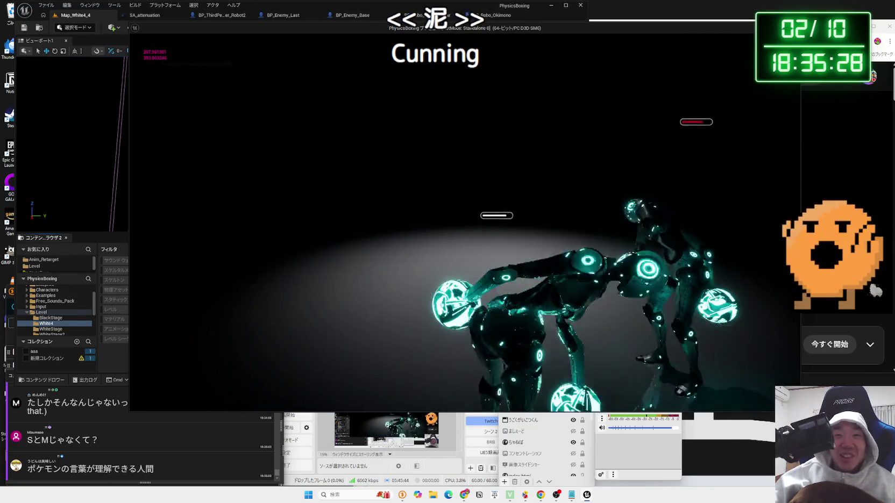
pyautogui.press('Escape')
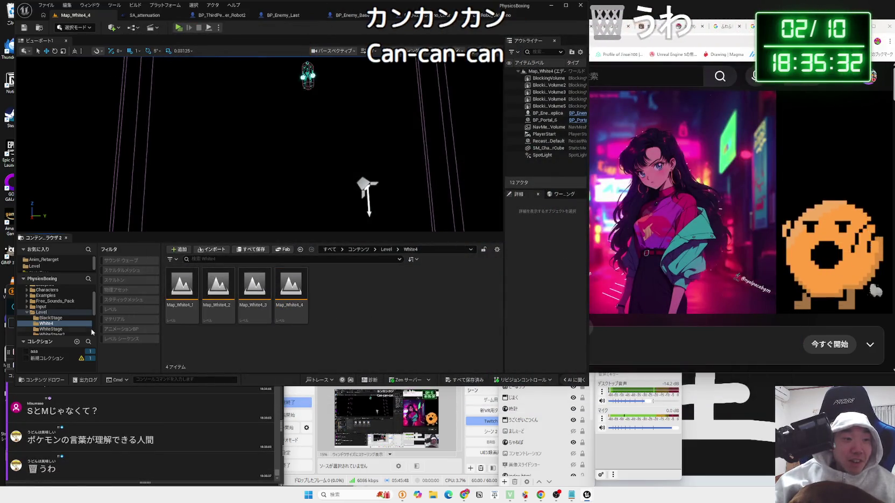
pyautogui.click(45, 313)
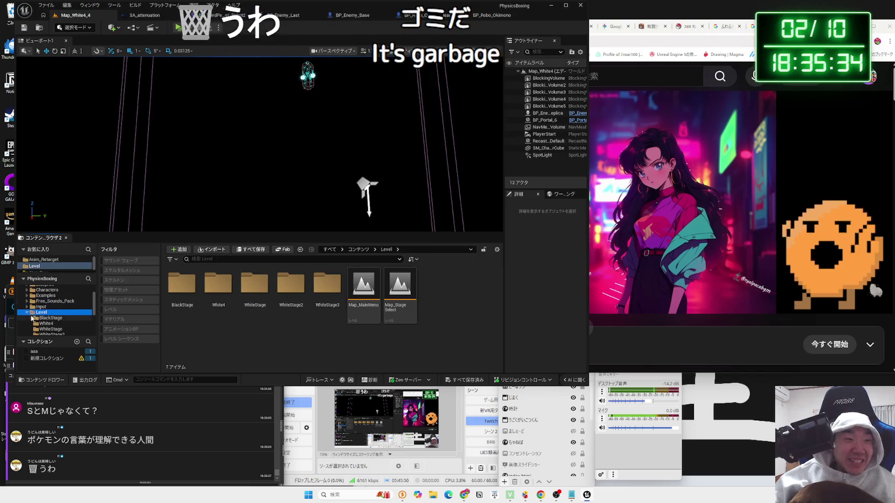
# Browse the Content Browser to Audio > SFX > Enemy and open Impact1_Cue for editing.
pyautogui.click(27, 313)
pyautogui.click(46, 316)
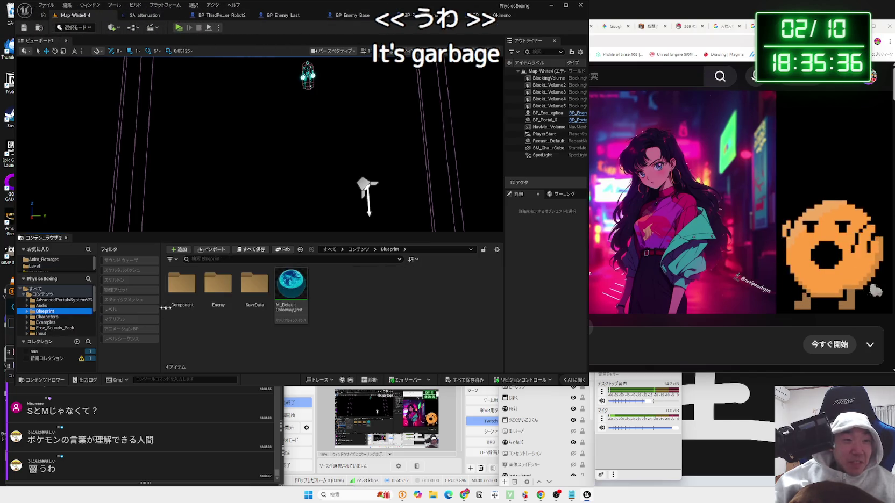
pyautogui.doubleClick(213, 288)
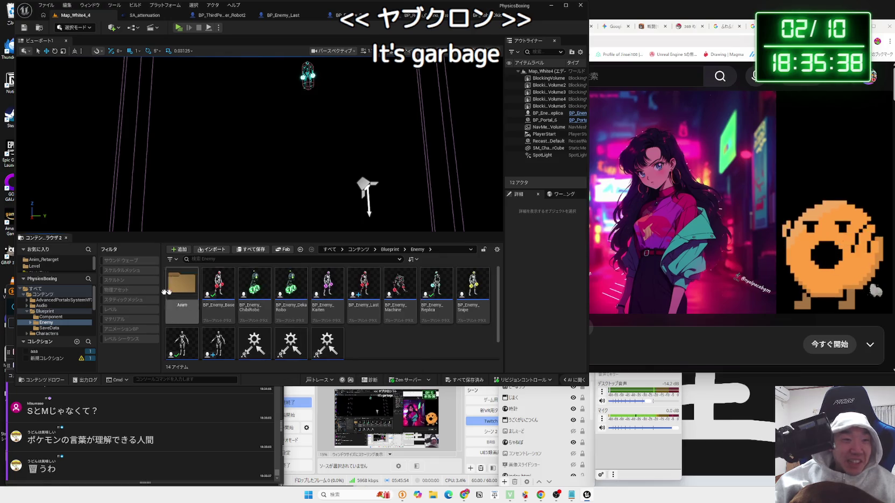
pyautogui.click(43, 306)
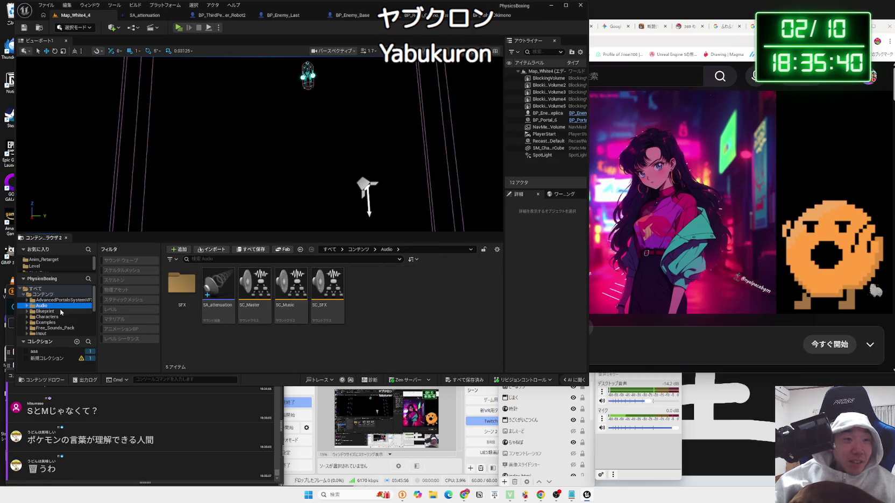
pyautogui.doubleClick(186, 290)
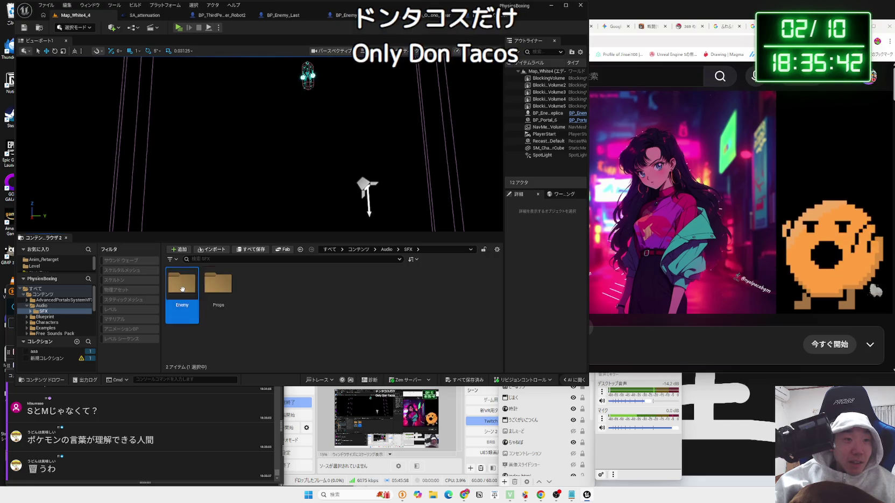
pyautogui.doubleClick(183, 285)
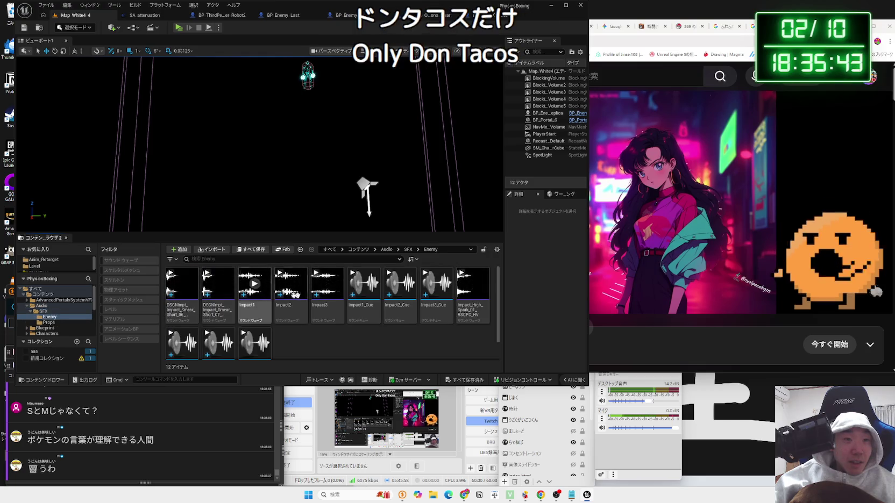
pyautogui.doubleClick(368, 308)
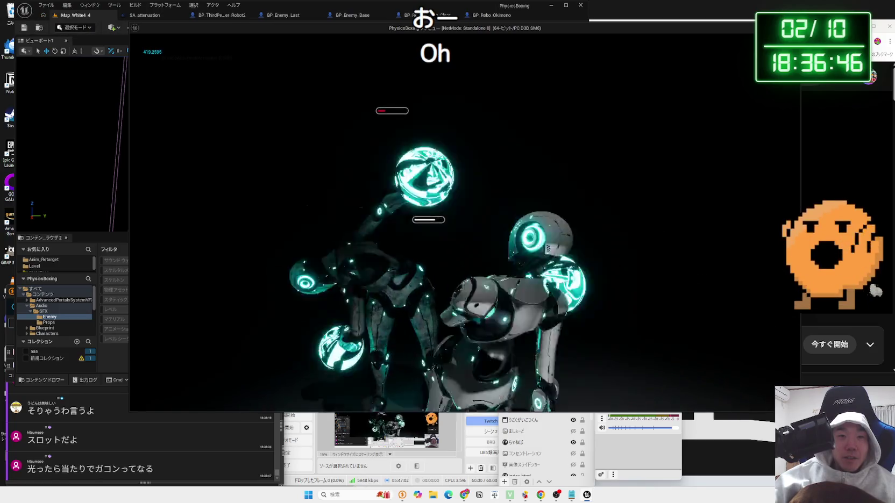
# Stop the play-test and save the modified Impact2_Cue.
pyautogui.press('Escape')
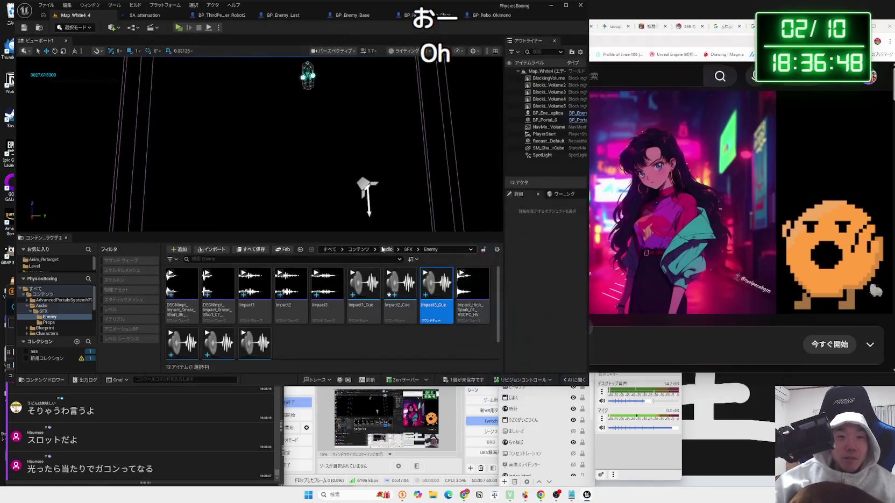
pyautogui.click(467, 380)
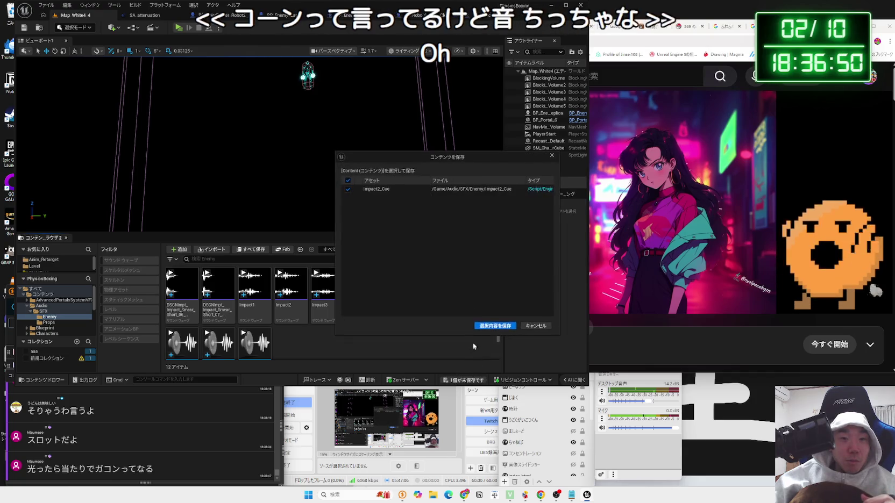
pyautogui.press('Return')
# Check the sound-effects site in the web browser, then return to the Unreal editor.
pyautogui.hotkey('alt', 'Tab')
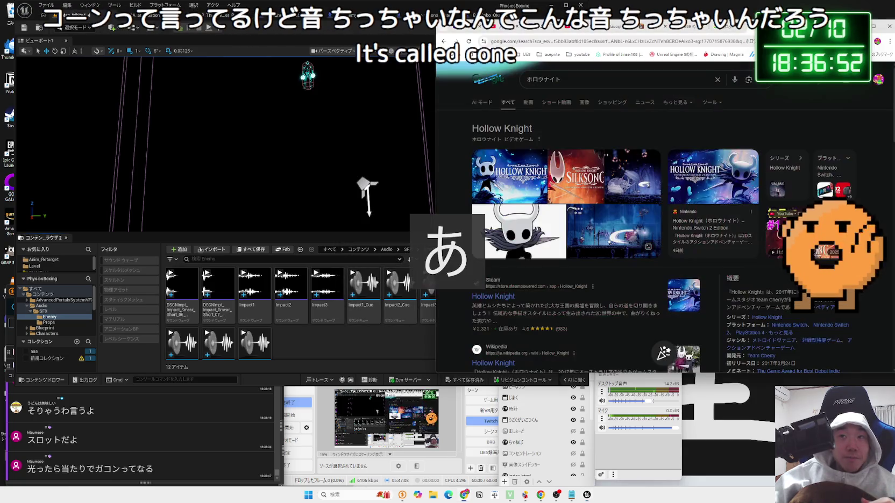
pyautogui.click(647, 26)
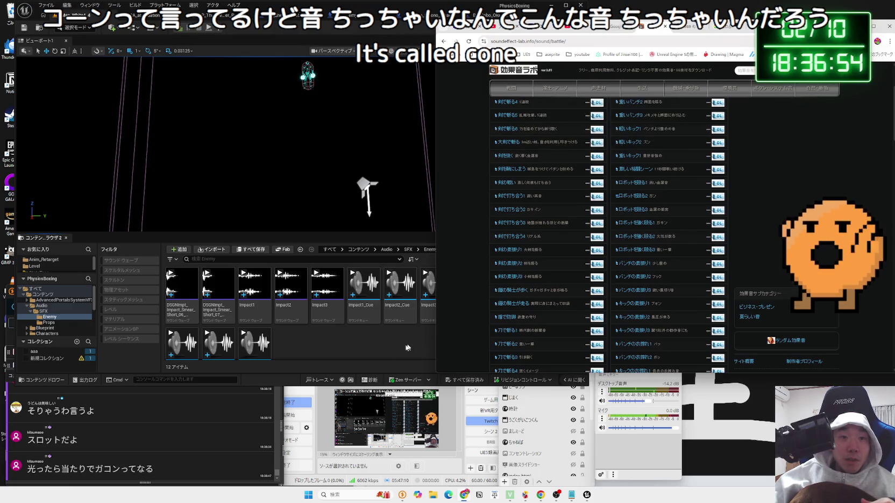
pyautogui.click(406, 348)
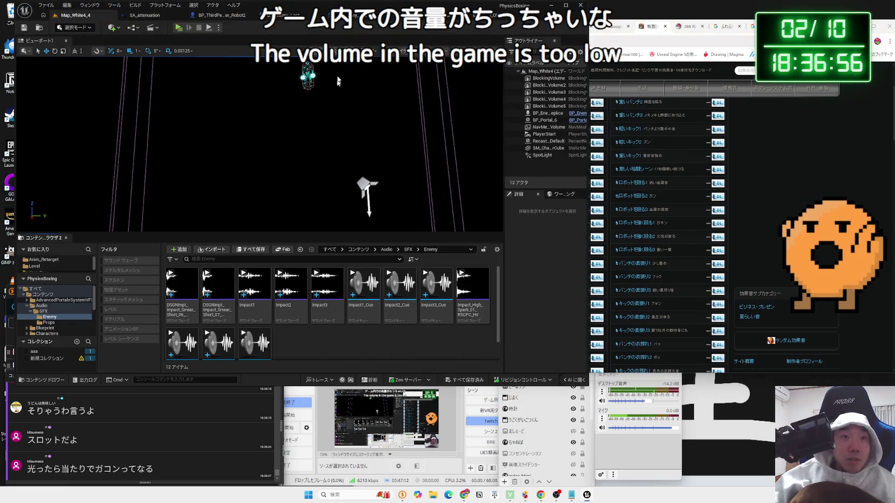
# Clear the attenuation settings on Impact1_Cue and Impact2_Cue.
pyautogui.doubleClick(360, 305)
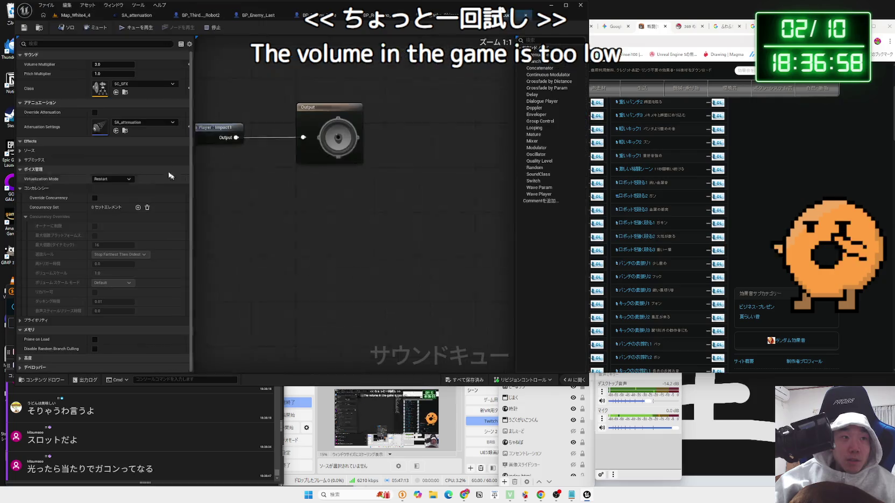
pyautogui.click(136, 123)
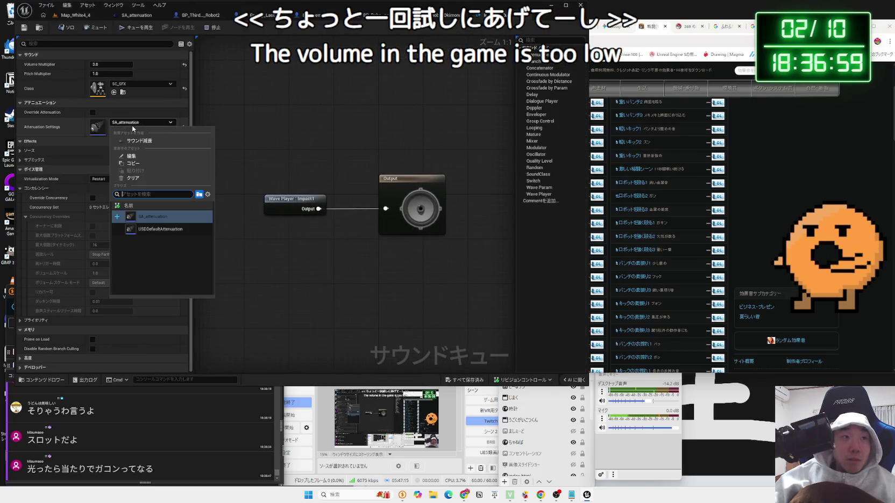
pyautogui.click(135, 178)
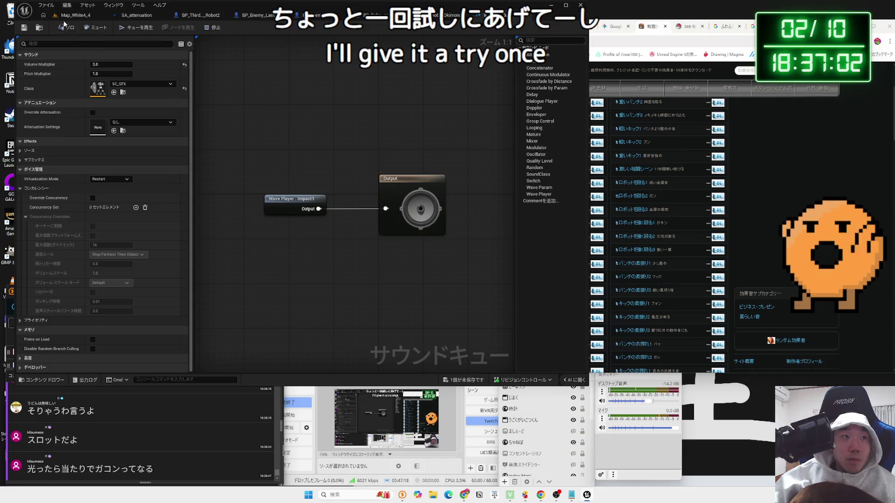
pyautogui.click(69, 16)
pyautogui.doubleClick(402, 315)
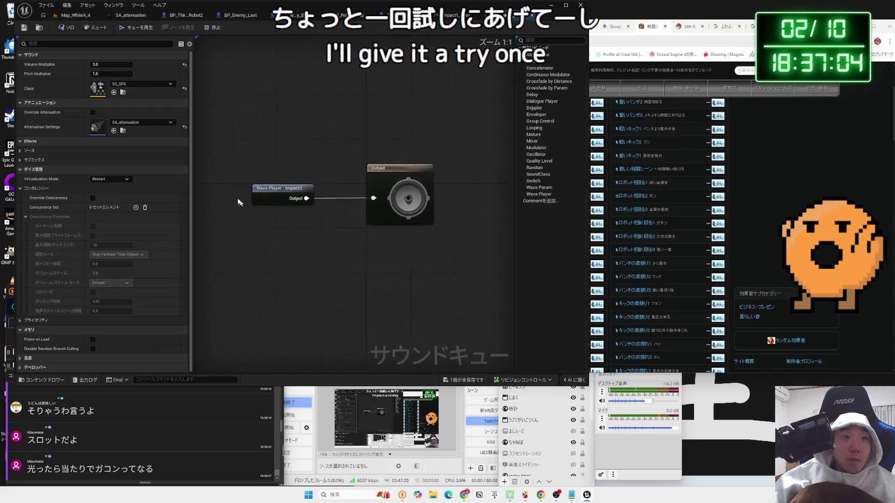
pyautogui.click(141, 123)
pyautogui.click(139, 178)
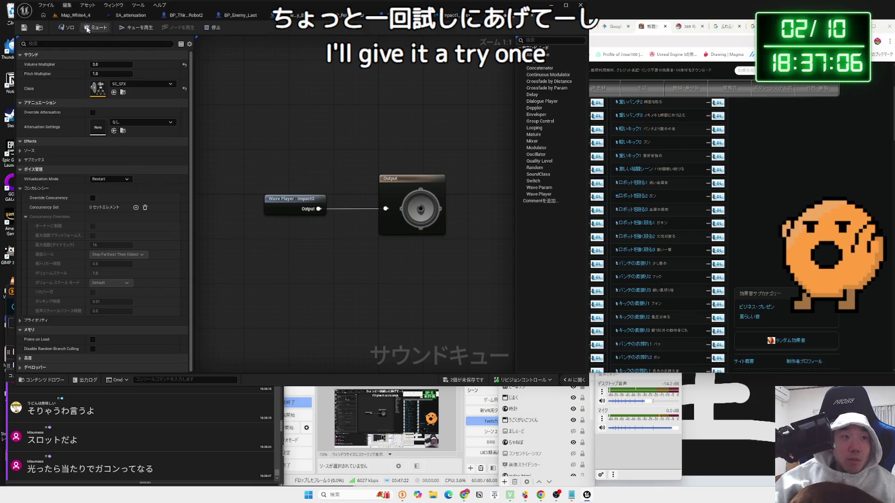
pyautogui.click(64, 17)
# Clear Impact3_Cue's attenuation, save it, and run a quick play-test.
pyautogui.doubleClick(445, 318)
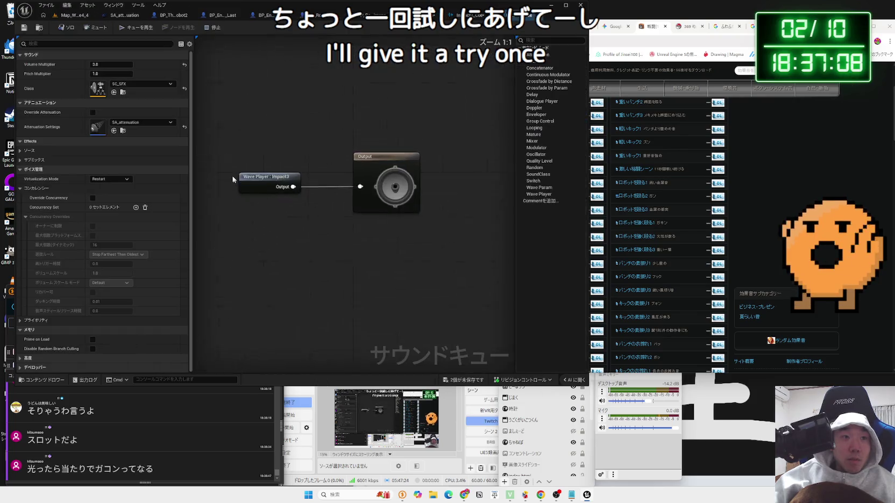
pyautogui.click(141, 123)
pyautogui.click(135, 178)
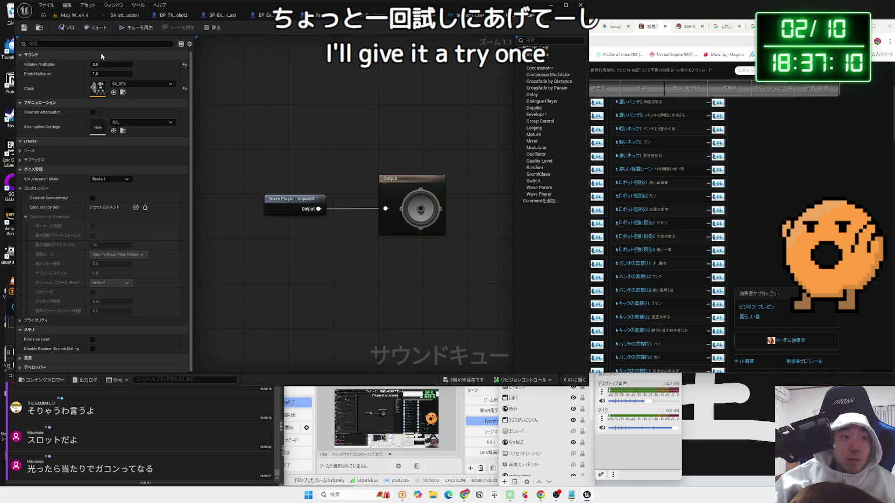
pyautogui.click(23, 29)
pyautogui.click(60, 16)
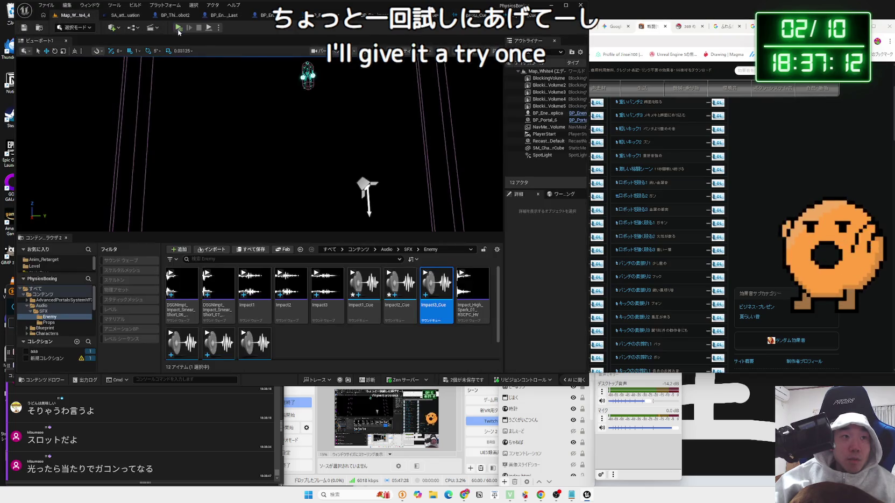
pyautogui.click(178, 28)
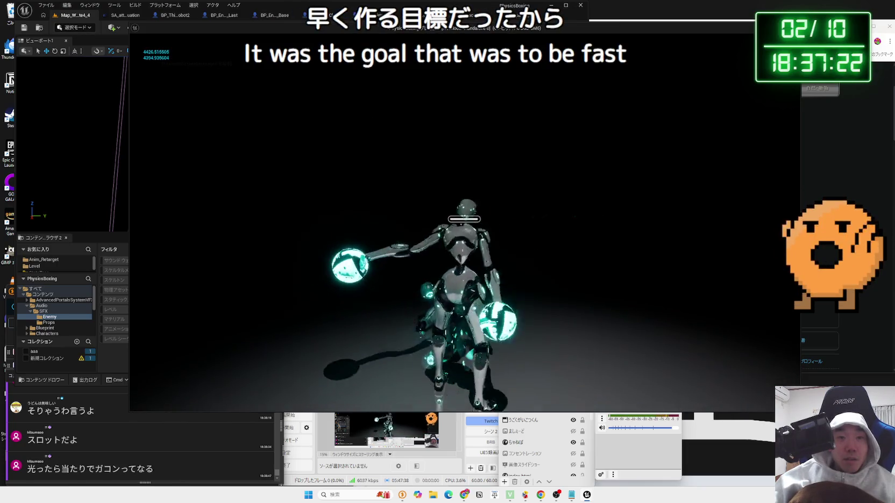
pyautogui.press('Escape')
# Set the enemy impact cue's Attenuation Settings to SA_attenuation.
pyautogui.doubleClick(436, 285)
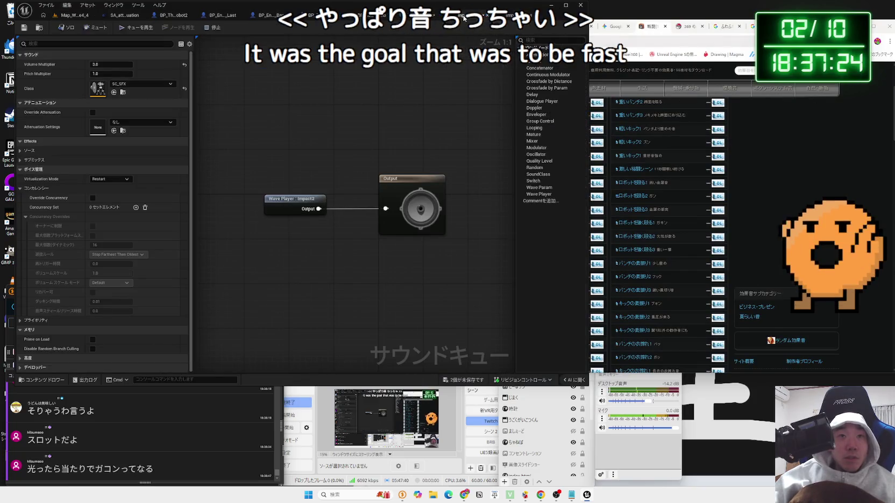
pyautogui.click(141, 122)
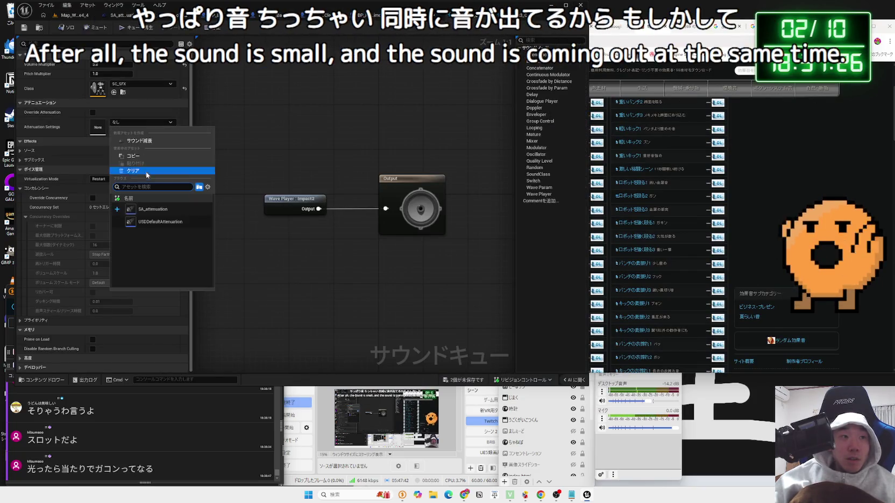
pyautogui.click(148, 210)
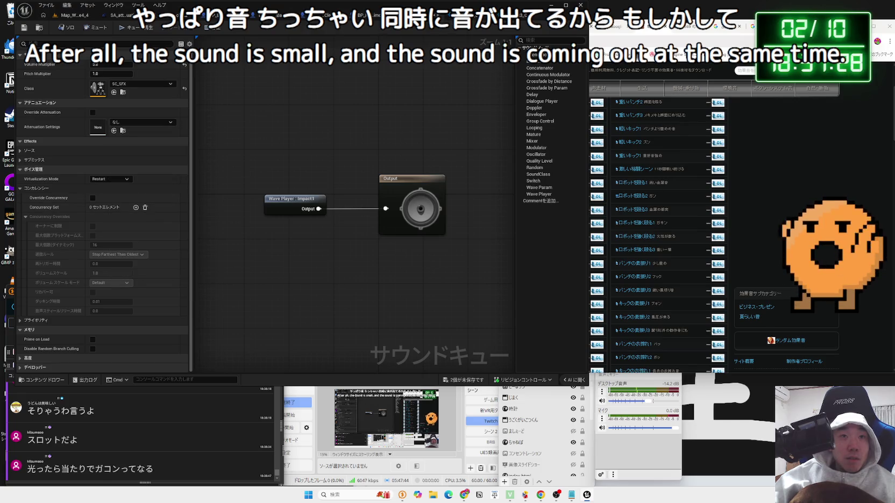
pyautogui.click(127, 124)
pyautogui.click(142, 213)
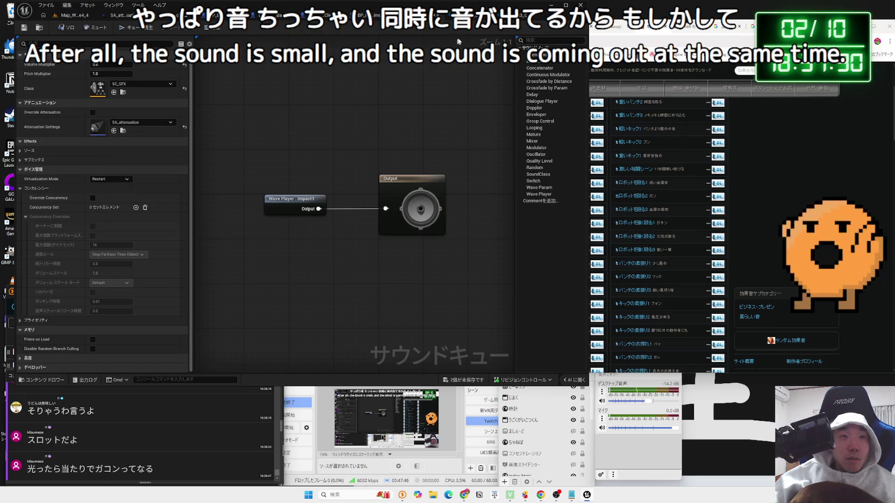
pyautogui.click(137, 125)
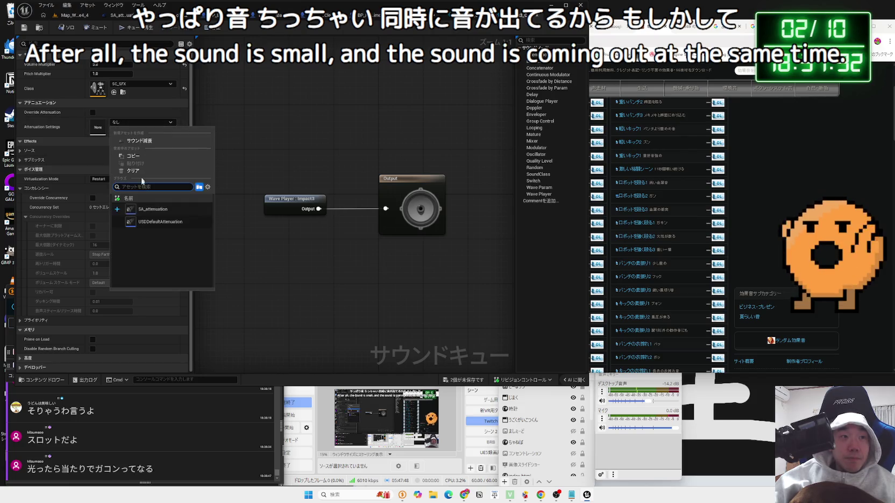
pyautogui.click(161, 209)
pyautogui.click(67, 18)
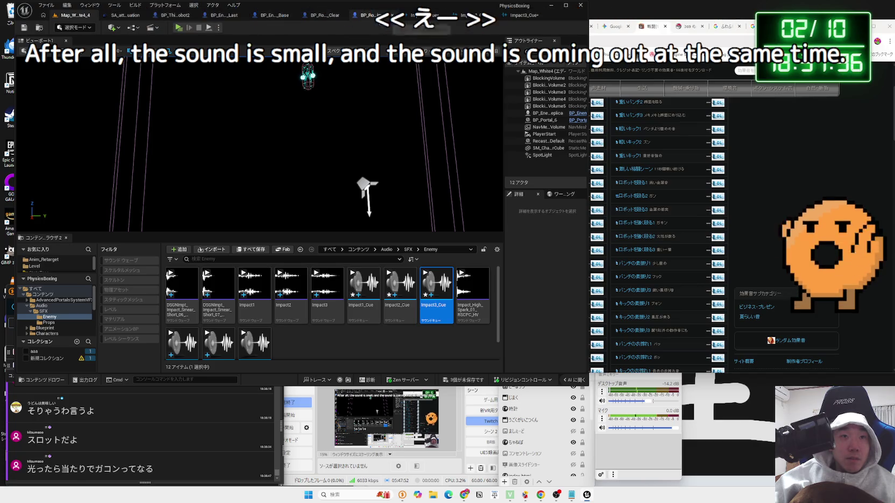
# In BP_Enemy_Base, delete the Play Sound at Location nodes and wire Event AnyDamage directly to Receive Damage.
pyautogui.click(263, 15)
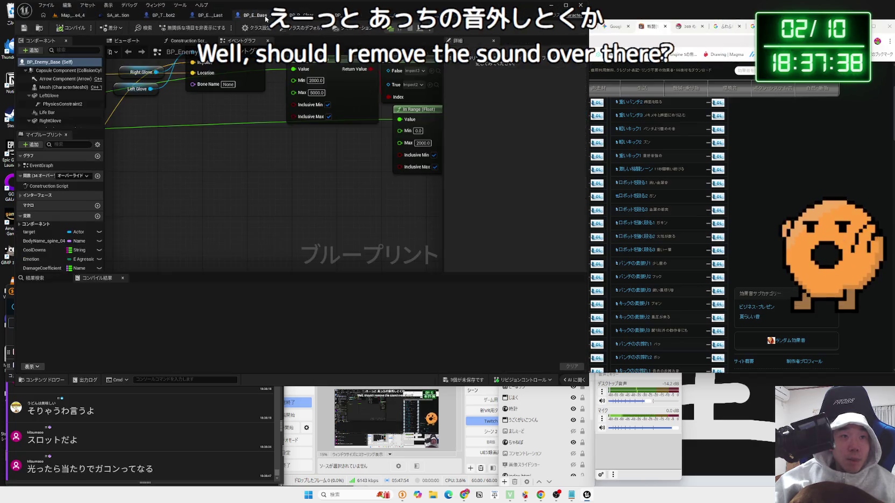
pyautogui.scroll(-5, 272, 190)
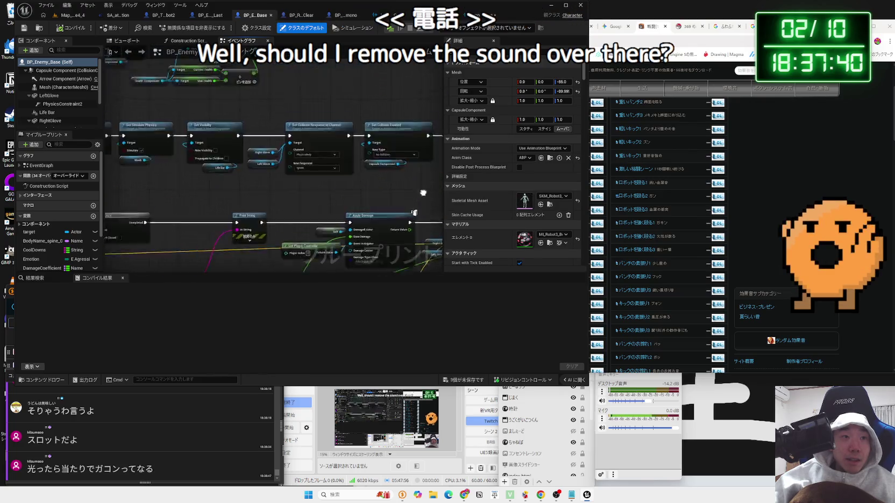
pyautogui.scroll(2, 266, 208)
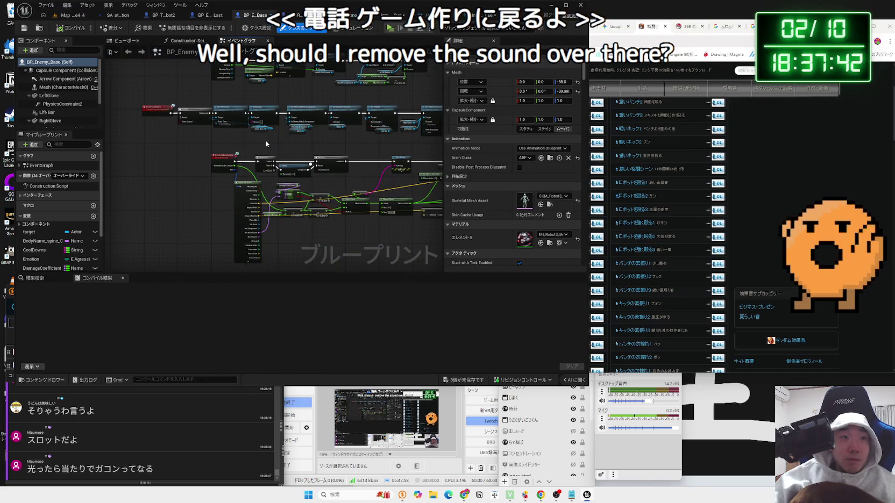
pyautogui.moveTo(271, 200); pyautogui.dragTo(260, 296)
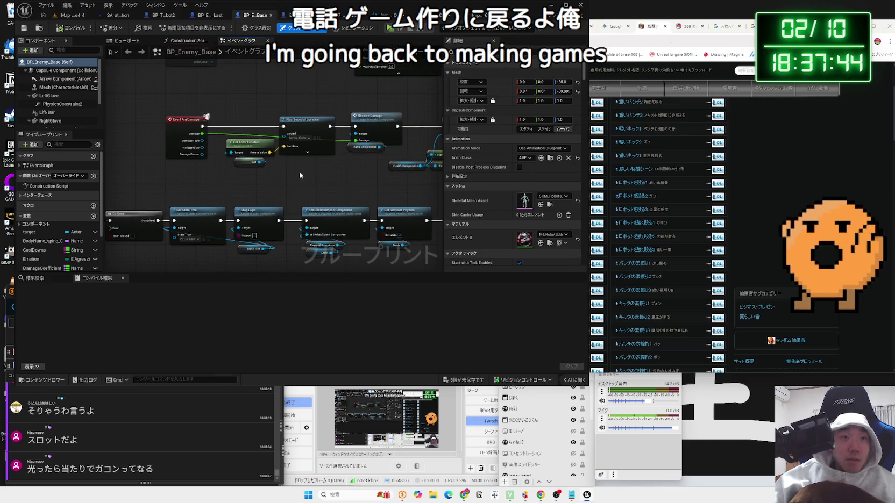
pyautogui.moveTo(296, 172); pyautogui.dragTo(263, 106)
pyautogui.press('Delete')
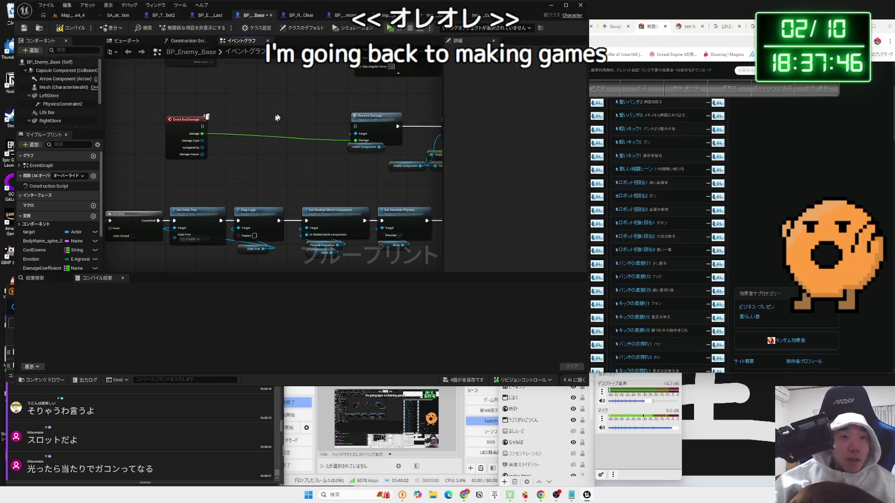
pyautogui.moveTo(203, 126); pyautogui.dragTo(357, 133)
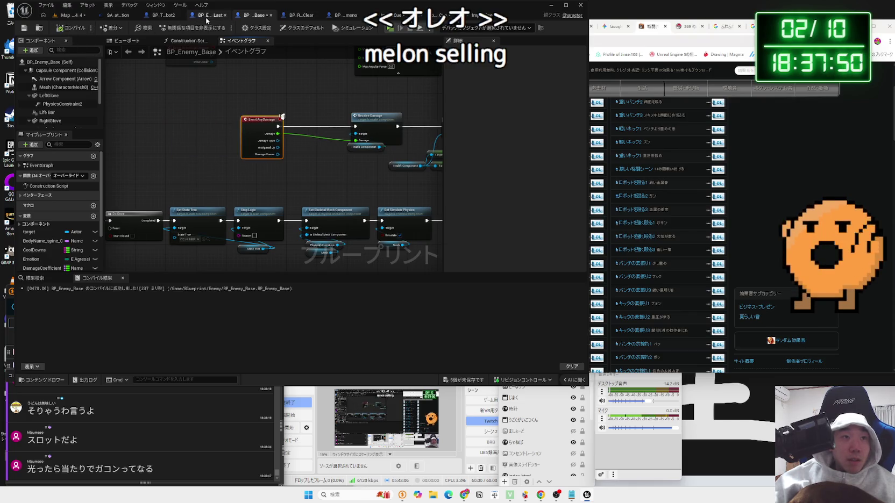
# Look over the node groups in the BP_ThirdPersonCharacter_Robot2 event graph.
pyautogui.click(160, 16)
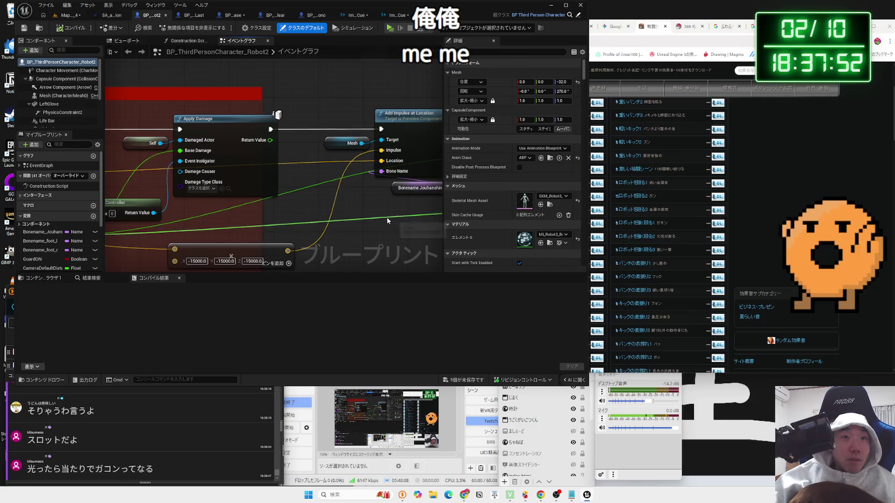
pyautogui.moveTo(364, 242)
pyautogui.mouseDown()
pyautogui.moveTo(231, 261)
pyautogui.moveTo(295, 94)
pyautogui.mouseUp()
pyautogui.scroll(3, 249, 208)
pyautogui.scroll(-4, 249, 208)
pyautogui.scroll(3, 166, 120)
pyautogui.click(167, 120)
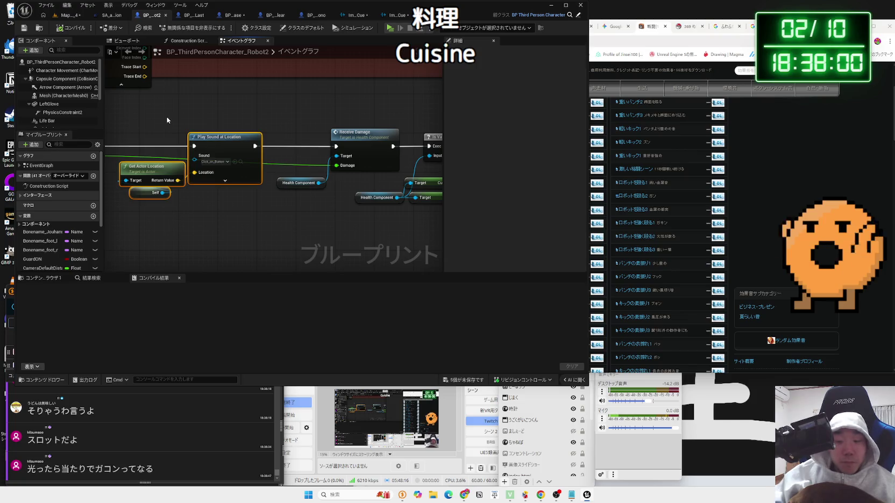
pyautogui.scroll(-3, 171, 119)
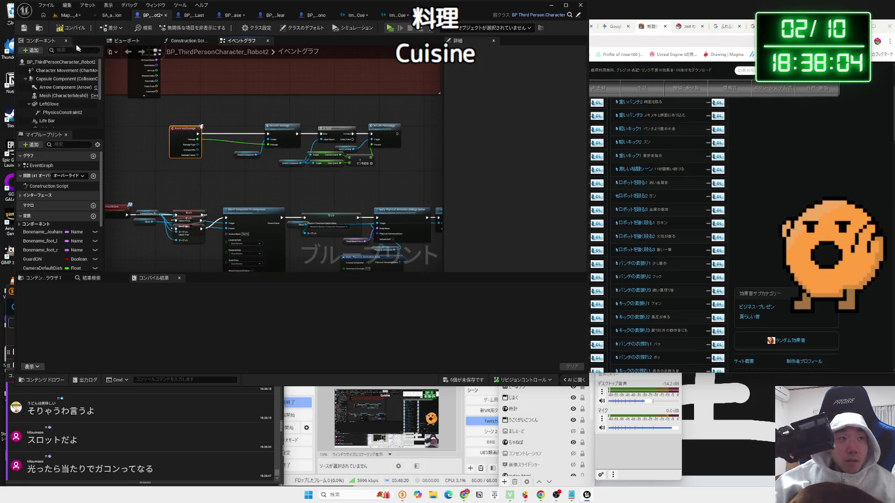
pyautogui.click(67, 17)
# After a quick play-test, open a White4 map from Level/White4, saving pending changes.
pyautogui.click(185, 30)
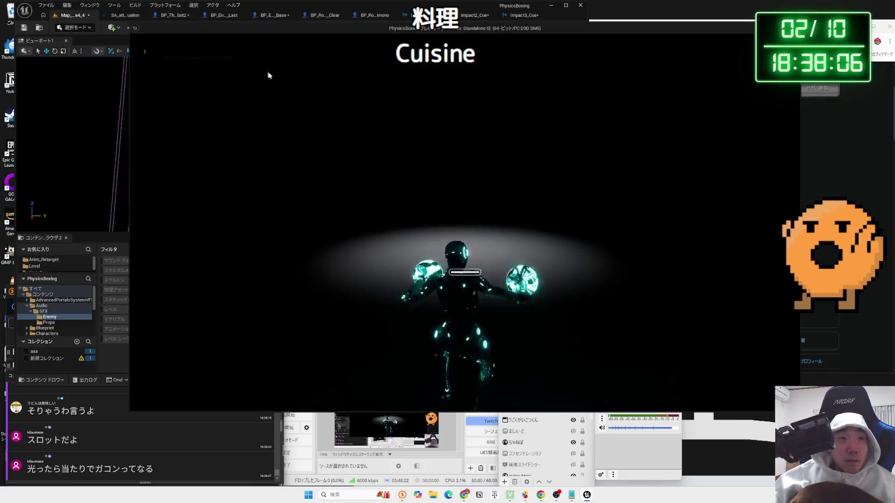
pyautogui.press('Escape')
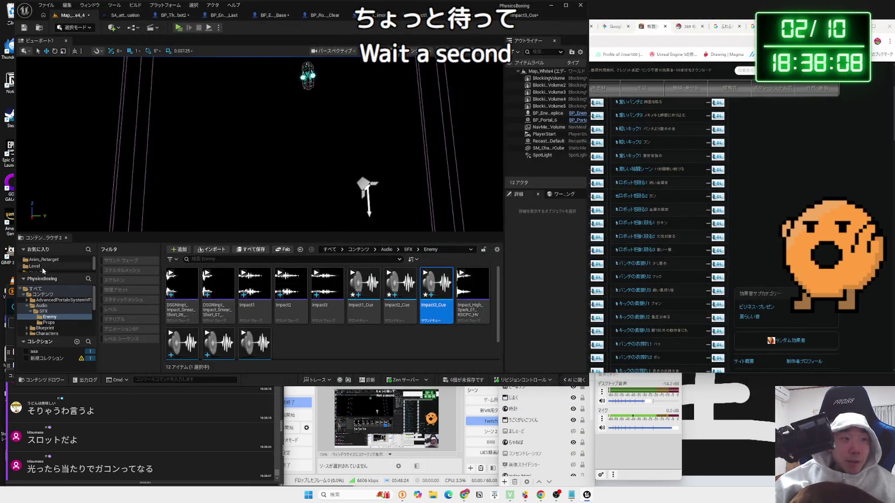
pyautogui.click(42, 267)
pyautogui.doubleClick(215, 293)
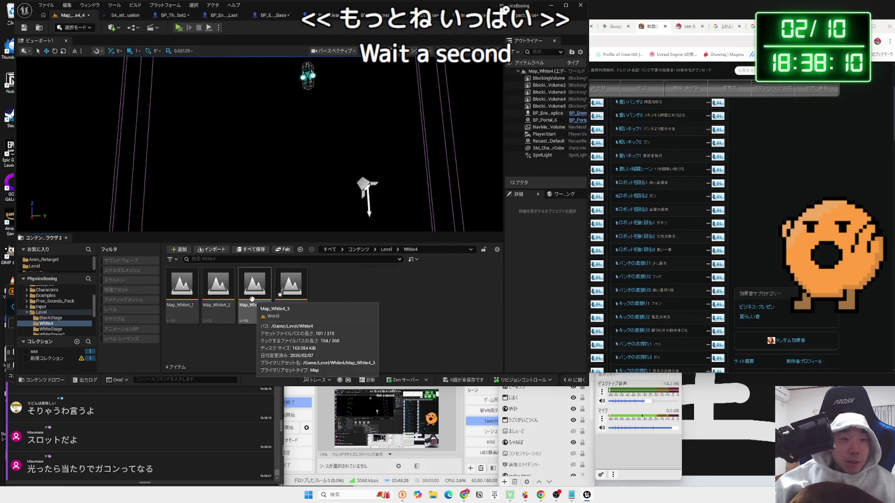
pyautogui.doubleClick(254, 299)
pyautogui.click(462, 326)
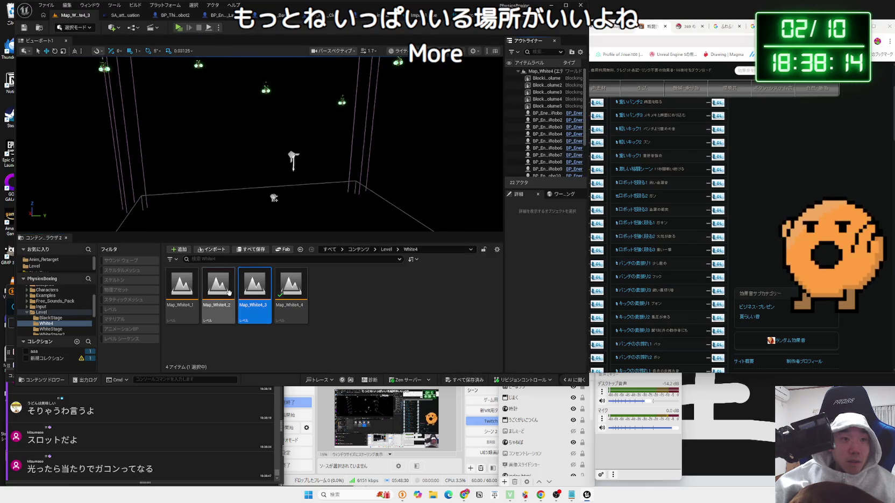
# Play-test the White4 level with its enemy robots, then view the SA_attenuation asset.
pyautogui.click(179, 28)
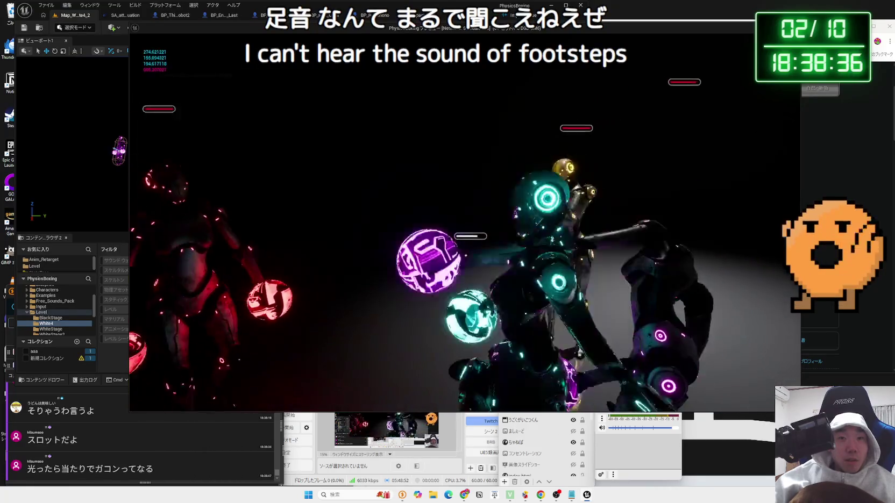
pyautogui.press('Escape')
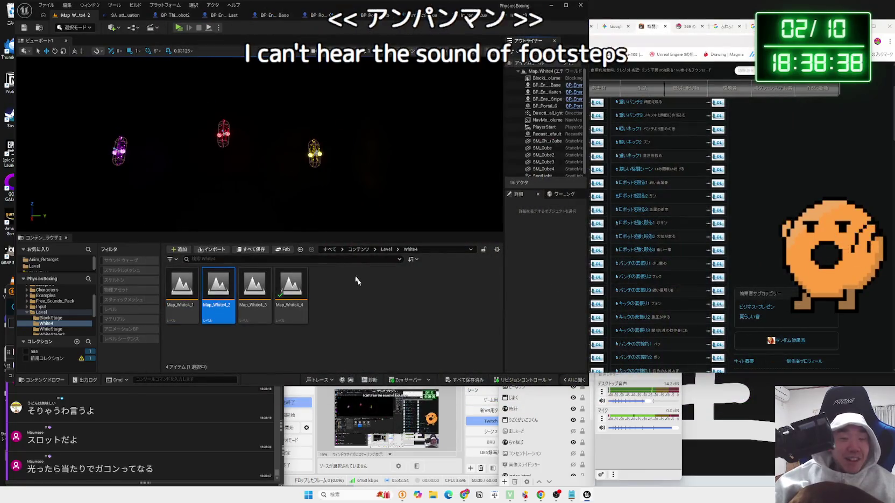
pyautogui.click(380, 302)
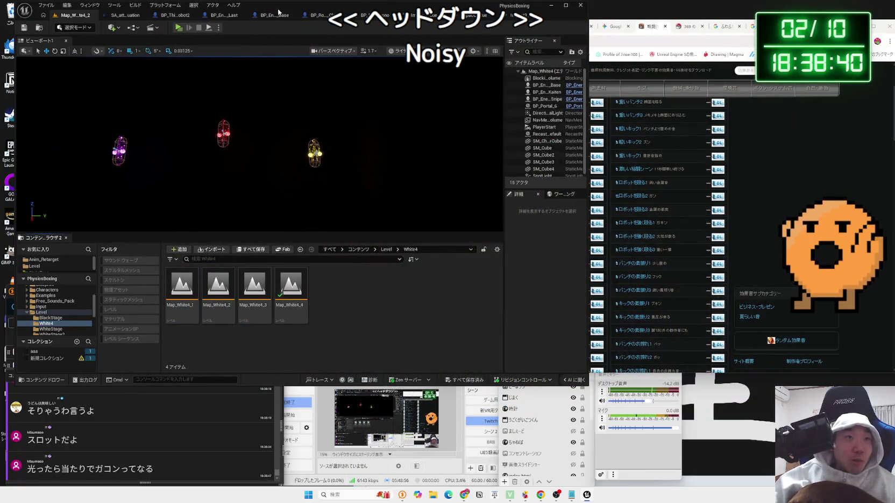
pyautogui.click(134, 16)
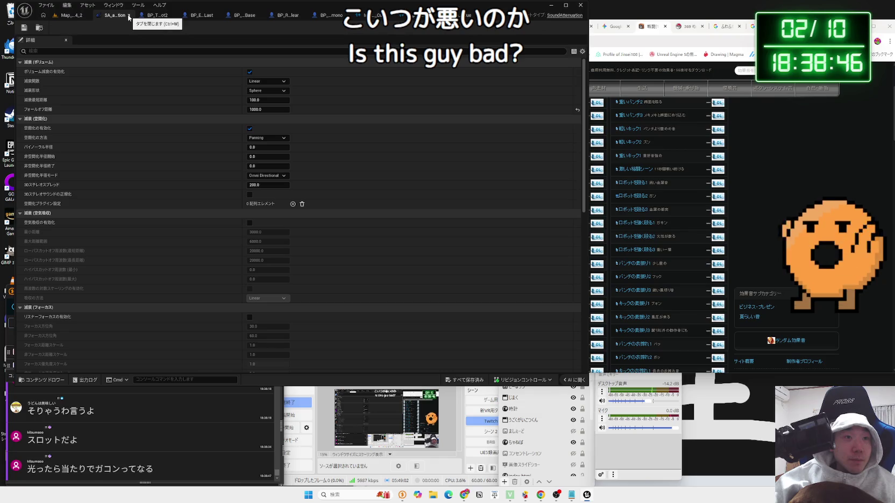
# Browse to Audio > SFX > Enemy, end the brief game preview, and scroll the enemy sound assets.
pyautogui.click(71, 16)
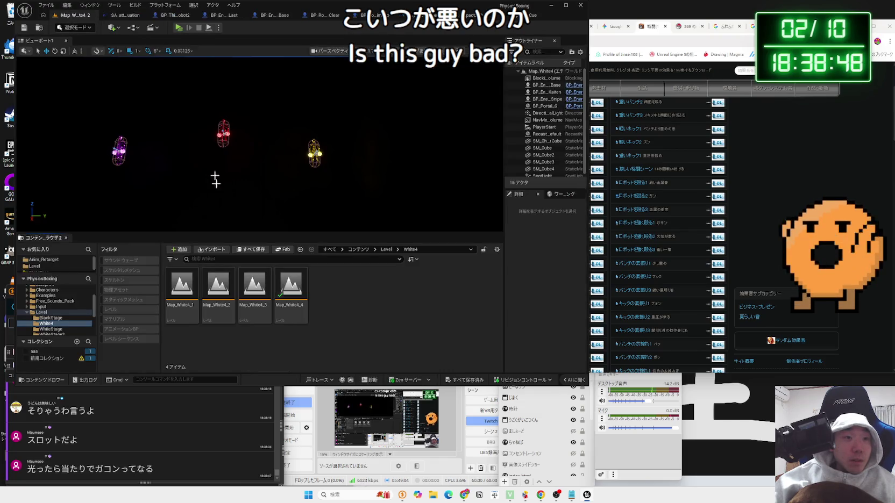
pyautogui.click(33, 301)
pyautogui.click(46, 289)
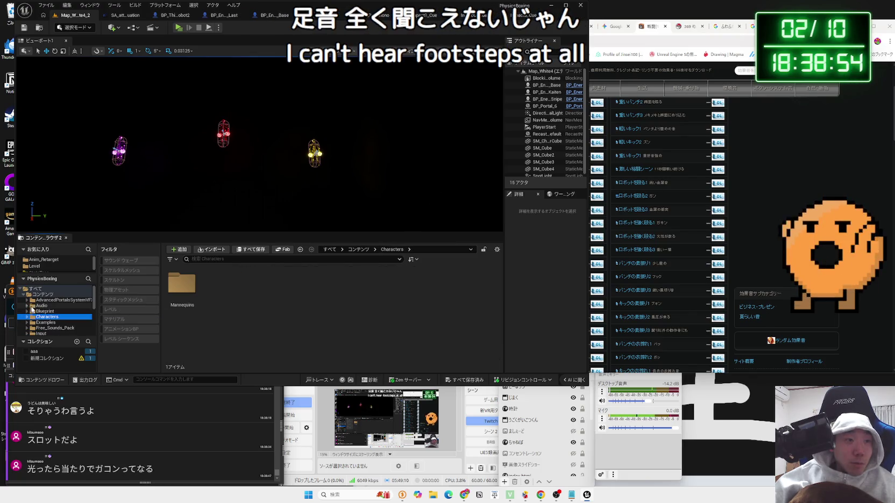
pyautogui.click(35, 305)
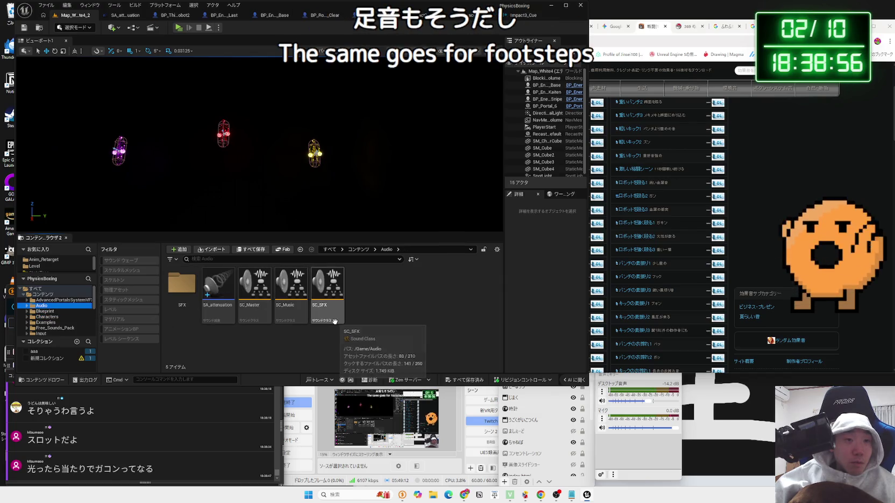
pyautogui.doubleClick(177, 310)
pyautogui.doubleClick(177, 310)
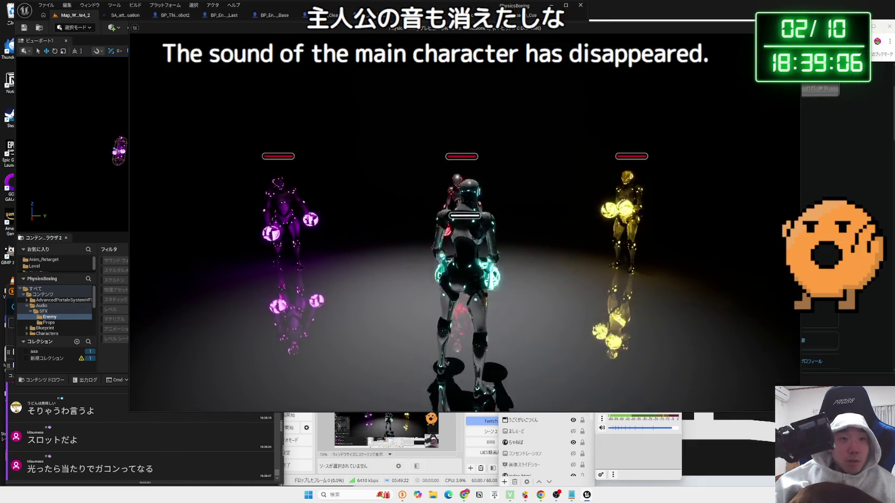
pyautogui.press('Escape')
pyautogui.scroll(-1, 325, 343)
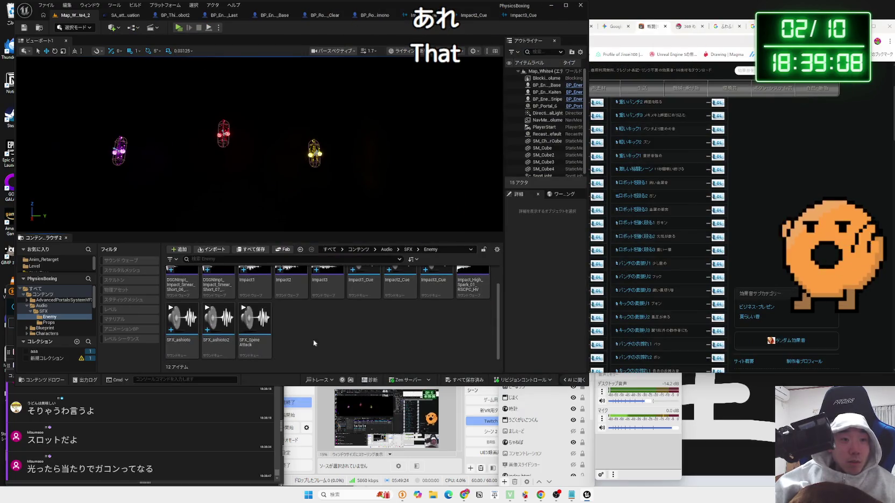
# Open SFX_ashioto and inspect its Wave Player node and cue settings.
pyautogui.doubleClick(181, 332)
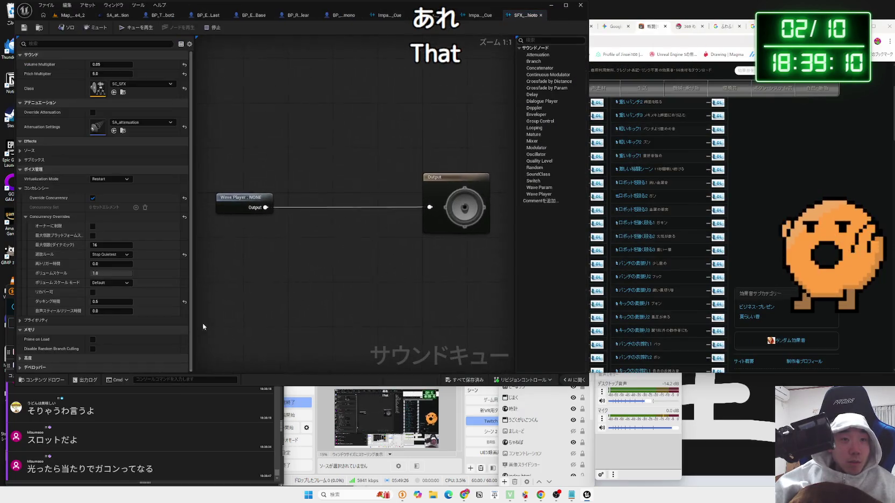
pyautogui.moveTo(255, 212); pyautogui.dragTo(268, 205)
pyautogui.click(325, 193)
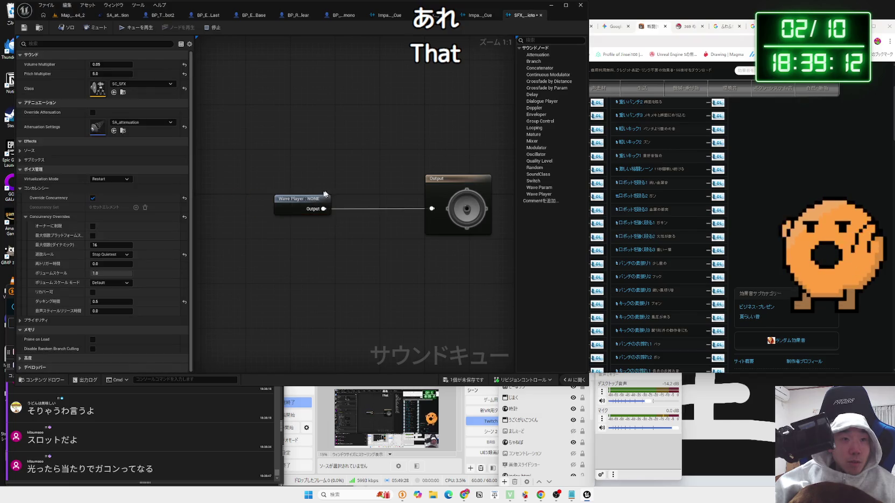
pyautogui.click(225, 132)
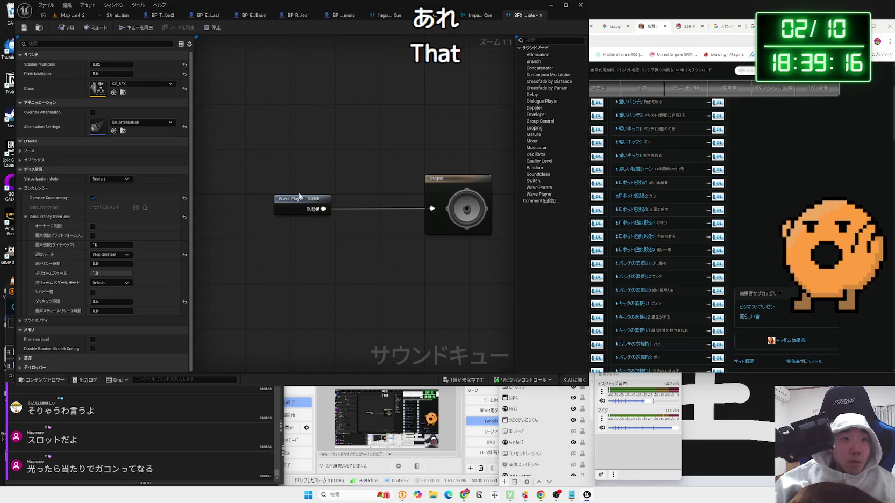
pyautogui.click(308, 182)
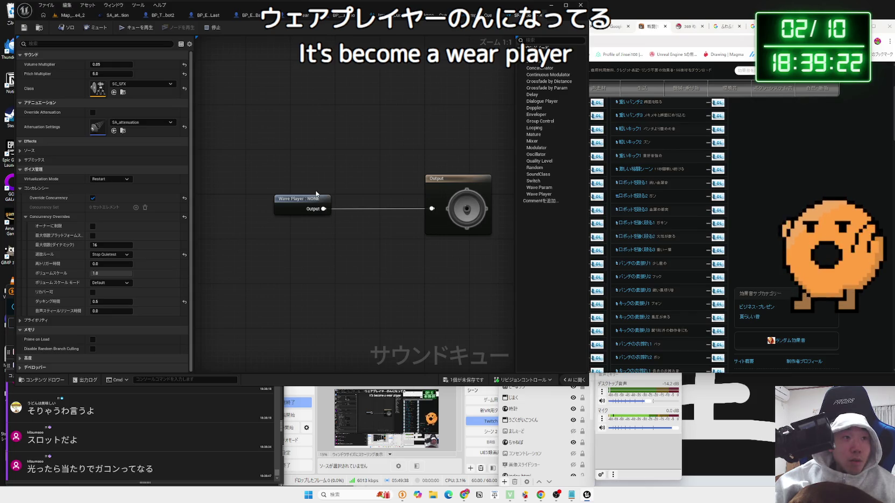
pyautogui.click(481, 15)
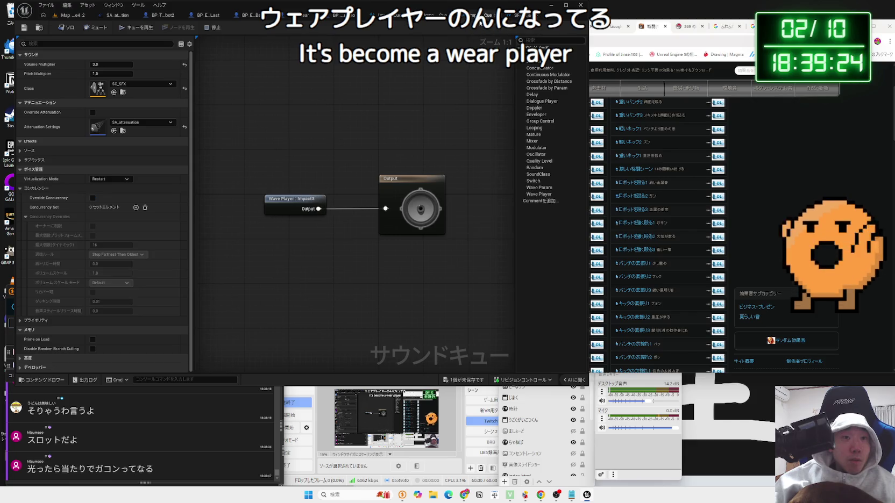
pyautogui.click(517, 19)
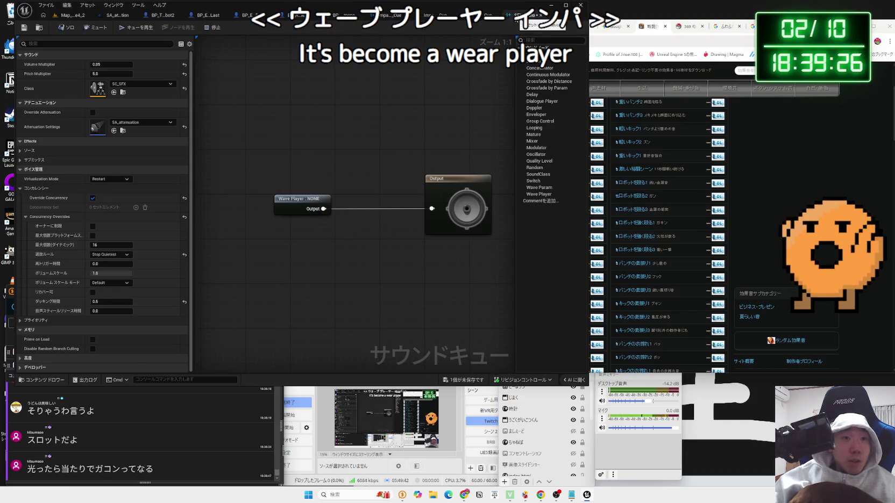
pyautogui.click(70, 15)
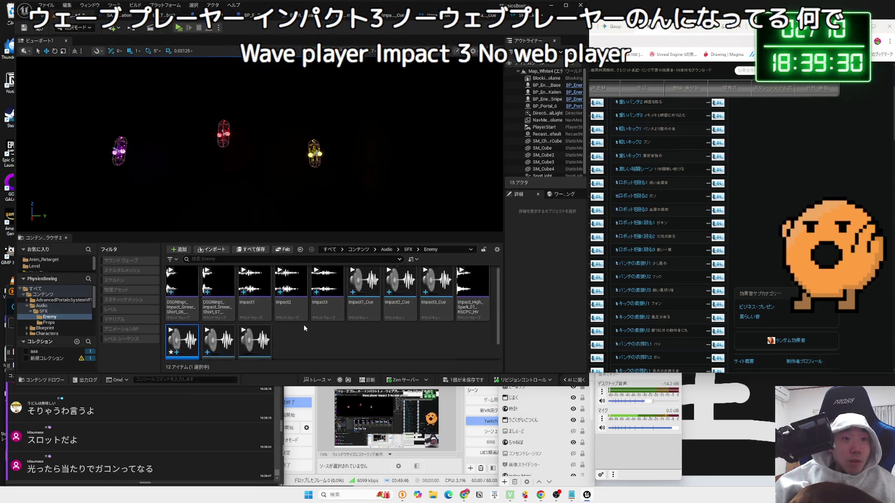
# Preview the Smear Short impact sounds and select DSGNImpt_Impact_Smear_Short_06 in the Content Browser.
pyautogui.click(519, 15)
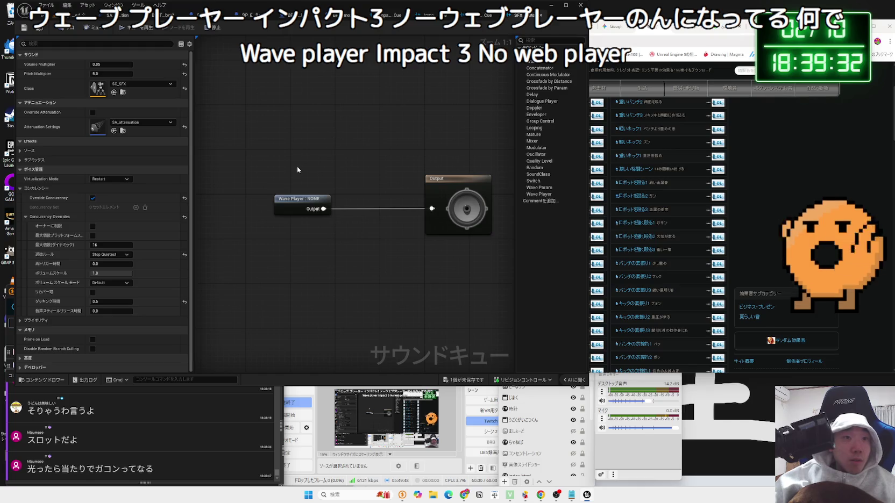
pyautogui.click(298, 199)
pyautogui.click(142, 65)
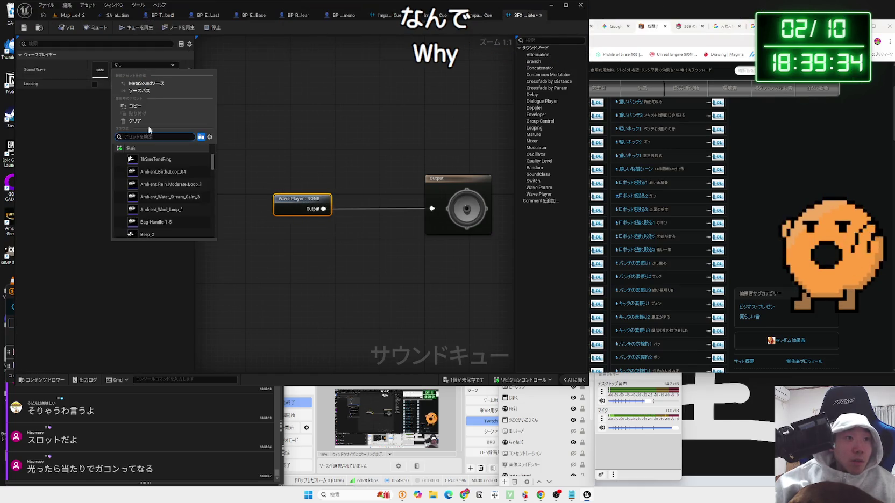
pyautogui.click(307, 156)
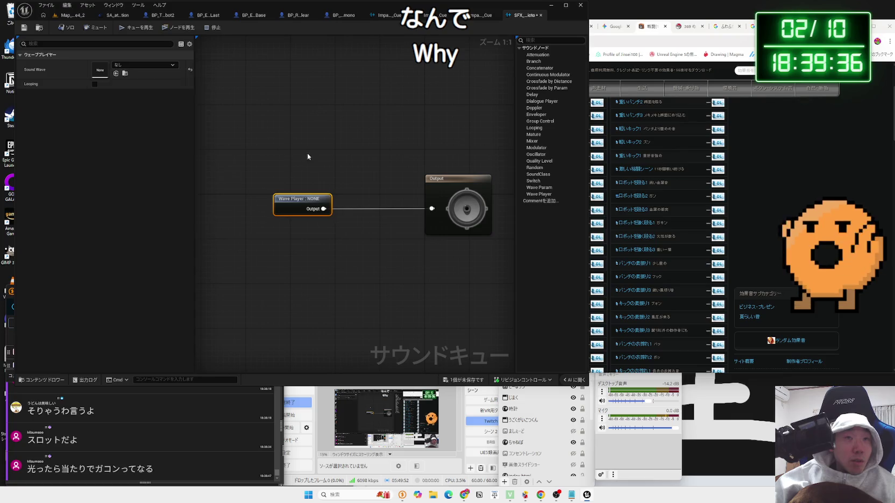
pyautogui.click(69, 15)
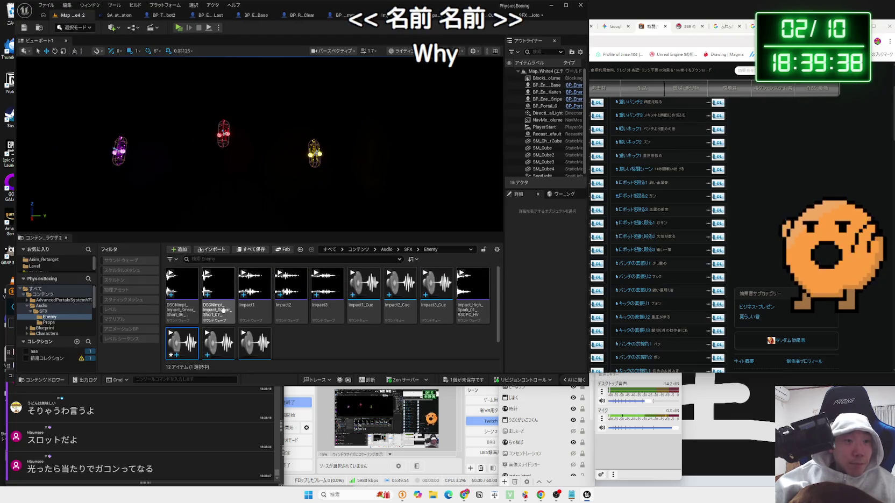
pyautogui.click(219, 284)
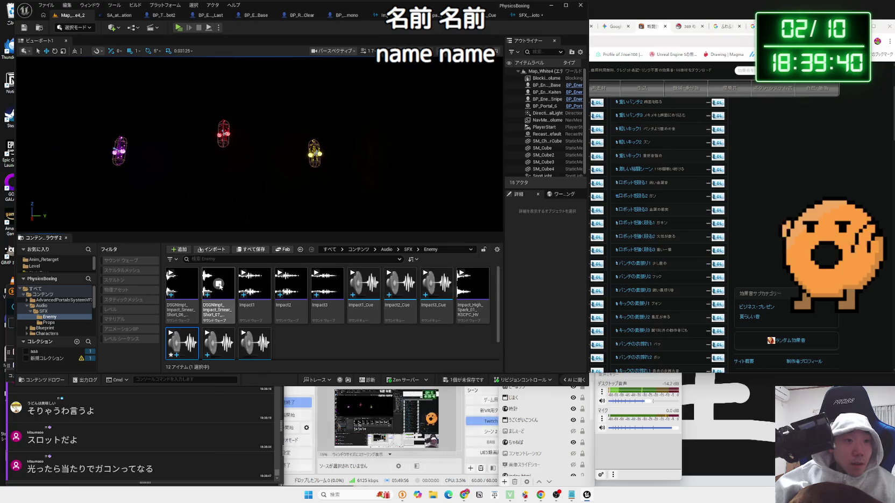
pyautogui.moveTo(193, 281)
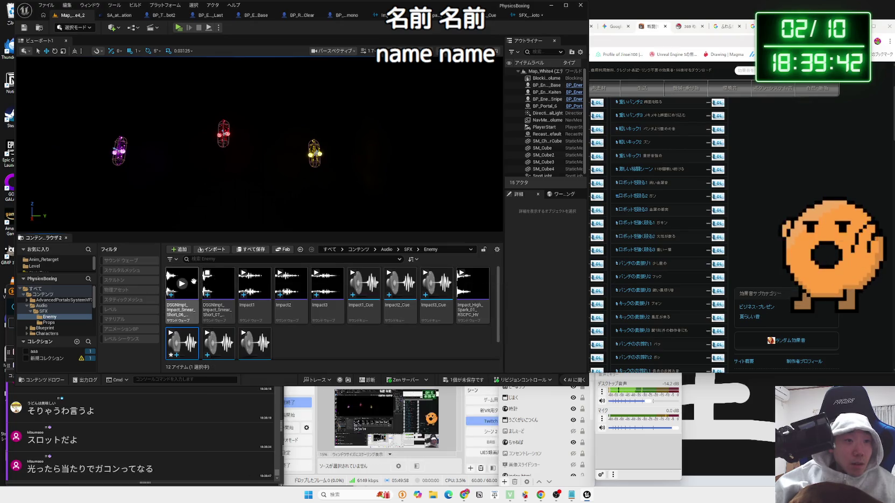
pyautogui.moveTo(186, 335)
pyautogui.click(181, 293)
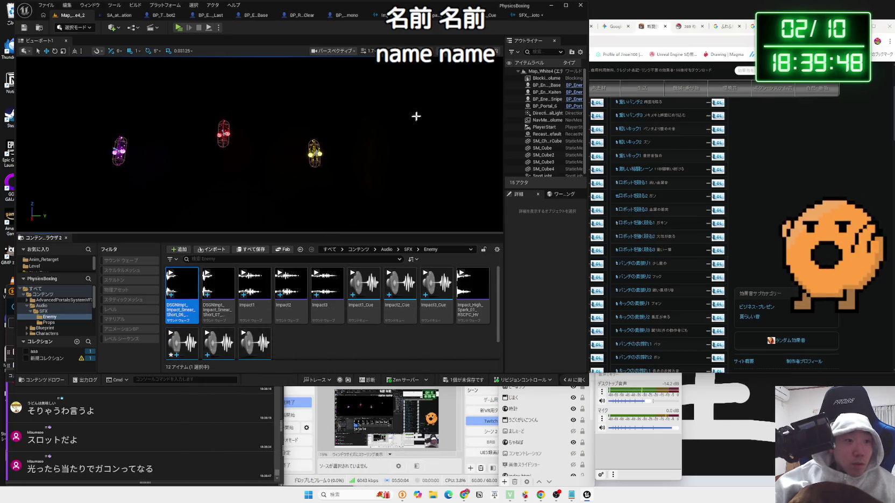
# Search 'short' and assign DSGNImpt_Impact_Smear_Short_06_RSCPC_HV to SFX_ashioto's Wave Player.
pyautogui.click(530, 14)
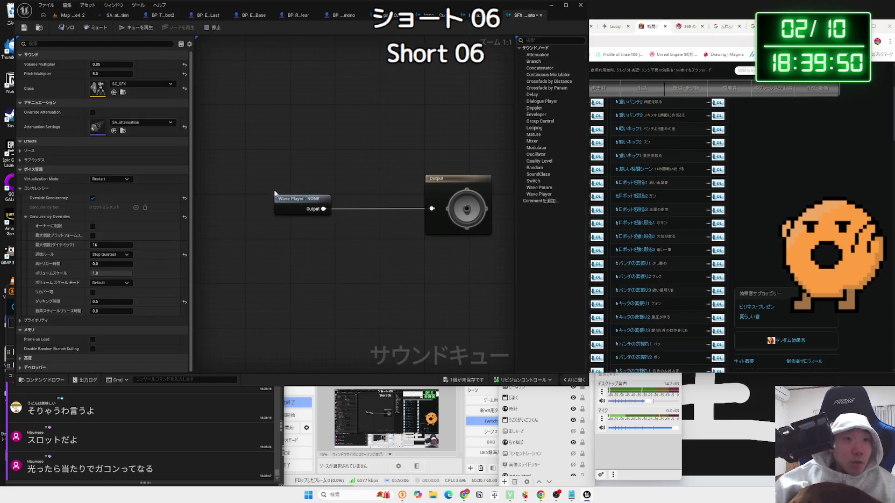
pyautogui.click(277, 197)
pyautogui.click(143, 65)
pyautogui.write('short')
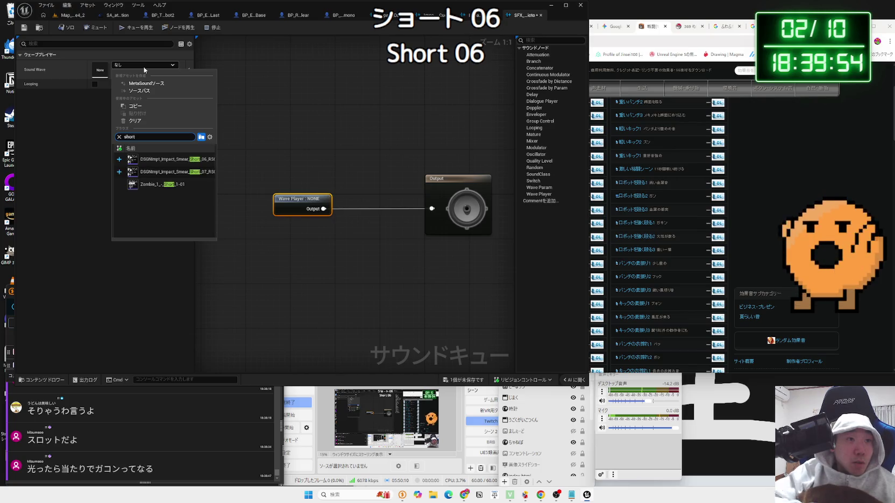
pyautogui.click(177, 159)
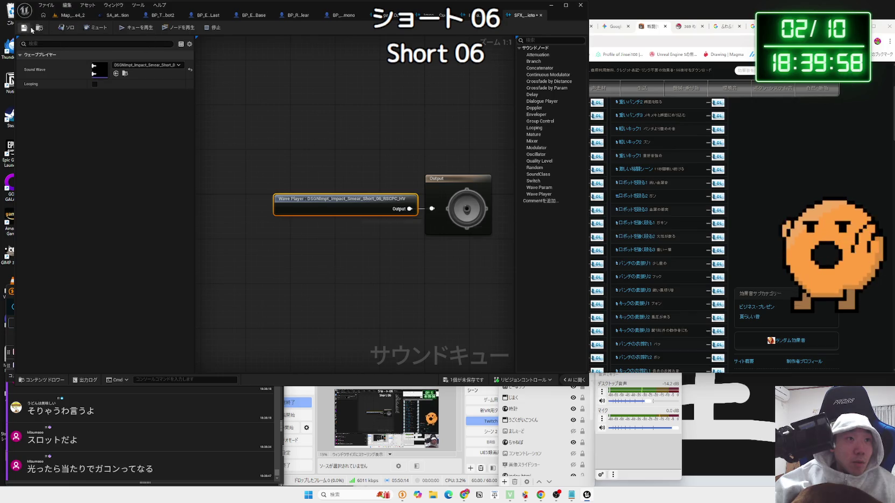
pyautogui.moveTo(303, 197); pyautogui.dragTo(297, 202)
pyautogui.click(343, 76)
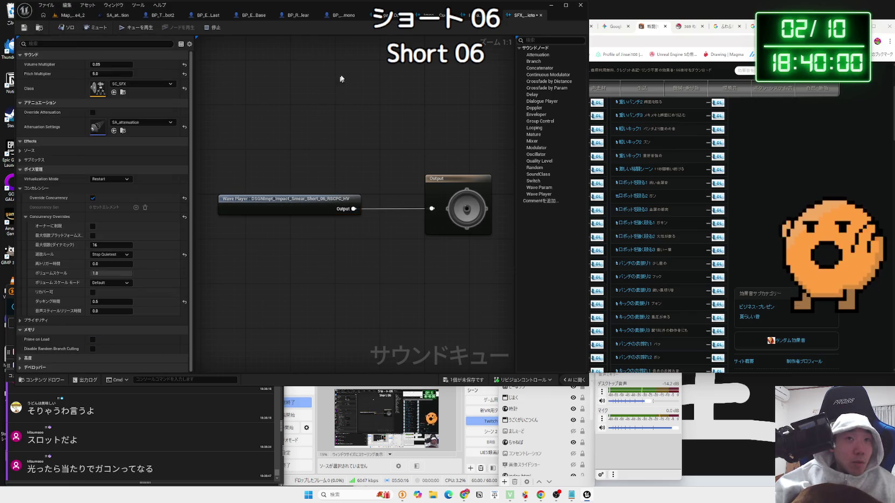
pyautogui.click(73, 15)
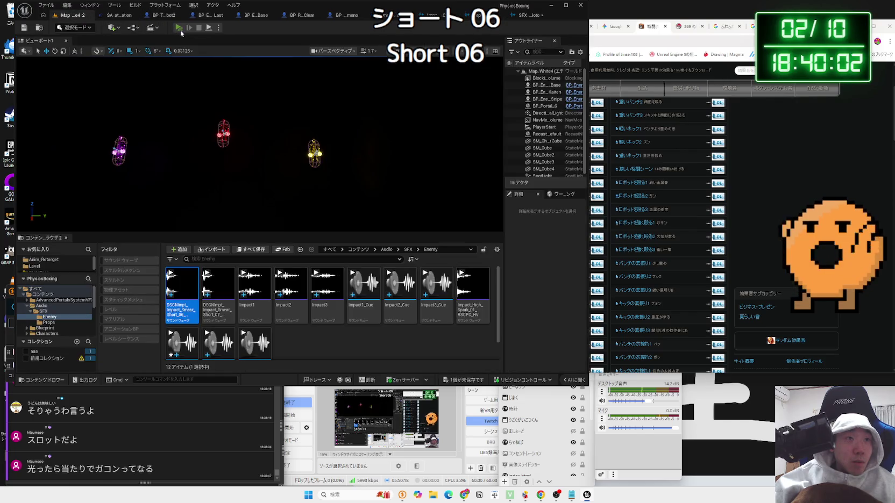
# Play-test the level to hear the new hit sound, then open Impact1_Cue.
pyautogui.click(179, 28)
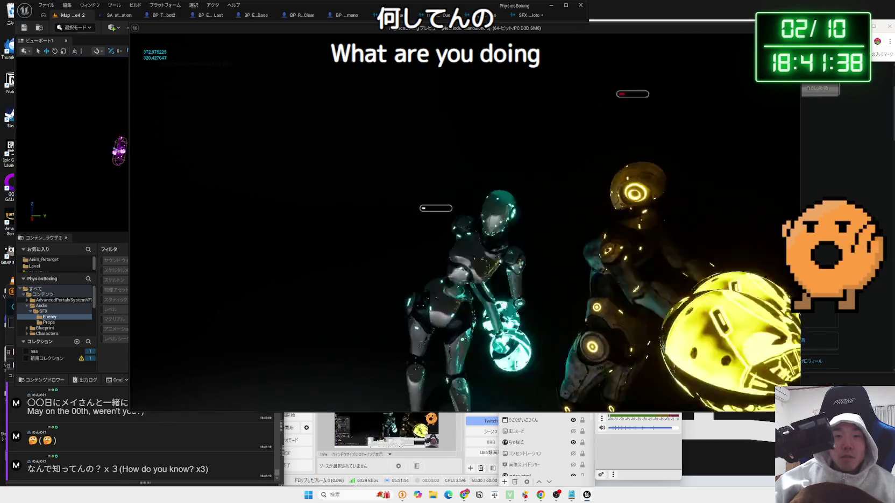
pyautogui.press('Escape')
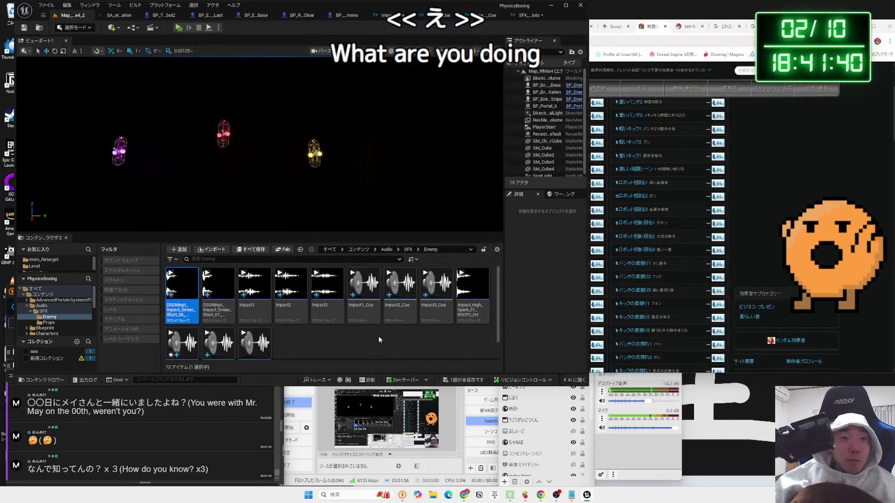
pyautogui.doubleClick(364, 305)
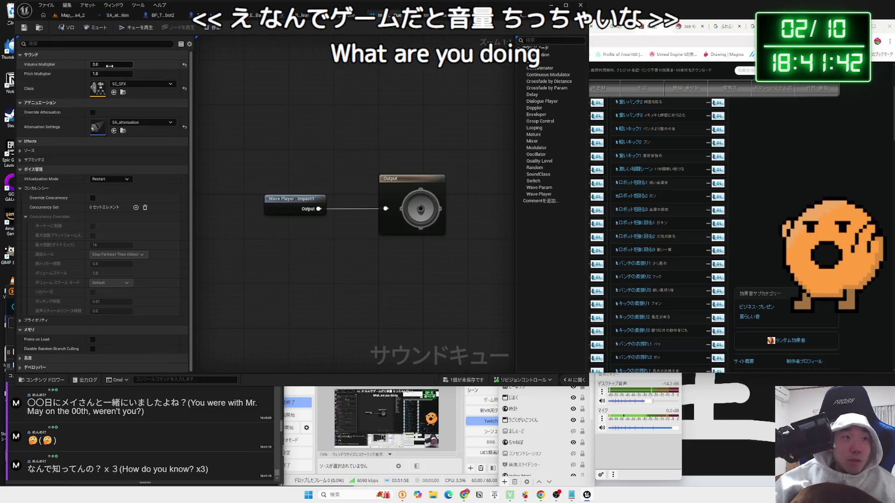
# Set Impact1_Cue's Volume Multiplier to 5.0 and play-test the hits against the enemies.
pyautogui.press('BackSpace')
pyautogui.write('5')
pyautogui.press('Return')
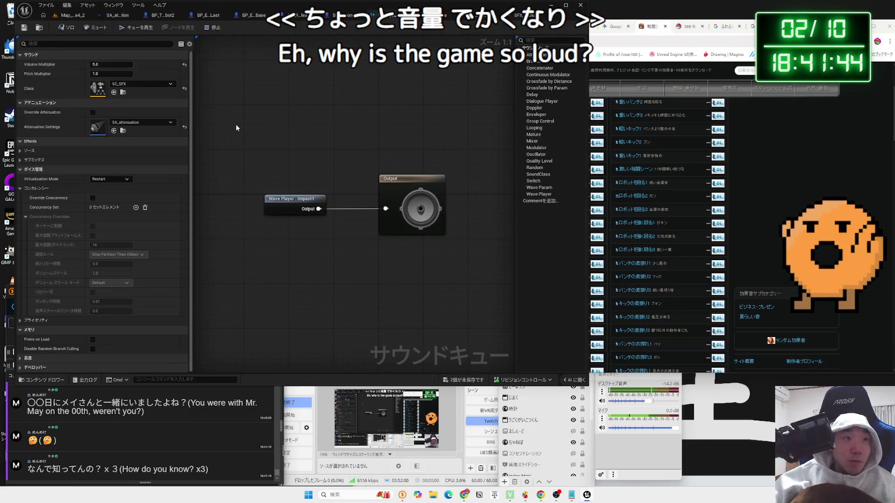
pyautogui.click(68, 17)
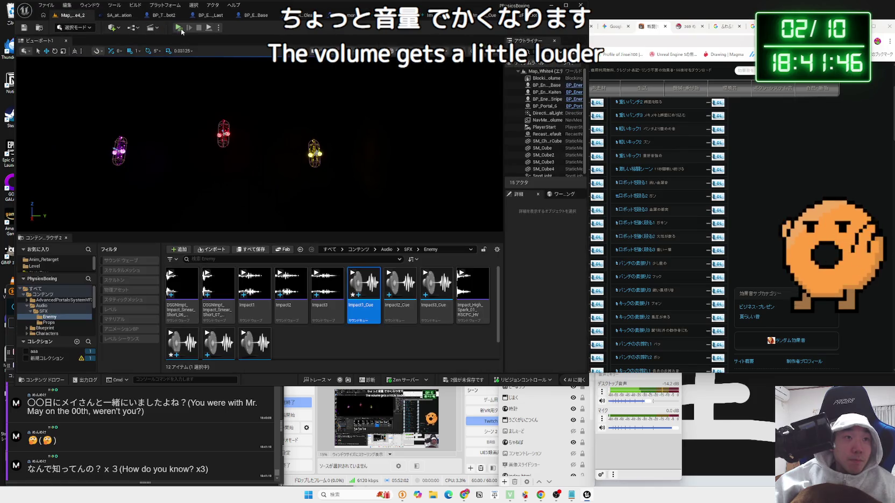
pyautogui.hotkey('alt', 'p')
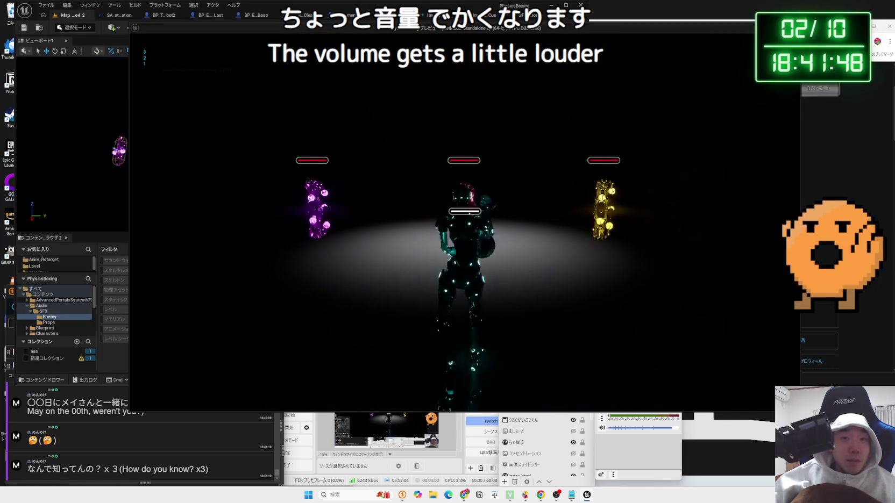
pyautogui.press('w')
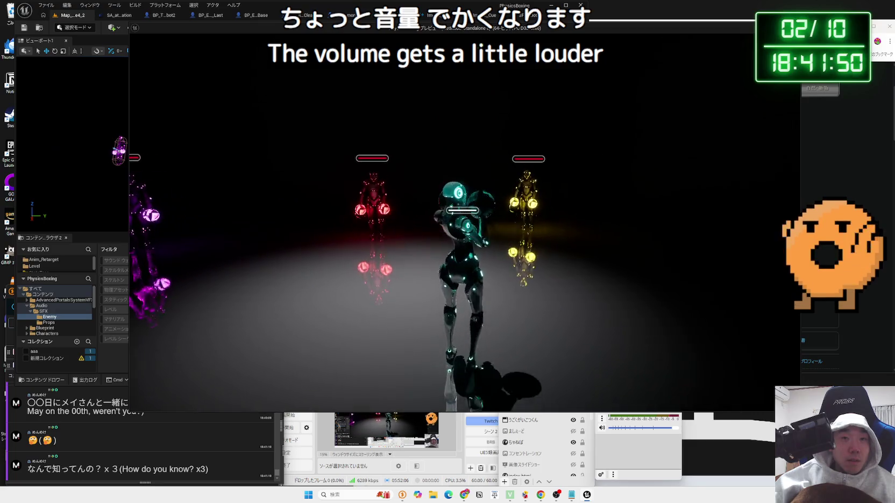
pyautogui.press('w')
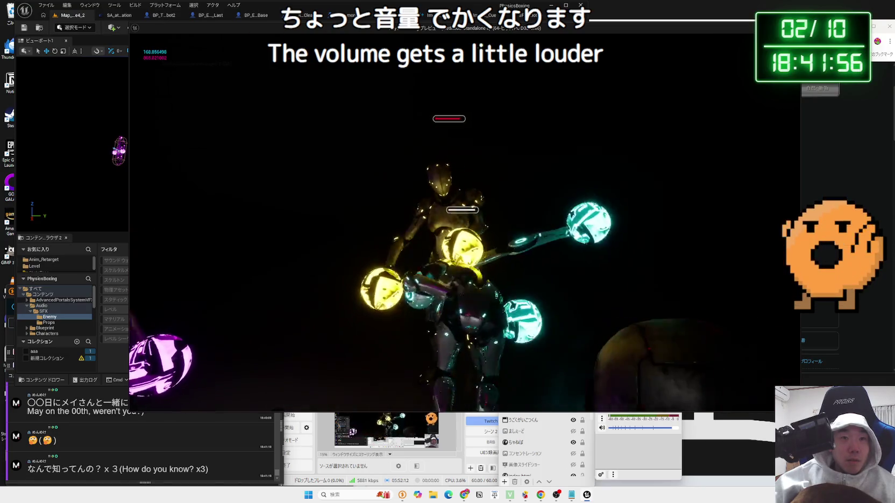
pyautogui.press('Escape')
# Check the SFX_ashioto, Impact3, BP_Robo_Okimono and attenuation tabs, then open the Impact2 cue.
pyautogui.click(524, 16)
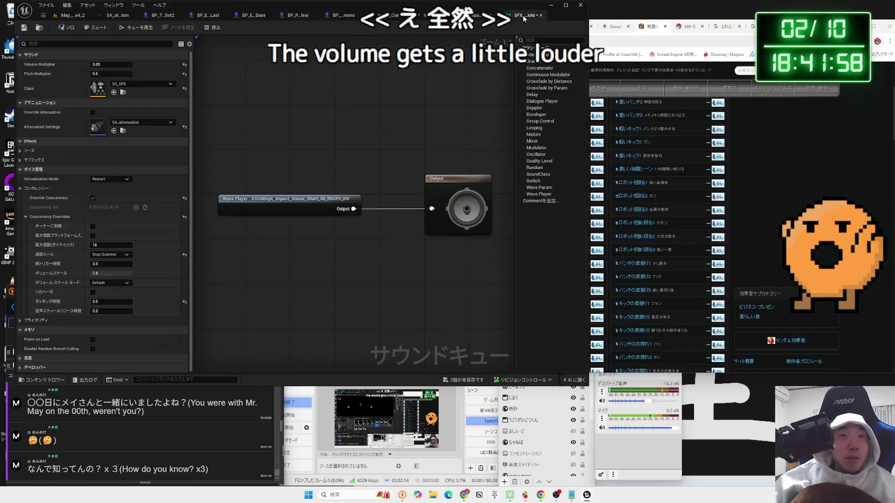
pyautogui.click(477, 16)
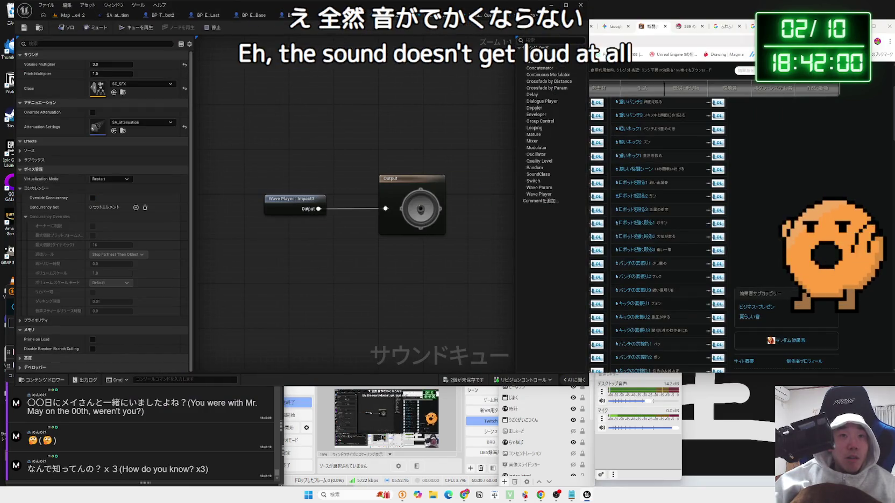
pyautogui.click(363, 16)
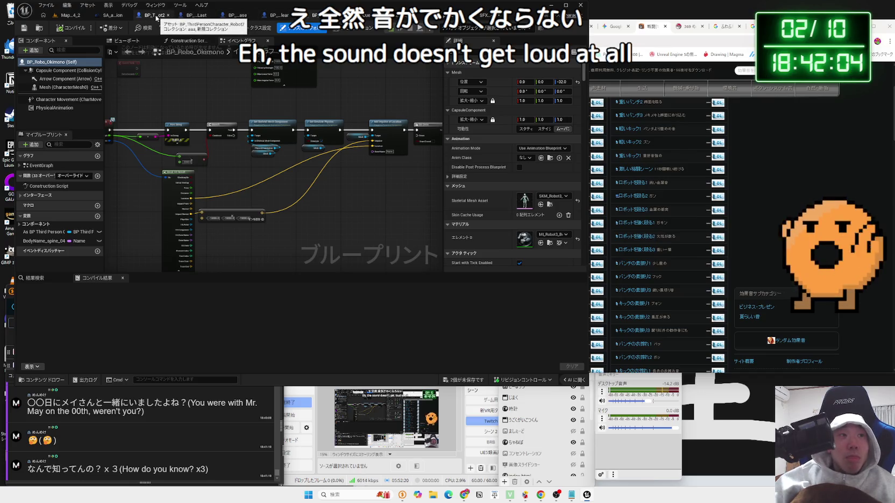
pyautogui.click(119, 17)
pyautogui.click(68, 16)
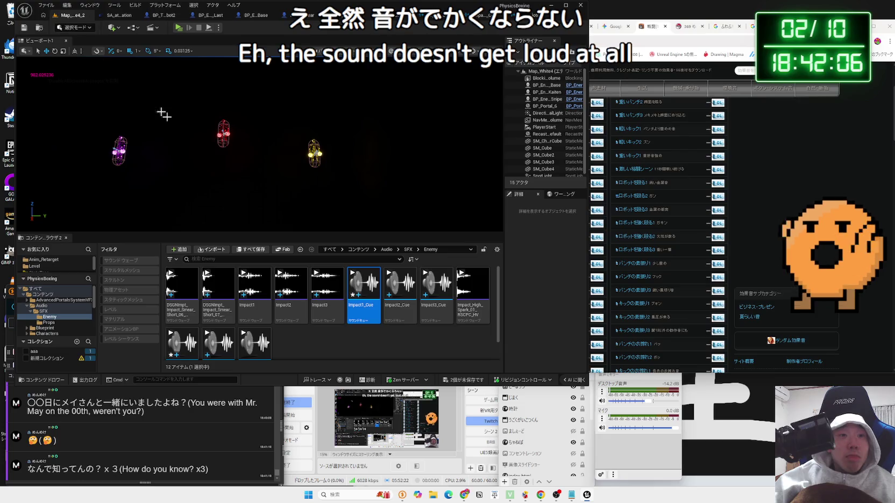
pyautogui.doubleClick(367, 310)
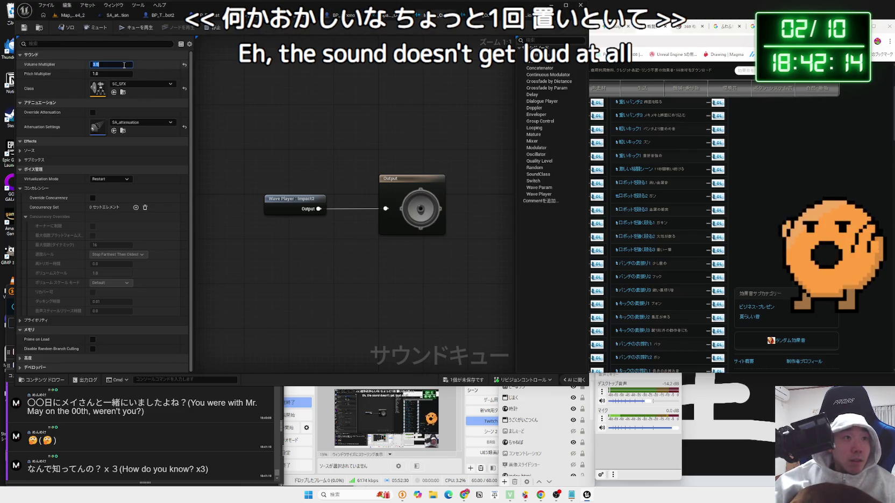
# Set the Impact2 cue's Volume Multiplier to 1.5.
pyautogui.press('BackSpace')
pyautogui.write('.5')
pyautogui.press('Return')
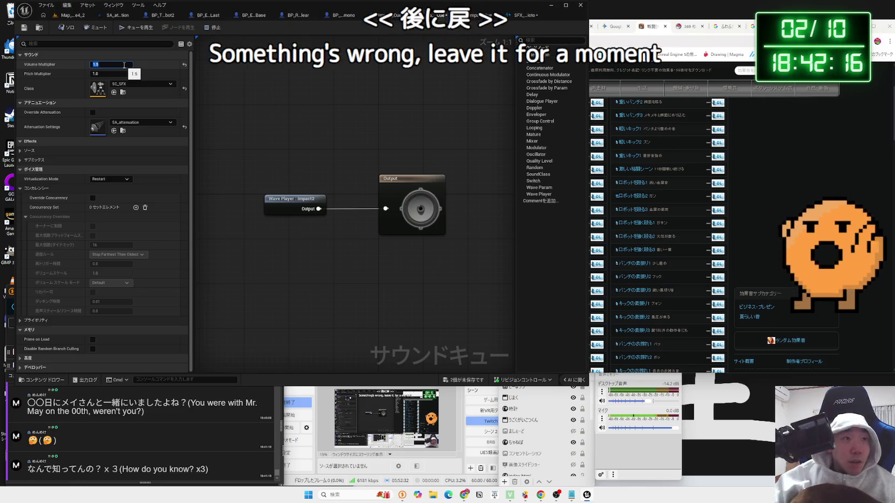
# Save all modified cues (Impact2, Impact3, SFX_ashioto) and close the cue tab.
pyautogui.click(464, 18)
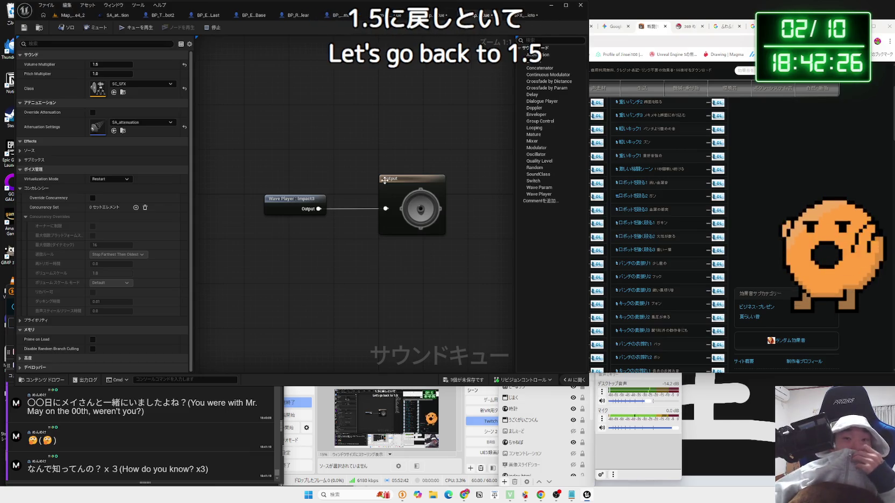
pyautogui.click(495, 15)
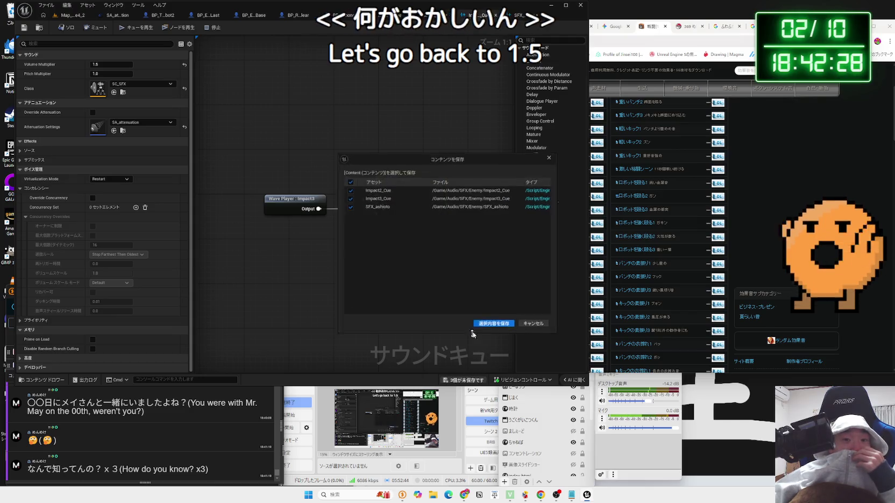
pyautogui.press('Return')
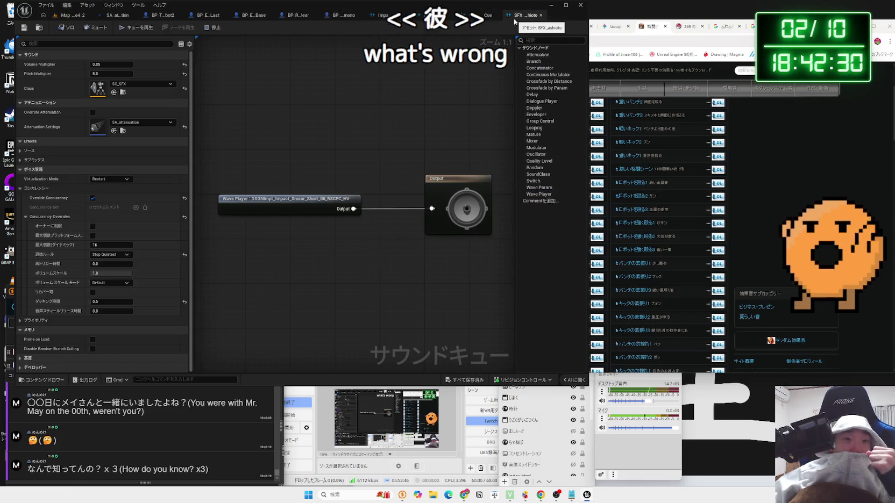
pyautogui.click(542, 16)
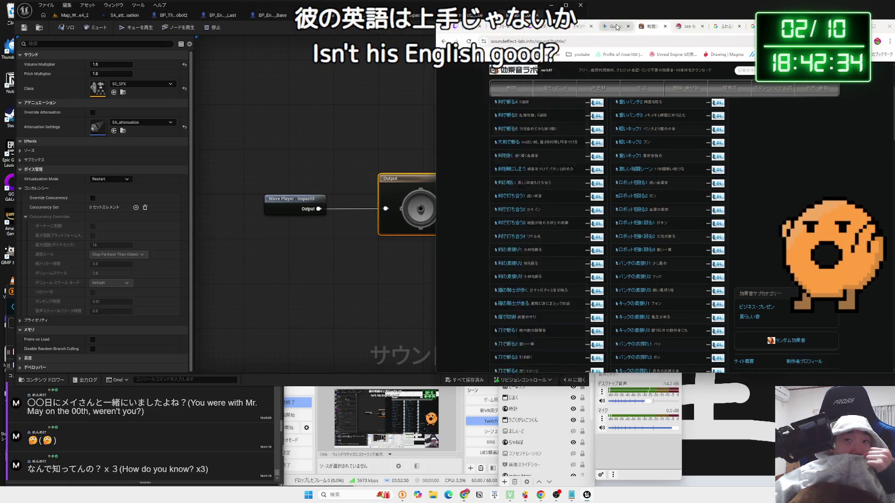
pyautogui.click(615, 25)
pyautogui.click(70, 15)
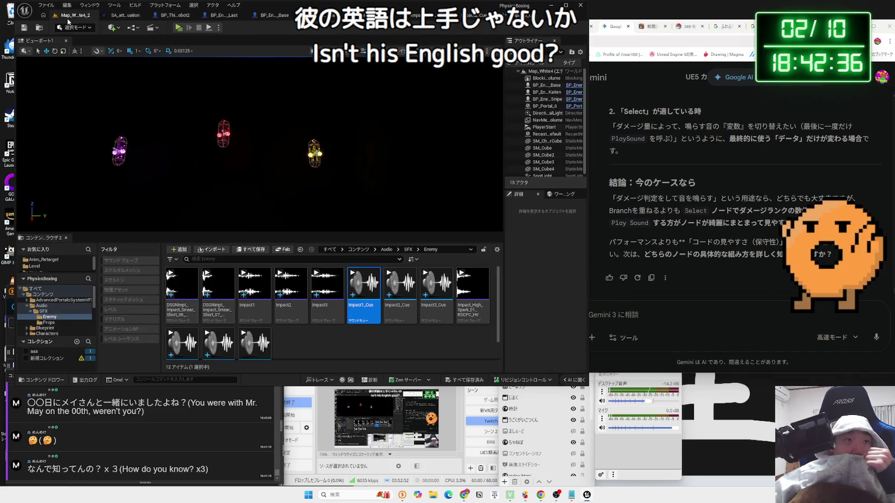
# Bring the Play Sound at Location node into view in the BP_ThirdPersonCharacter_Robot2 event graph.
pyautogui.click(126, 15)
pyautogui.click(172, 15)
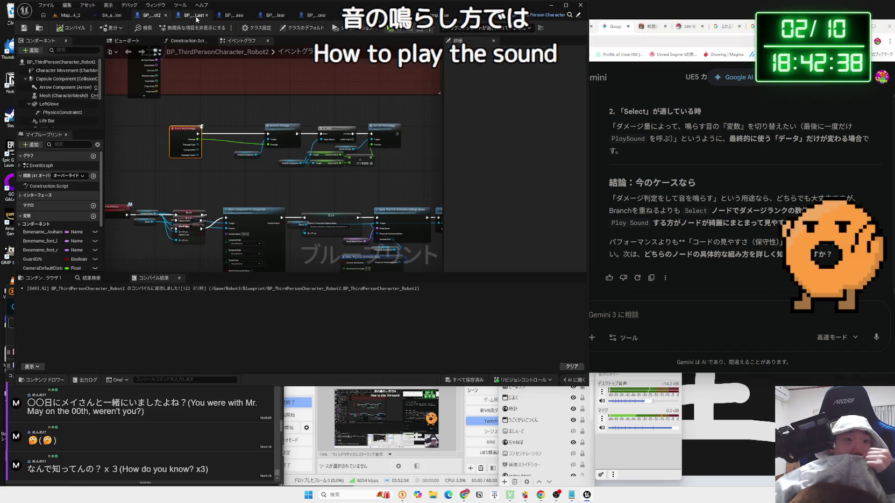
pyautogui.scroll(-5, 248, 165)
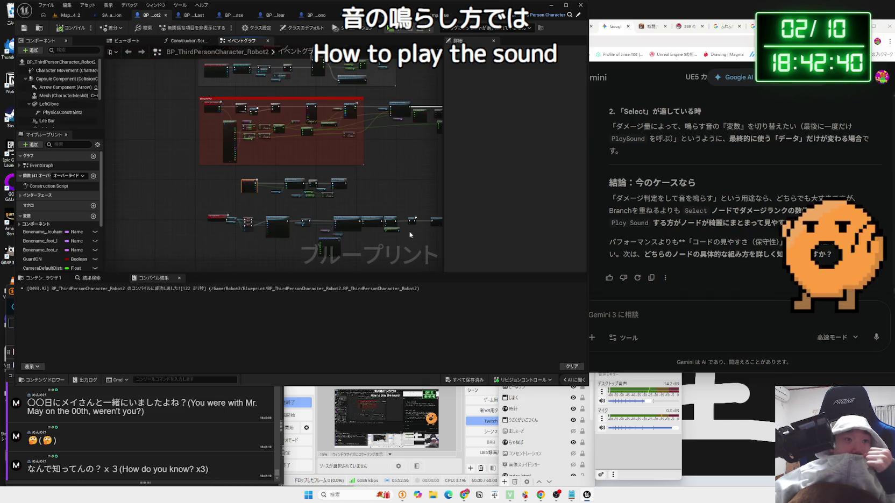
pyautogui.scroll(6, 335, 198)
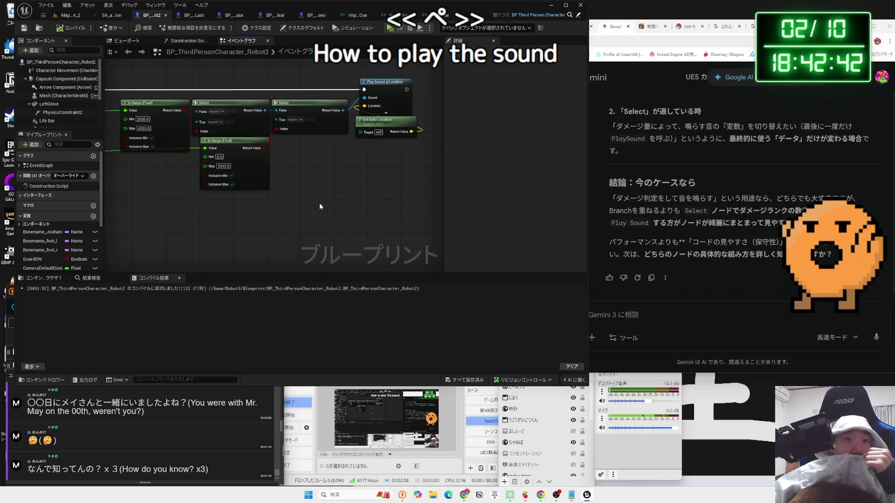
pyautogui.moveTo(290, 201); pyautogui.dragTo(227, 240)
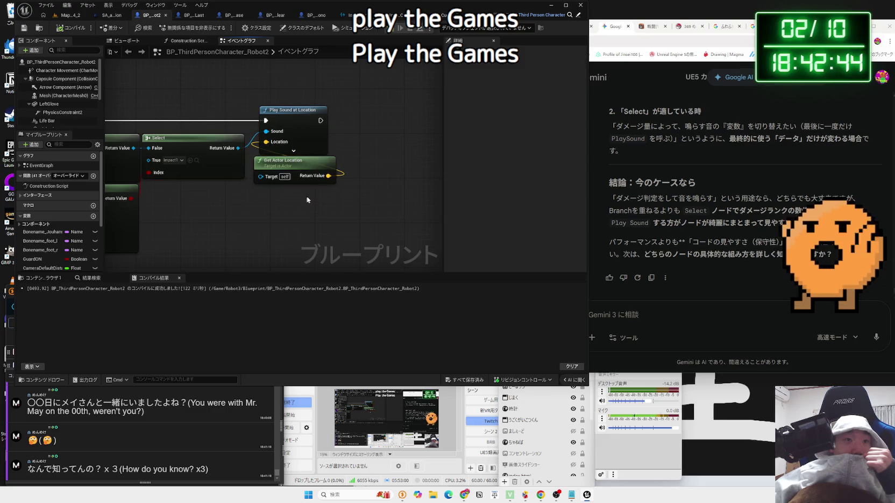
# Nudge the Get Actor Location node slightly lower beside Play Sound at Location.
pyautogui.moveTo(325, 208); pyautogui.dragTo(275, 112)
pyautogui.moveTo(302, 166)
pyautogui.mouseDown()
pyautogui.moveTo(301, 195)
pyautogui.moveTo(296, 162)
pyautogui.mouseUp()
pyautogui.moveTo(246, 209); pyautogui.dragTo(269, 230)
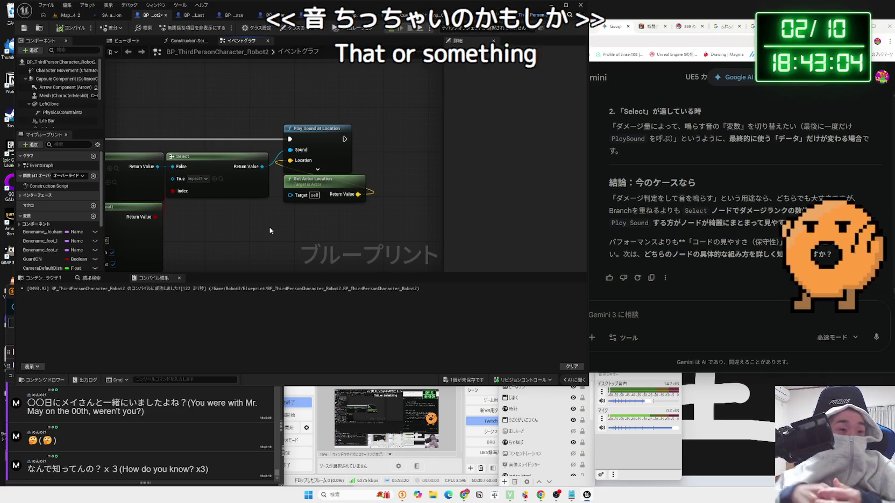
pyautogui.moveTo(261, 166); pyautogui.dragTo(271, 222)
pyautogui.press('Escape')
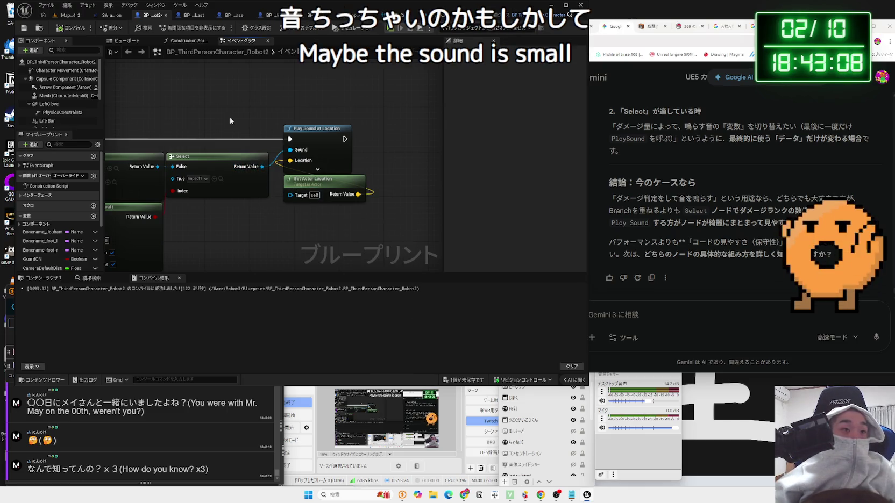
pyautogui.scroll(-3, 294, 210)
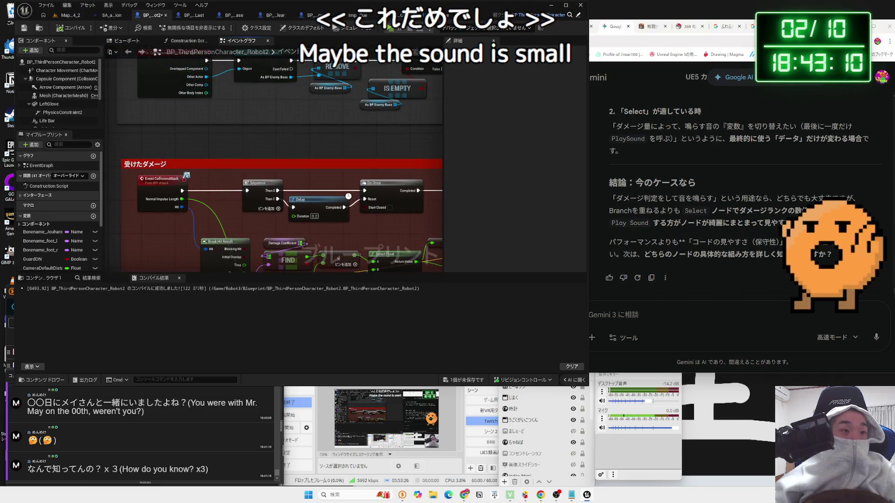
# Add a Play Sound 2D node above Play Sound at Location in BP_Enemy_Base.
pyautogui.scroll(2, 273, 210)
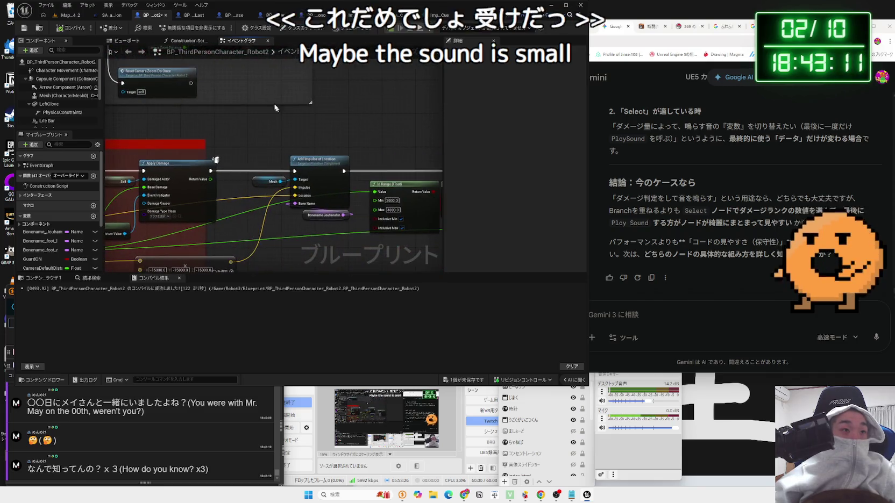
pyautogui.click(227, 20)
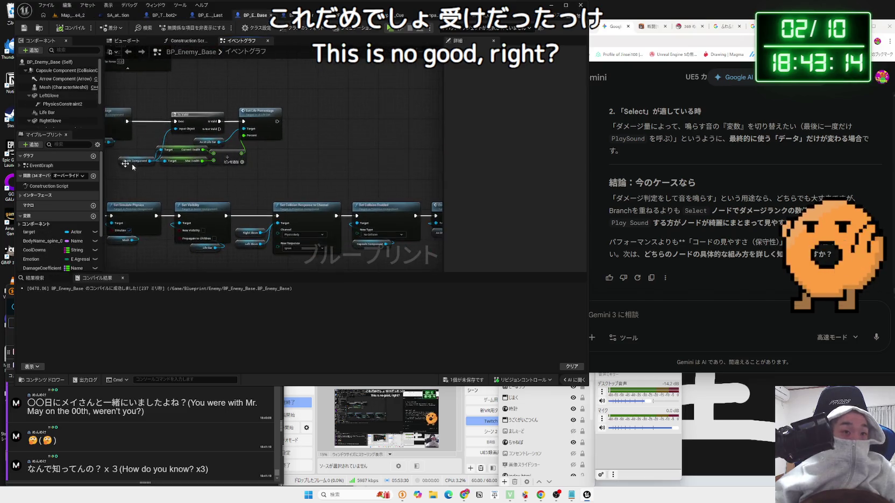
pyautogui.scroll(3, 350, 176)
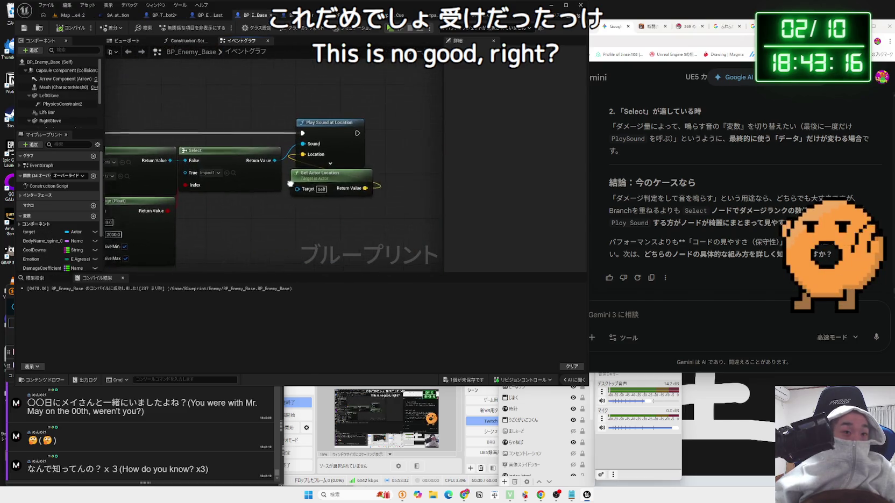
pyautogui.rightClick(284, 230)
pyautogui.write('pl')
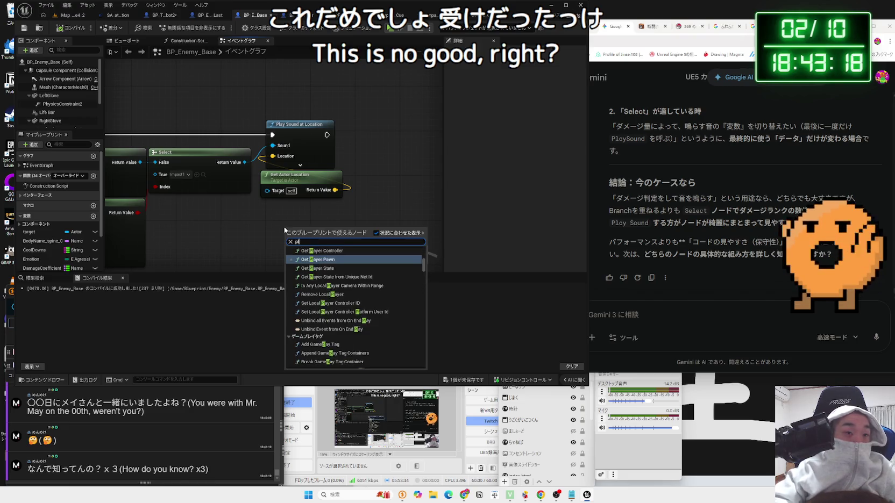
pyautogui.write('aysound')
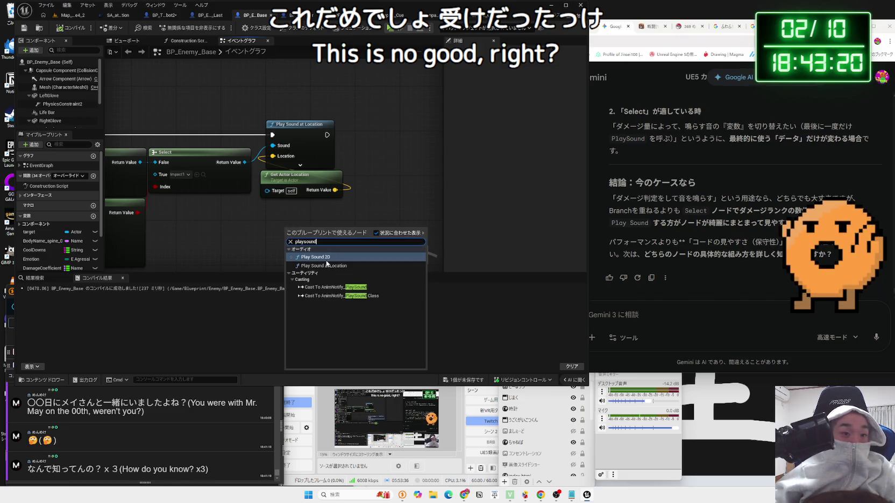
pyautogui.click(326, 257)
pyautogui.moveTo(301, 234)
pyautogui.mouseDown()
pyautogui.moveTo(371, 178)
pyautogui.moveTo(392, 146)
pyautogui.mouseUp()
# Wire Select's Return Value into Play Sound 2D and run it after Add Impulse at Location.
pyautogui.moveTo(246, 164)
pyautogui.mouseDown()
pyautogui.moveTo(377, 170)
pyautogui.moveTo(309, 107)
pyautogui.mouseUp()
pyautogui.scroll(-1, 287, 138)
pyautogui.moveTo(392, 121)
pyautogui.mouseDown()
pyautogui.moveTo(124, 149)
pyautogui.moveTo(187, 147)
pyautogui.mouseUp()
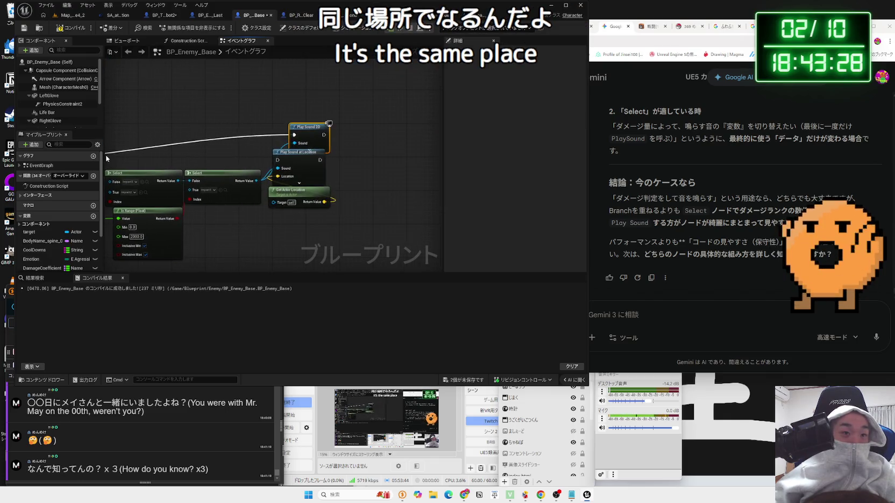
pyautogui.click(71, 15)
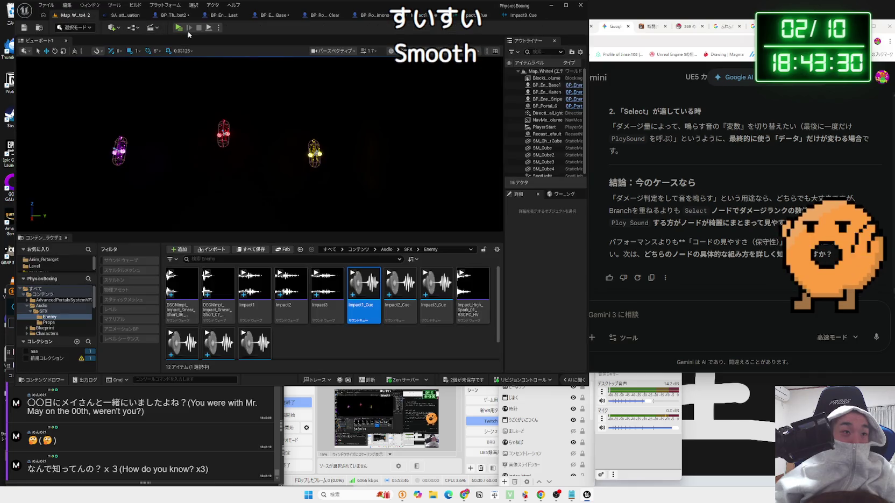
# Play-test the level, moving the boxer into the purple and red enemies to punch them.
pyautogui.click(178, 28)
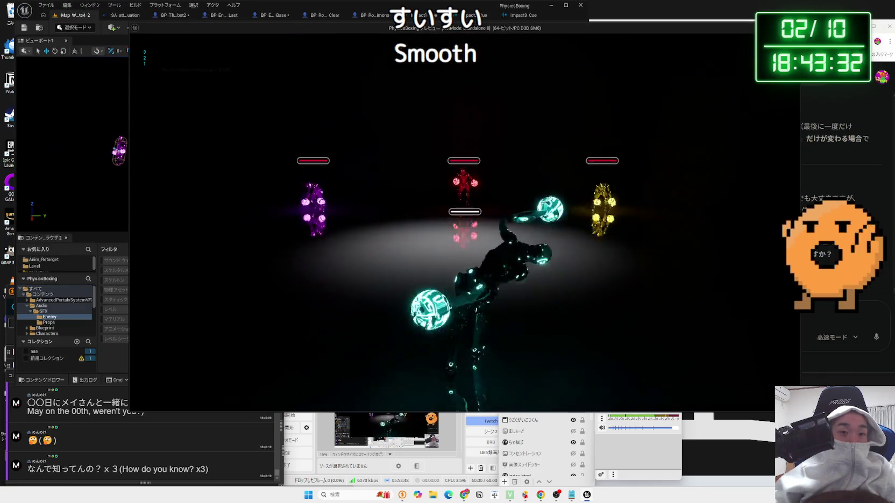
pyautogui.press('w')
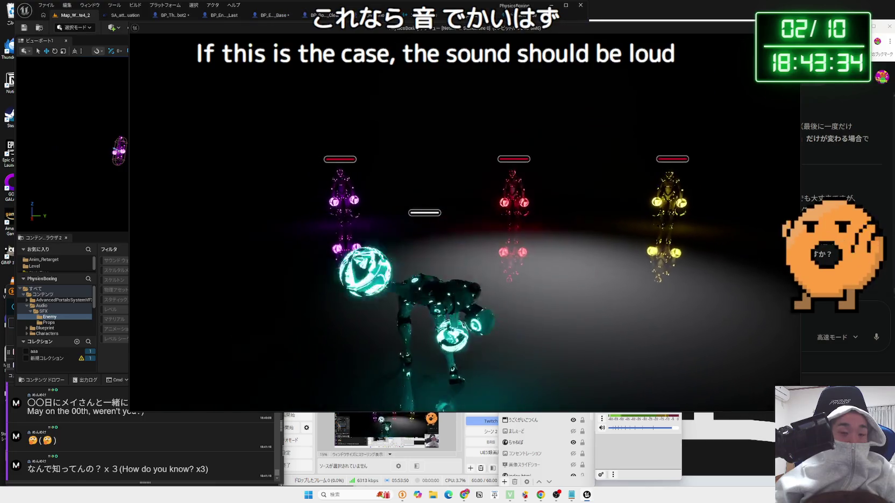
pyautogui.press('w')
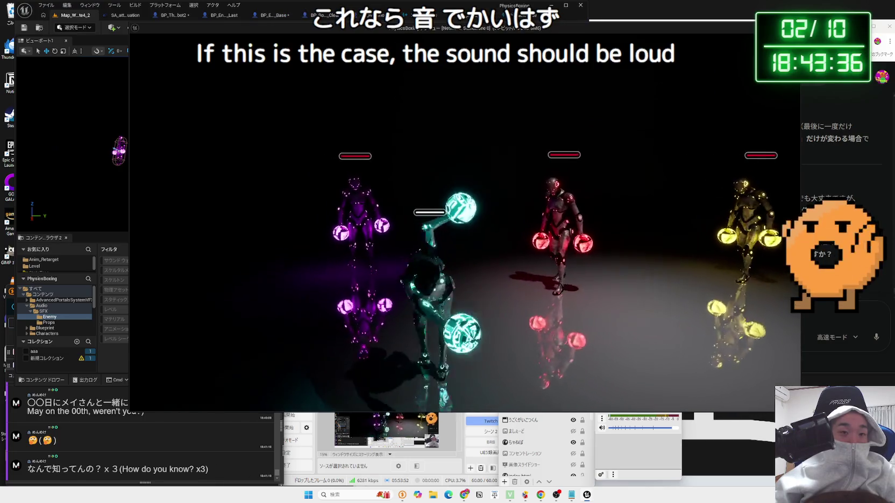
pyautogui.press('w')
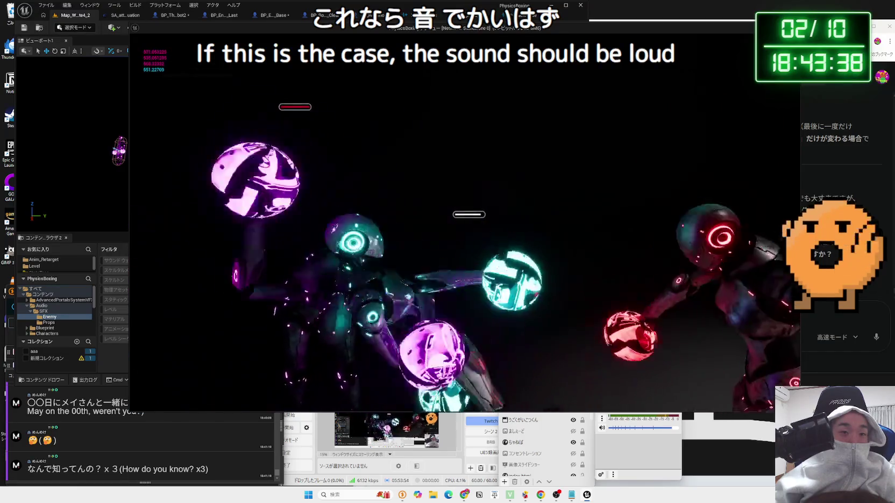
pyautogui.press('w')
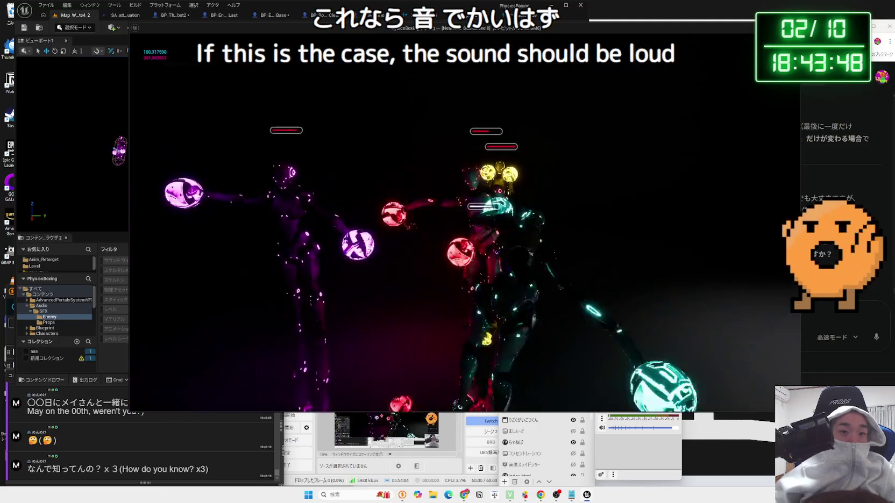
pyautogui.press('Escape')
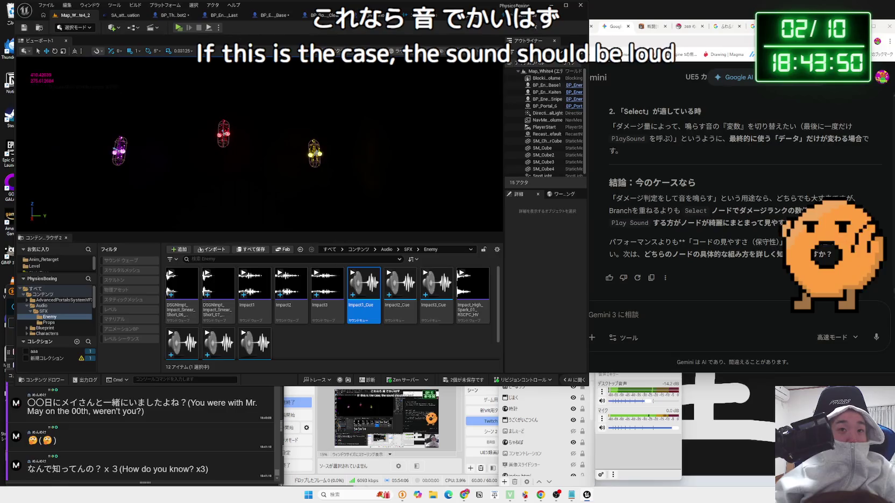
# Review the Impact3 sound cue and open blueprints, returning to BP_Enemy_Base's sound nodes.
pyautogui.click(521, 15)
pyautogui.click(376, 15)
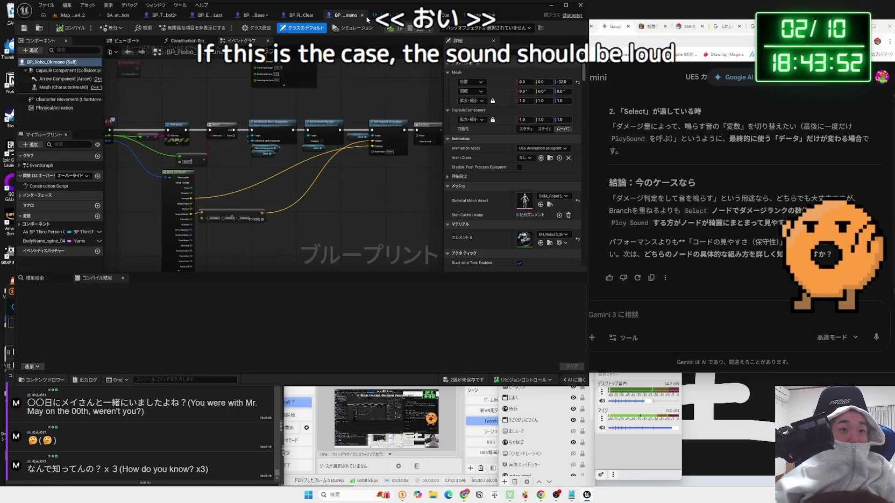
pyautogui.click(293, 15)
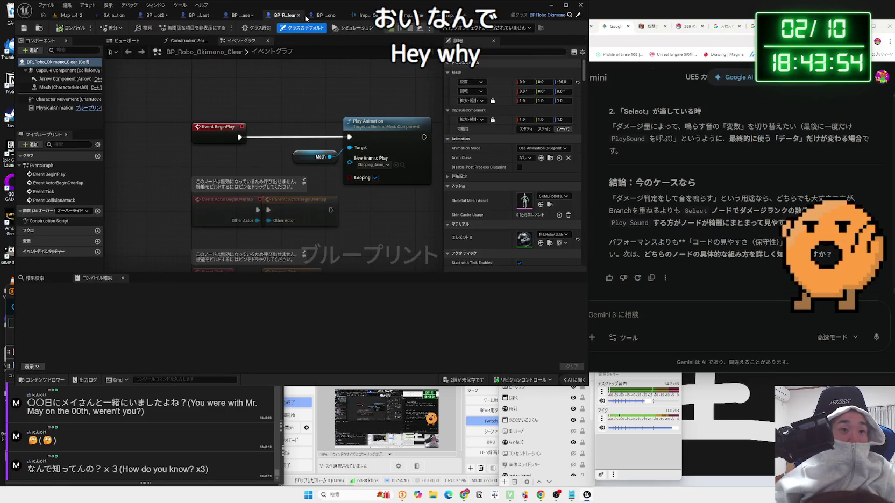
pyautogui.click(237, 15)
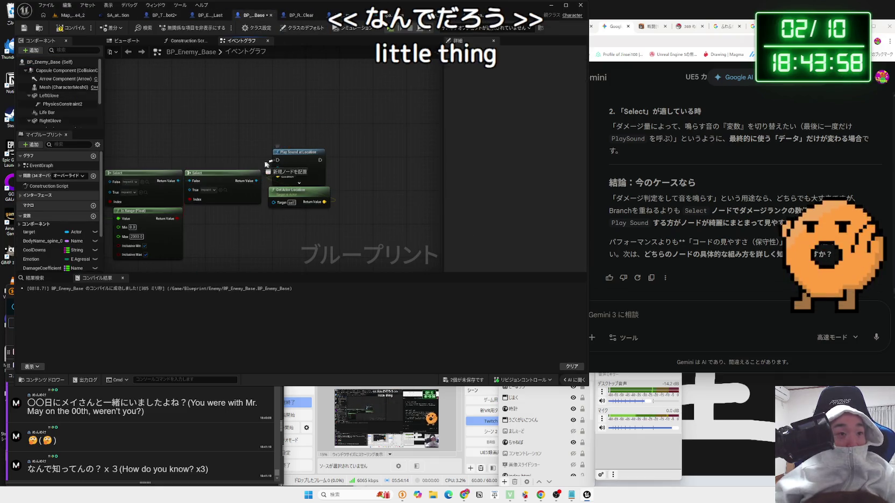
pyautogui.moveTo(226, 161); pyautogui.dragTo(419, 161)
pyautogui.moveTo(428, 193); pyautogui.dragTo(309, 182)
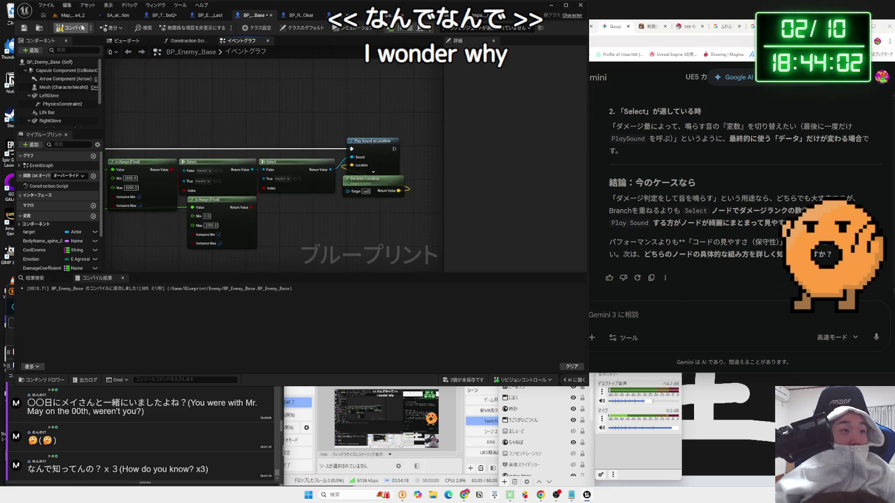
# Save all changed assets, confirming both edited blueprints.
pyautogui.click(464, 379)
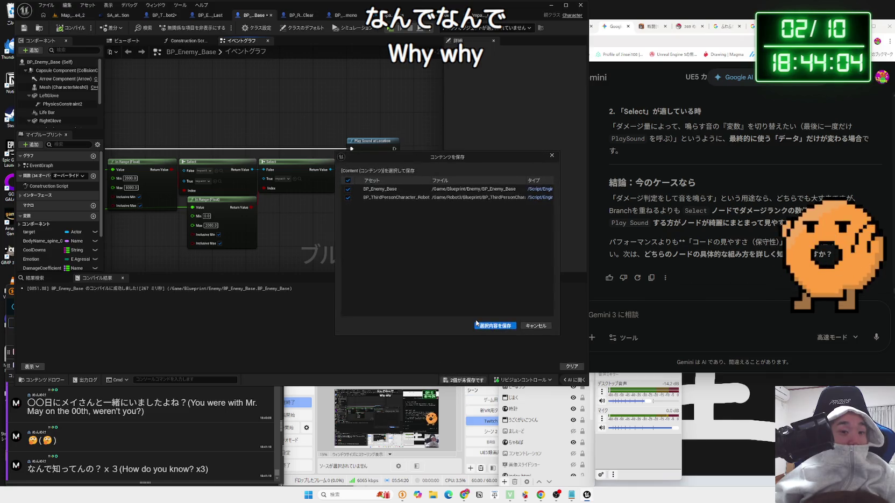
pyautogui.click(495, 325)
pyautogui.click(660, 321)
# Ask Gemini why the Sound Cue sounds far quieter via Play Sound at Location than in the Content Browser.
pyautogui.write('さうんど')
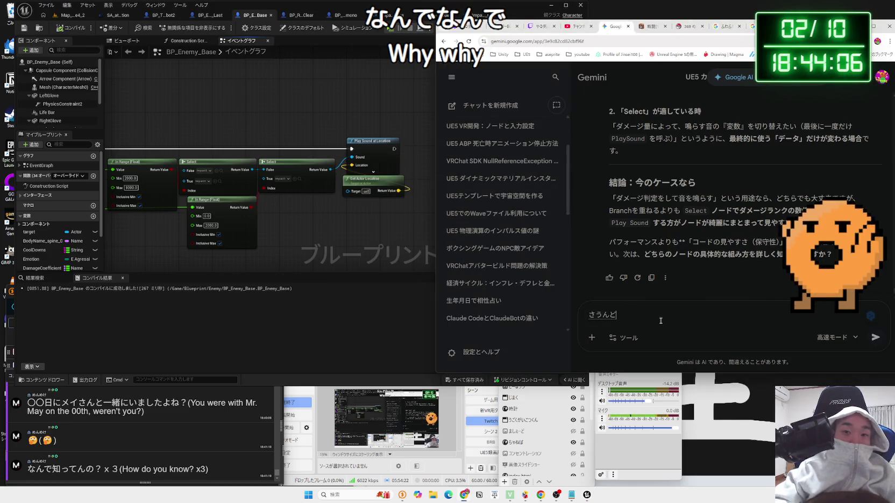
pyautogui.write('ーの')
pyautogui.press('space')
pyautogui.write('のおとが')
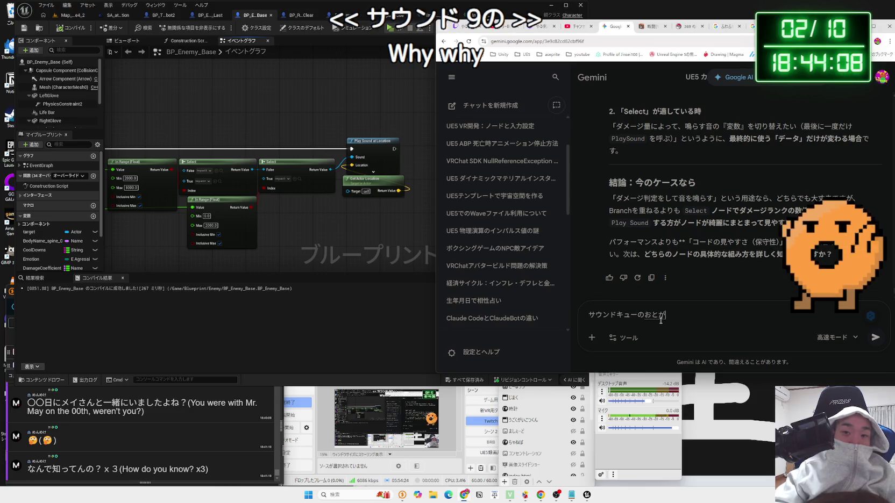
pyautogui.write('すっごいちいさい！')
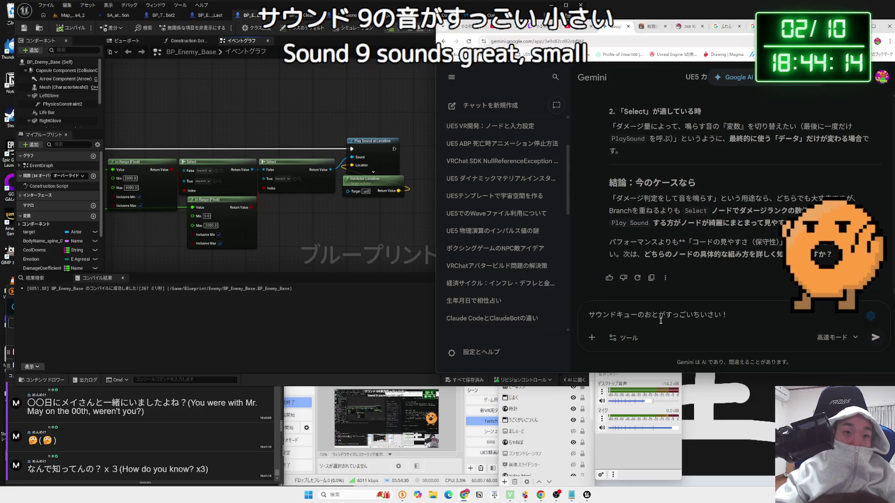
pyautogui.write('ＰｌａｙｓｏｕｎｄＡｔＬｏｃａ')
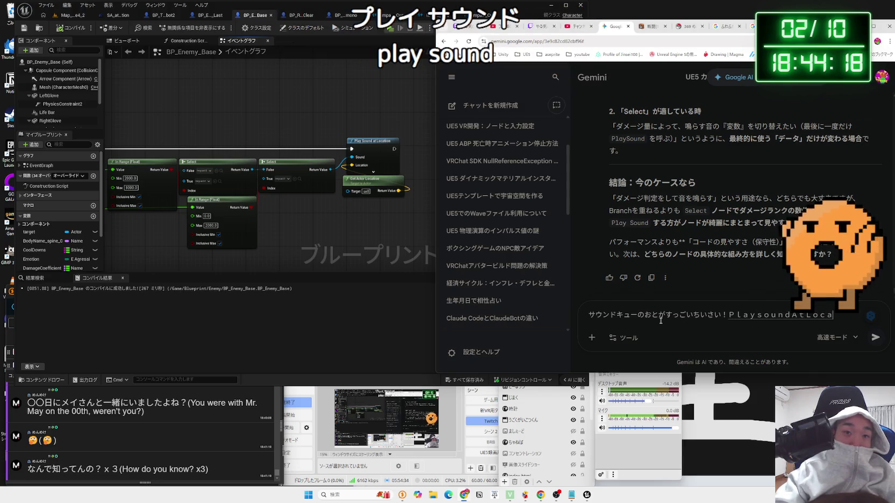
pyautogui.write('ｔｉｏｎでおとを')
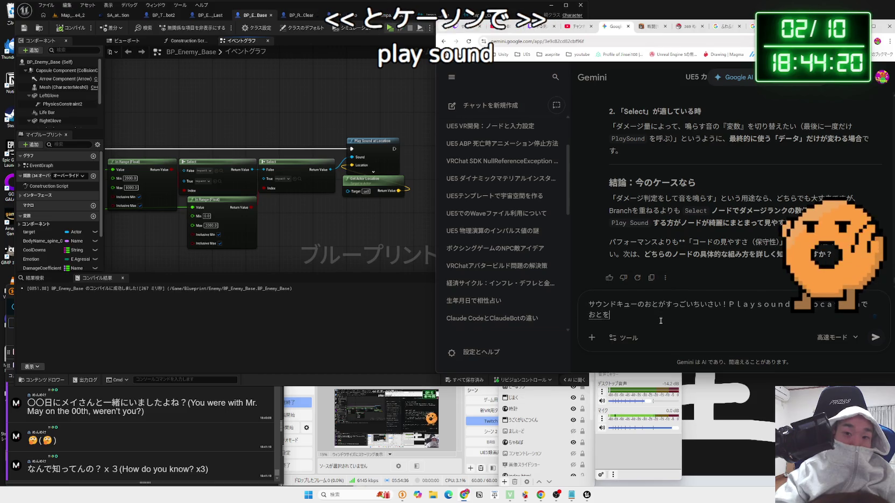
pyautogui.write('いし')
pyautogui.write('unod')
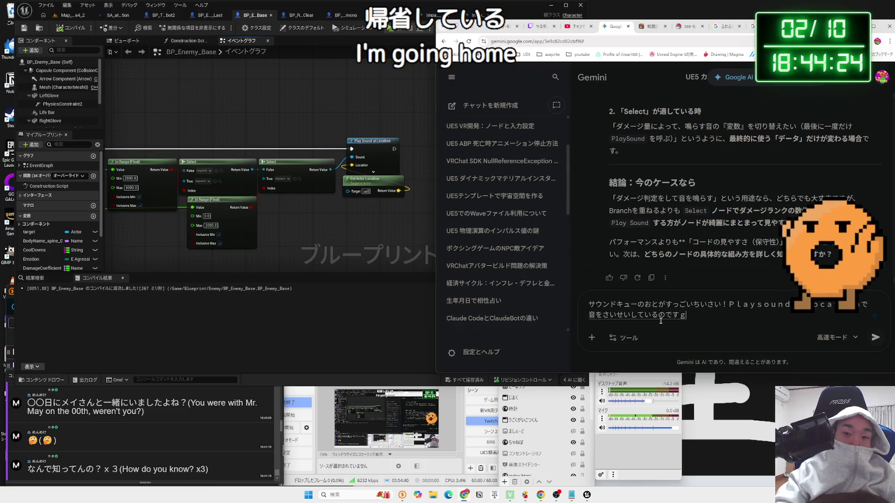
pyautogui.write('a,')
pyautogui.press('space')
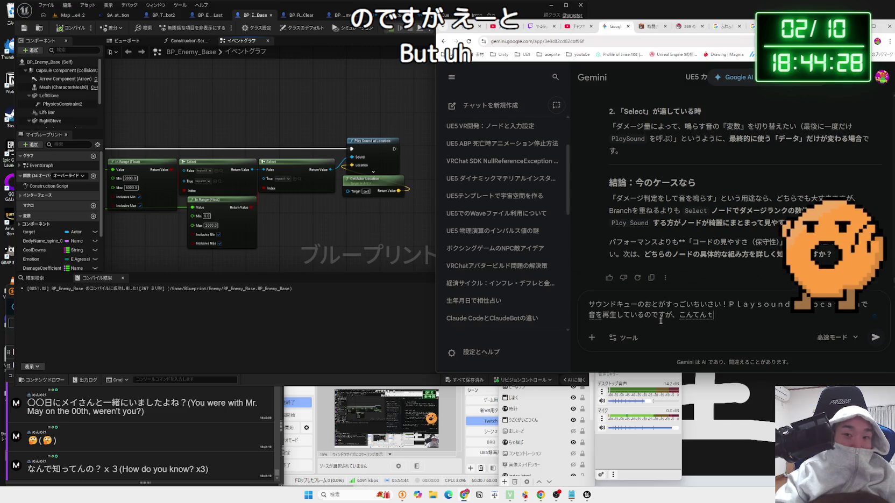
pyautogui.write('rauza')
pyautogui.press('space')
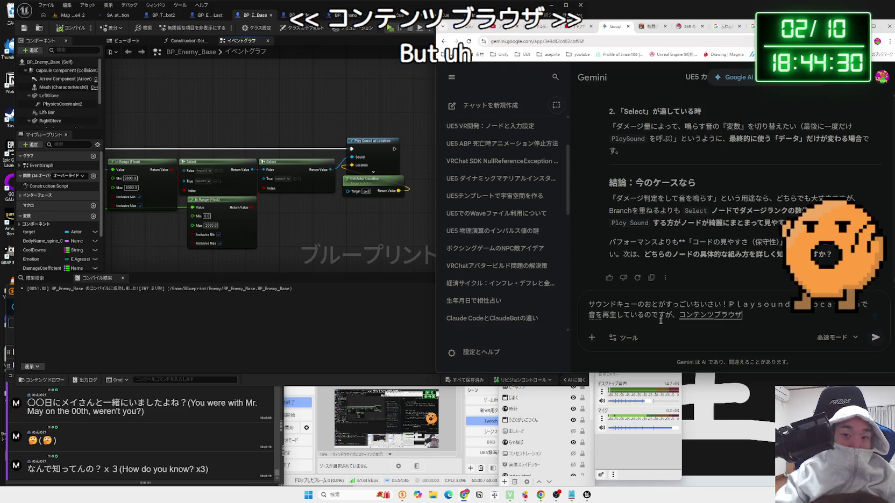
pyautogui.write('ga')
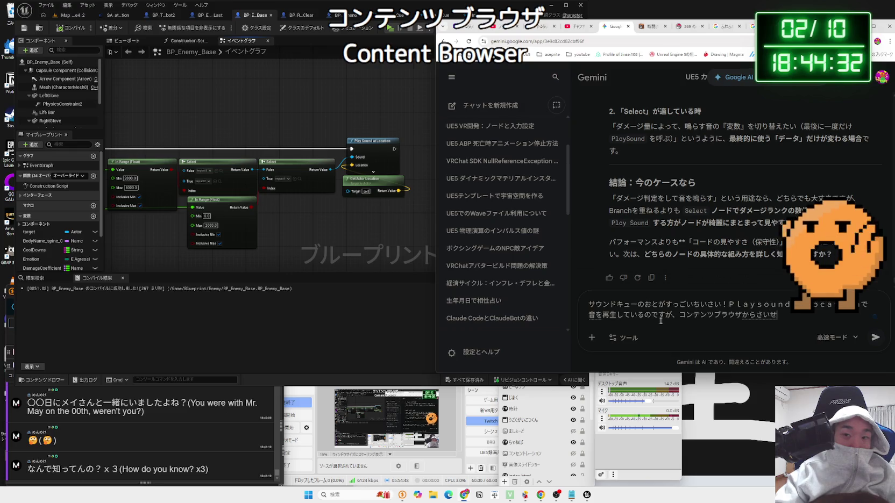
pyautogui.write('isiteotoyorimo')
pyautogui.press('space')
pyautogui.write('kanar')
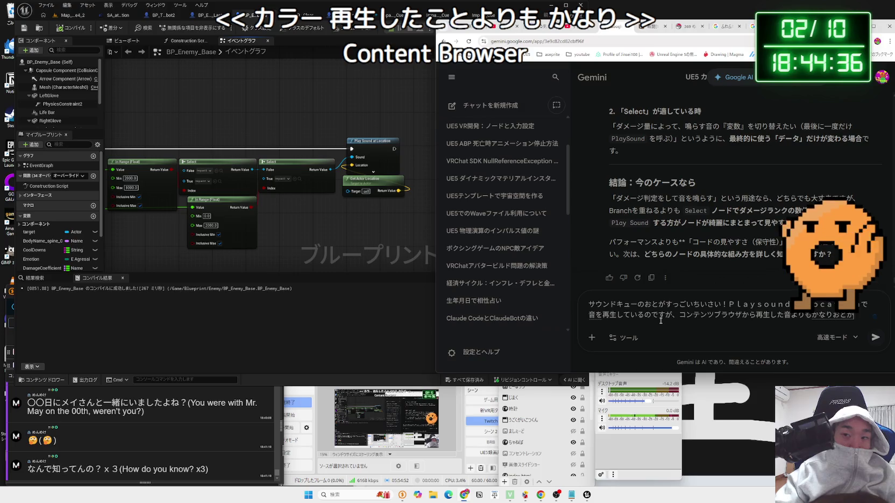
pyautogui.press('Return')
pyautogui.press('Return')
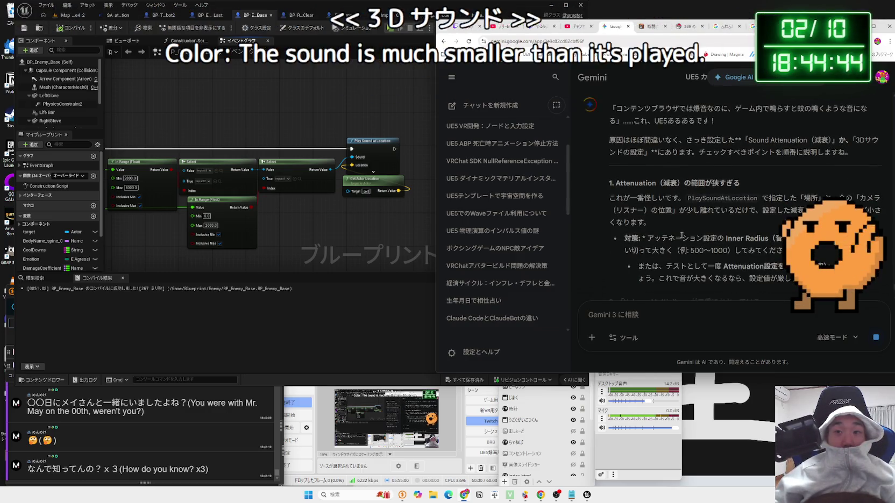
pyautogui.scroll(-3, 680, 235)
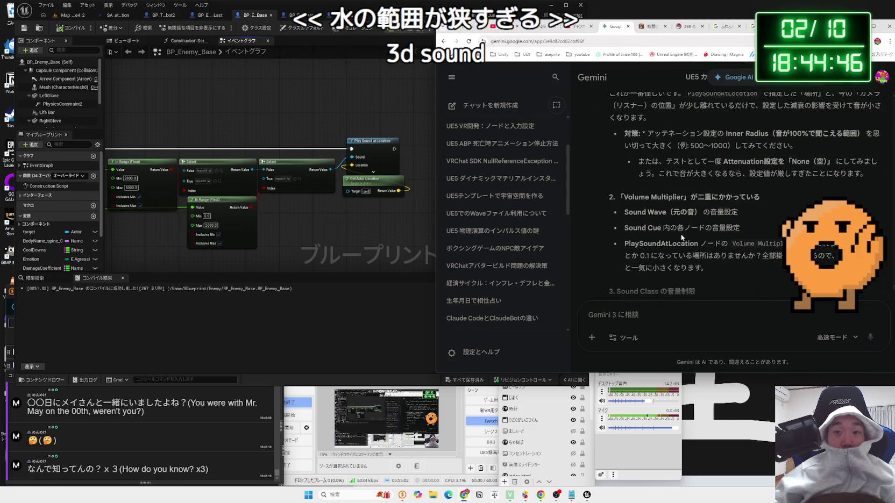
pyautogui.tripleClick(637, 231)
pyautogui.click(751, 232)
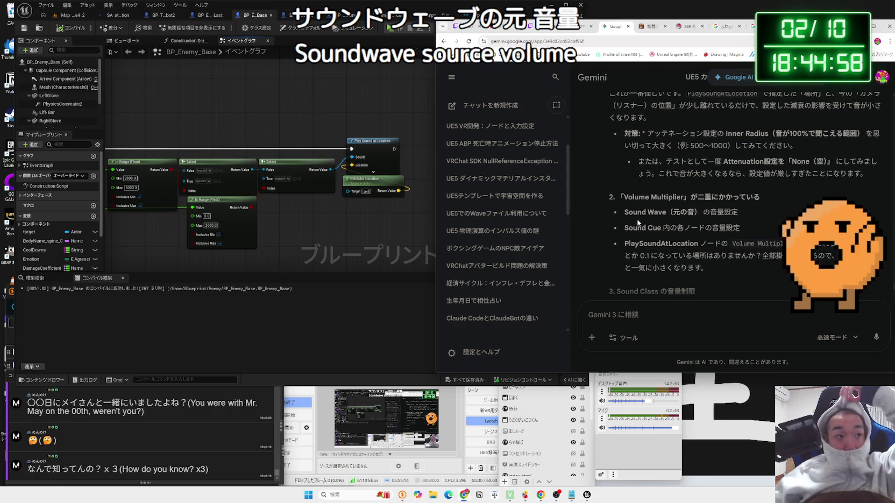
pyautogui.scroll(-2, 642, 223)
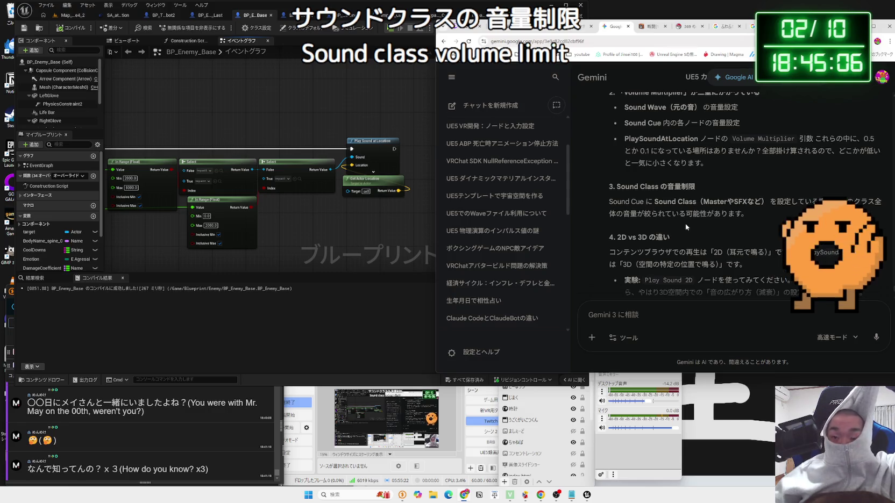
pyautogui.scroll(-2, 685, 227)
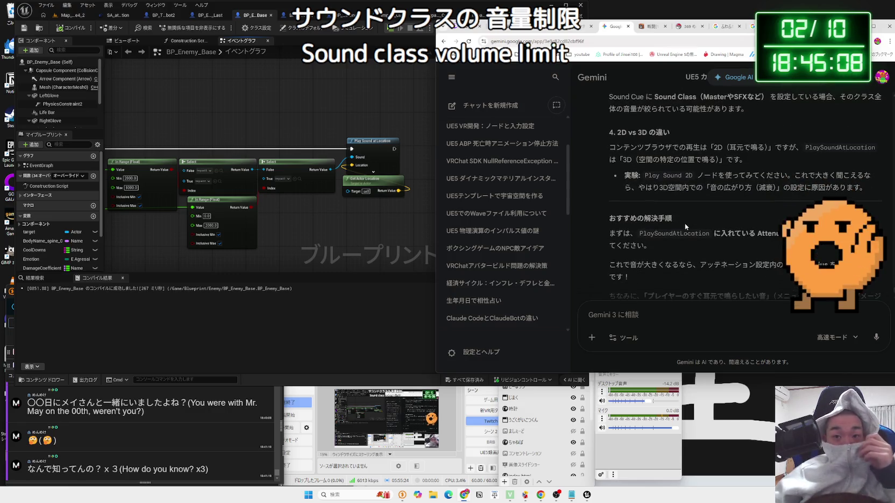
pyautogui.scroll(-1, 683, 223)
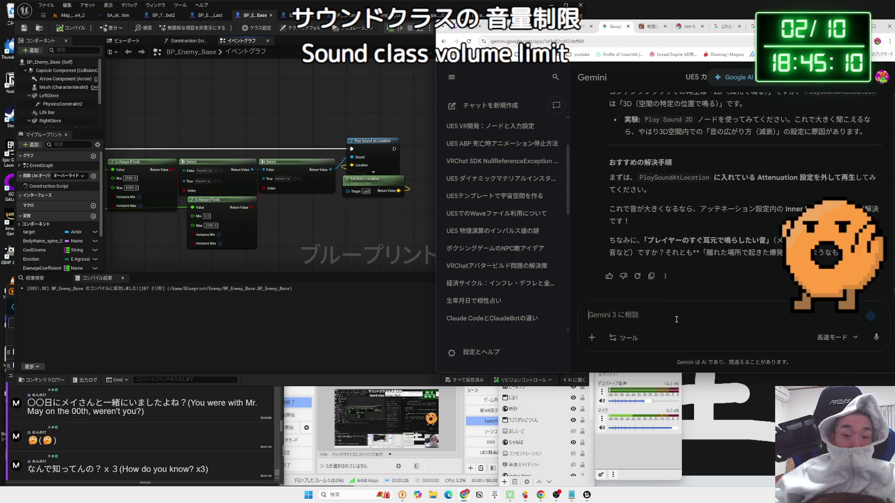
pyautogui.write('それが')
# Tell Gemini the hit sound stays quiet even with 2D playback and no attenuation.
pyautogui.press('Return')
pyautogui.write('2')
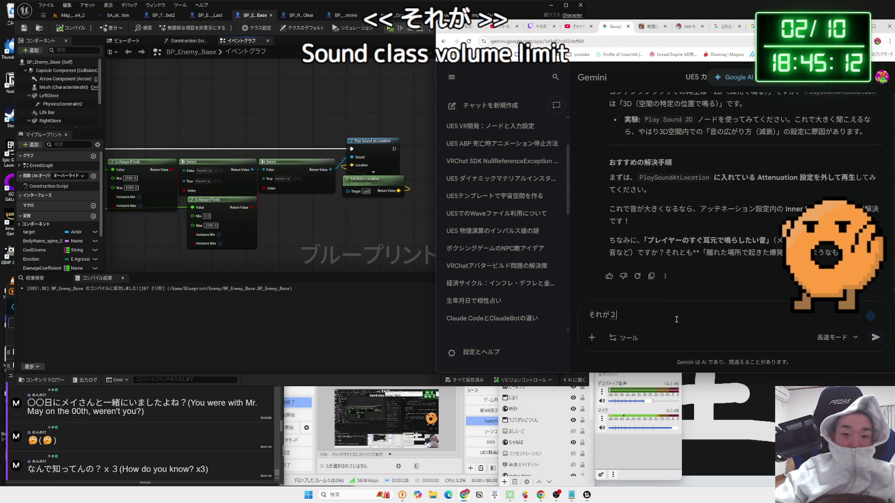
pyautogui.write('にしても小さいし')
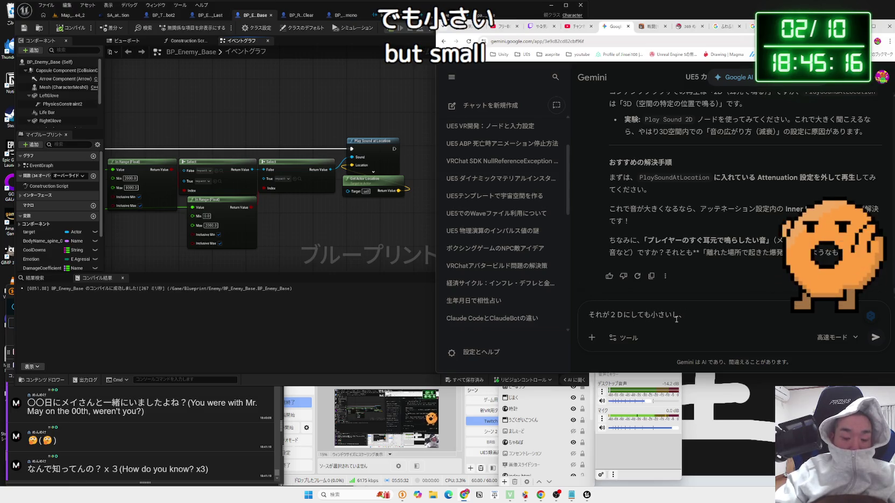
pyautogui.press('BackSpace')
pyautogui.press('BackSpace')
pyautogui.press('BackSpace')
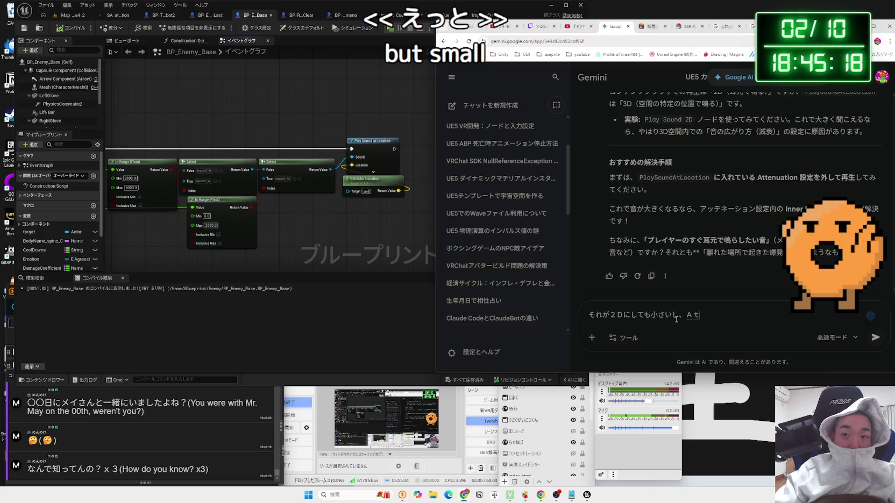
pyautogui.write('ate')
pyautogui.press('Zenkaku_Hankaku')
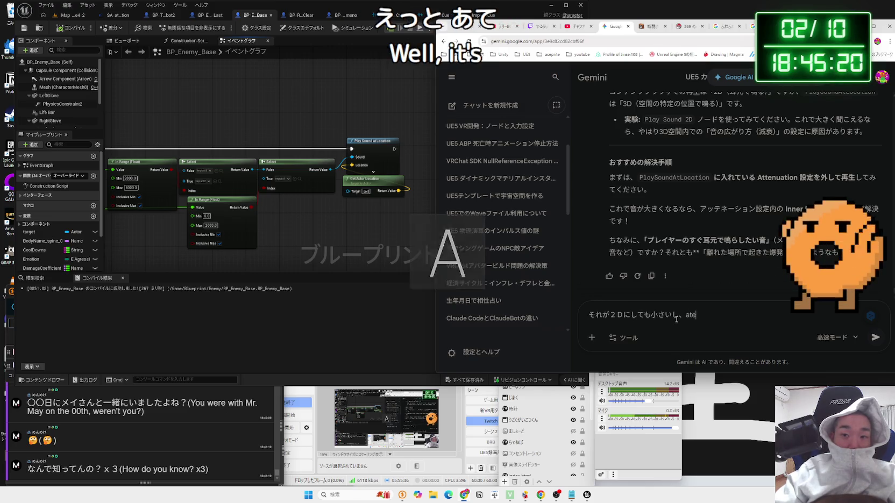
pyautogui.press('BackSpace')
pyautogui.press('BackSpace')
pyautogui.press('BackSpace')
pyautogui.press('Zenkaku_Hankaku')
pyautogui.write('あてに')
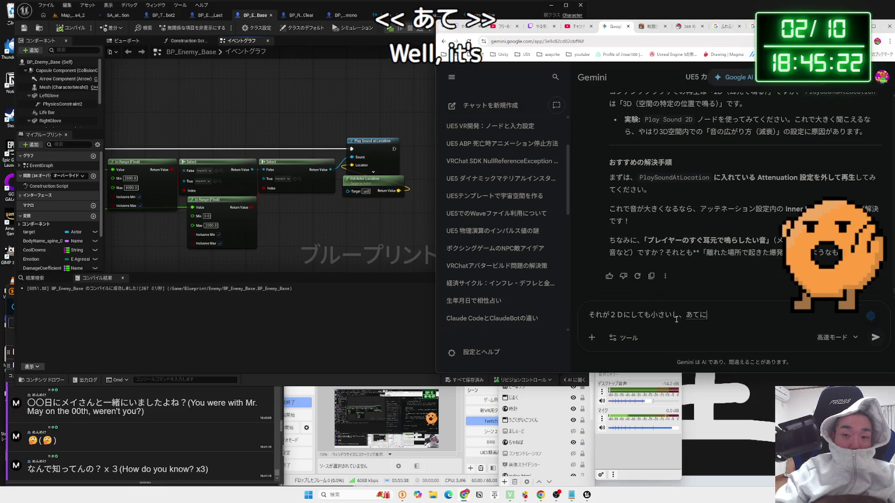
pyautogui.write('ゅえーs')
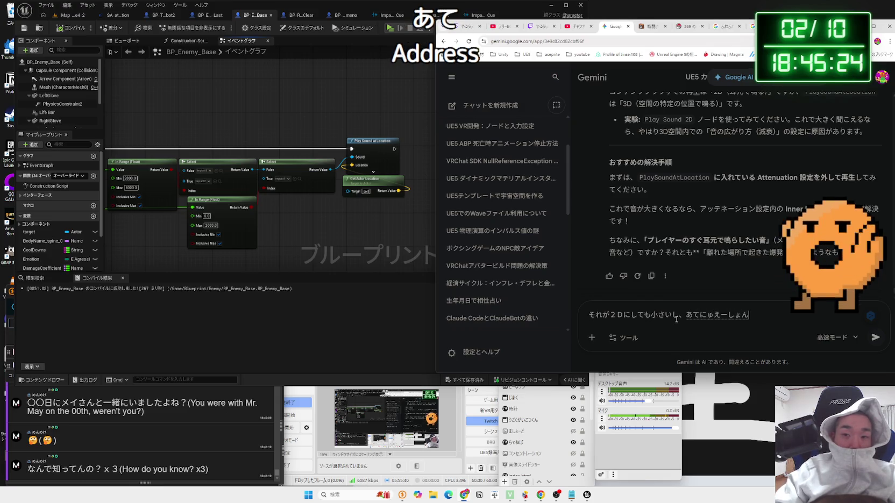
pyautogui.press('BackSpace')
pyautogui.write('つ')
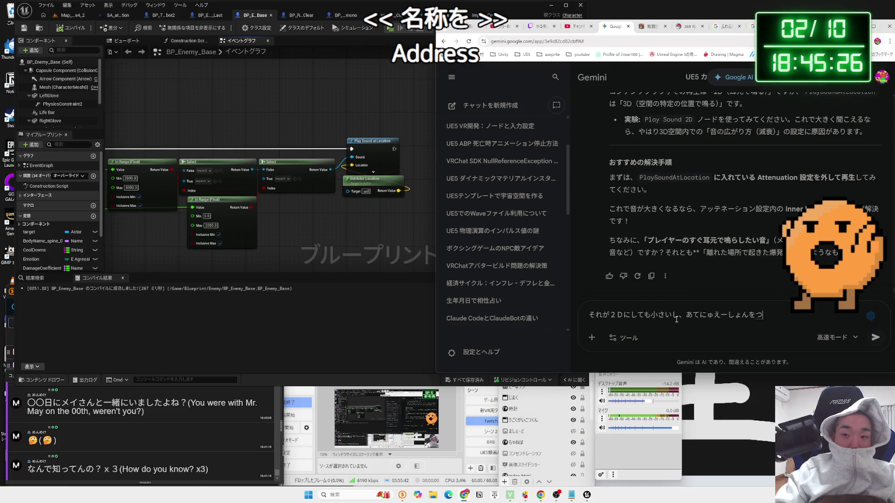
pyautogui.write('も')
pyautogui.press('space')
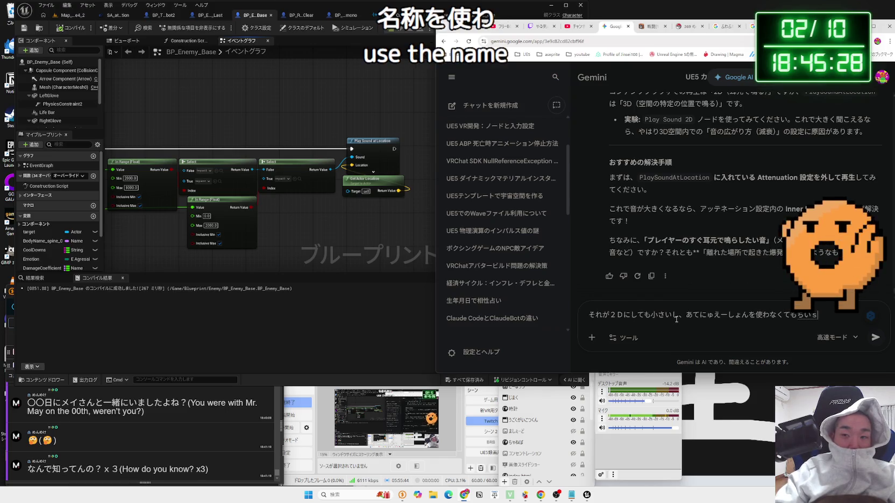
pyautogui.write('ainよね')
pyautogui.press('space')
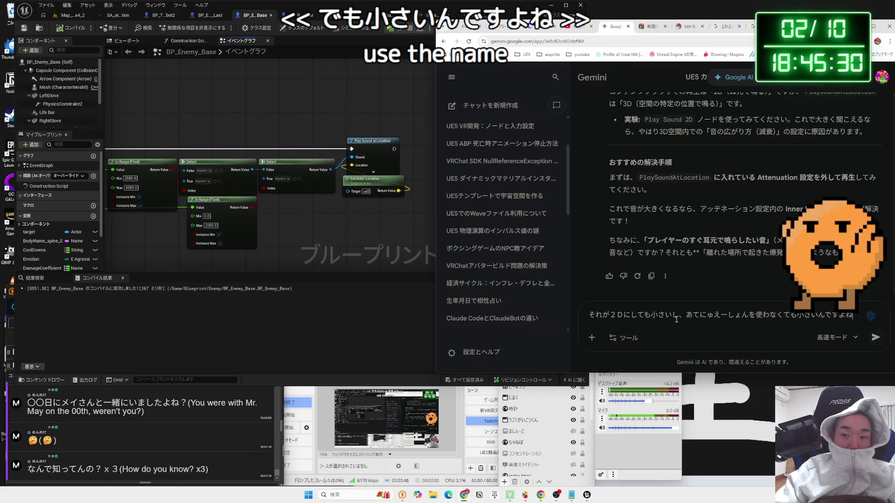
pyautogui.press('Return')
pyautogui.press('Return')
pyautogui.click(339, 211)
# Play the level in preview, walking the boxer into the yellow and purple enemies to hear the hits.
pyautogui.click(75, 15)
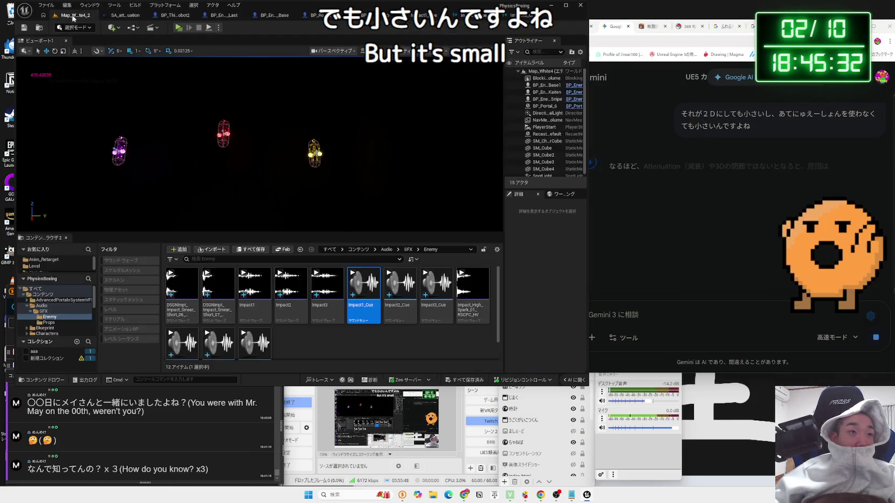
pyautogui.click(180, 28)
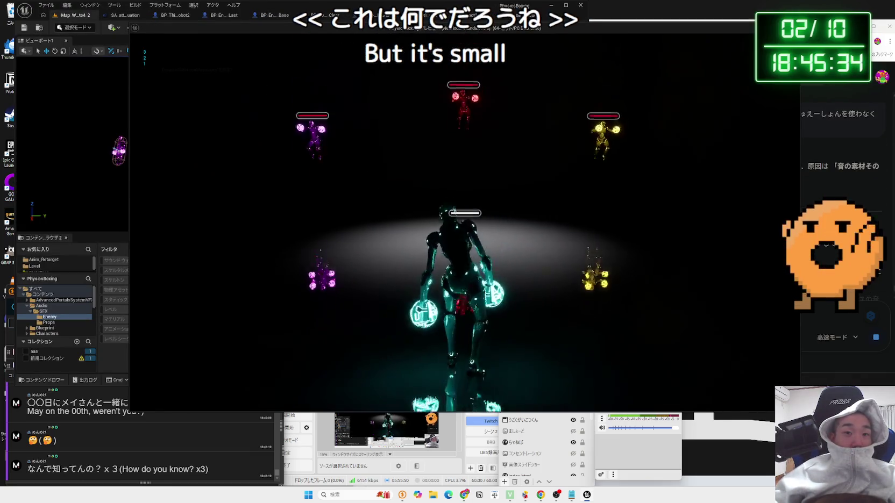
pyautogui.press('w')
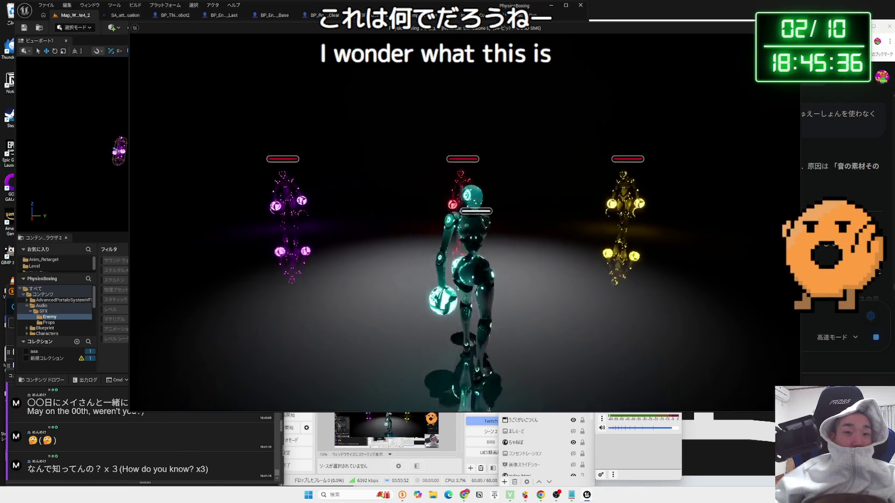
pyautogui.press('w')
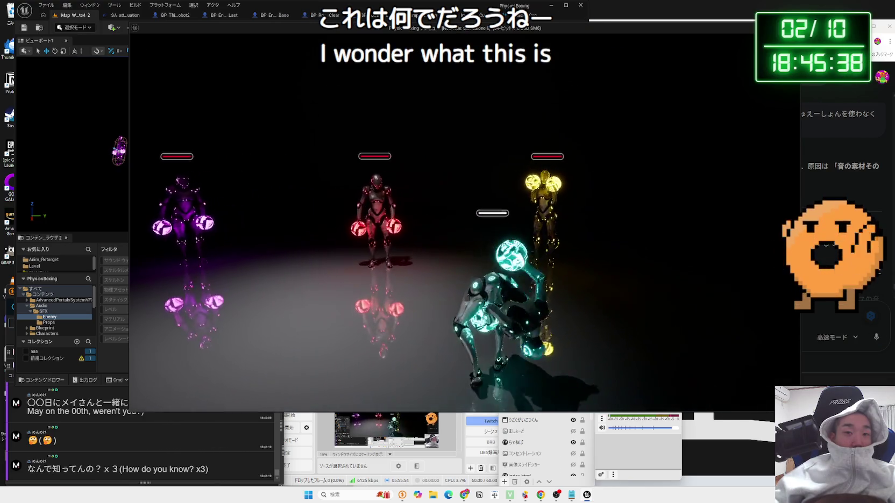
pyautogui.press('w')
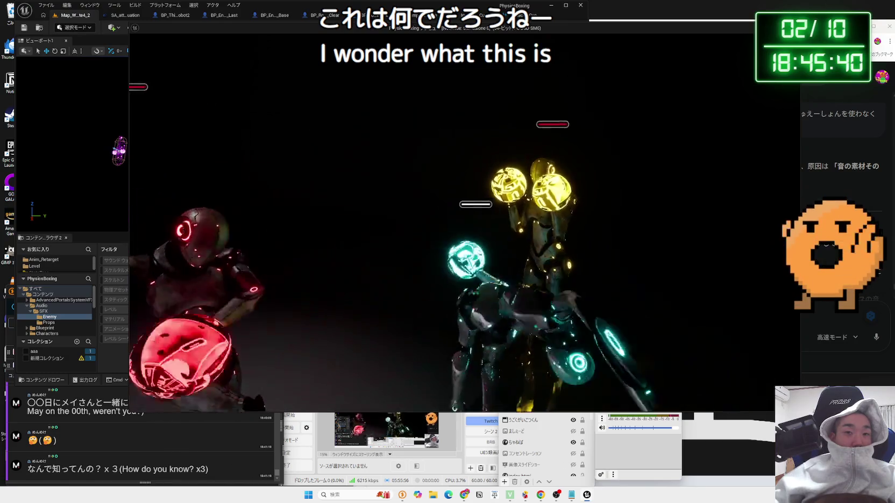
pyautogui.press('s')
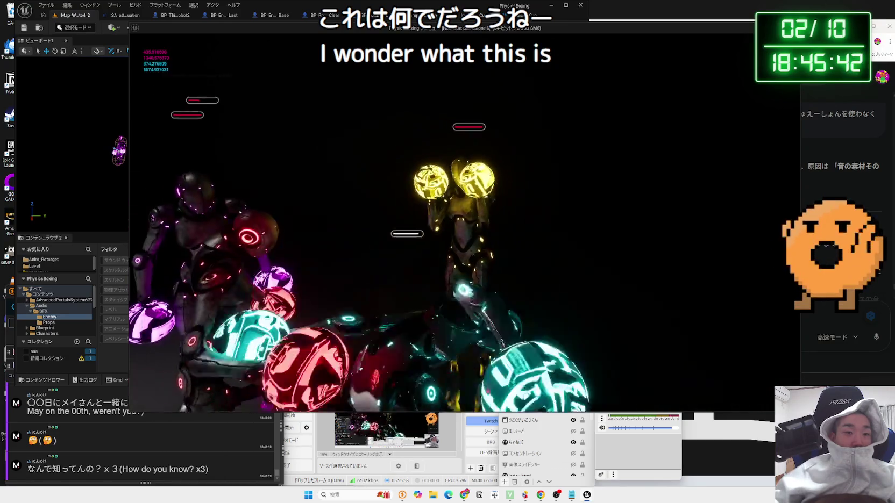
pyautogui.press('a')
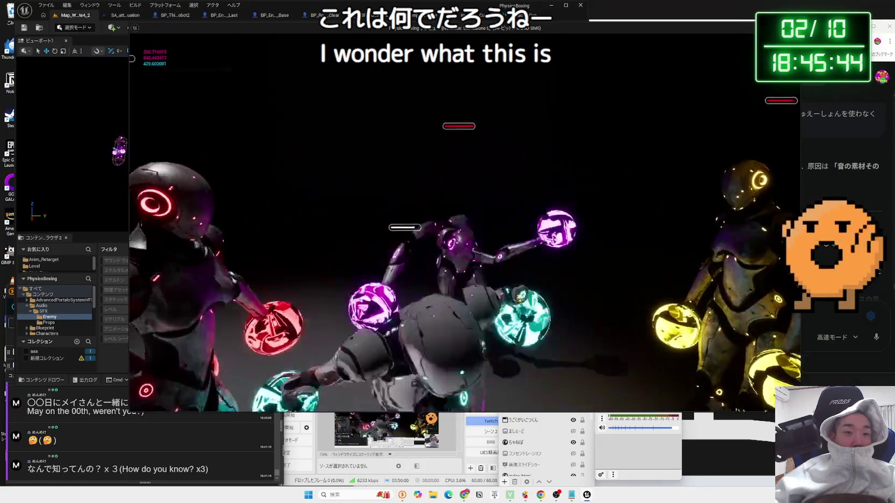
pyautogui.press('w')
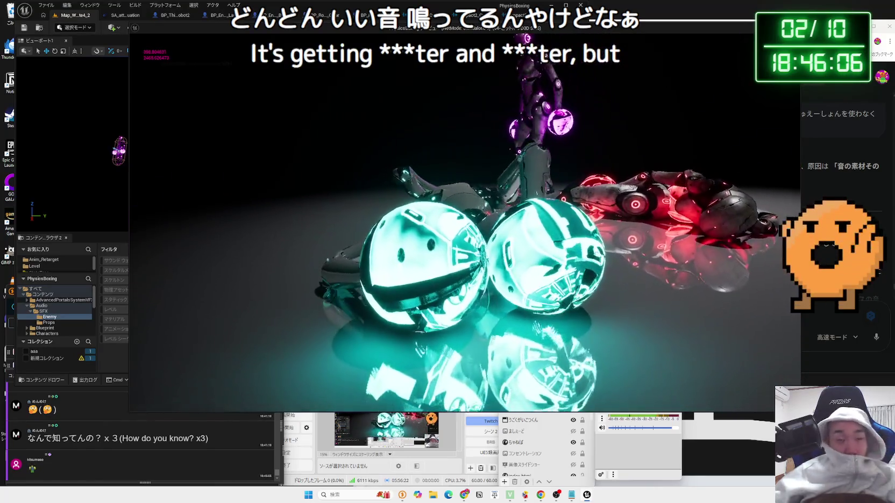
pyautogui.press('Escape')
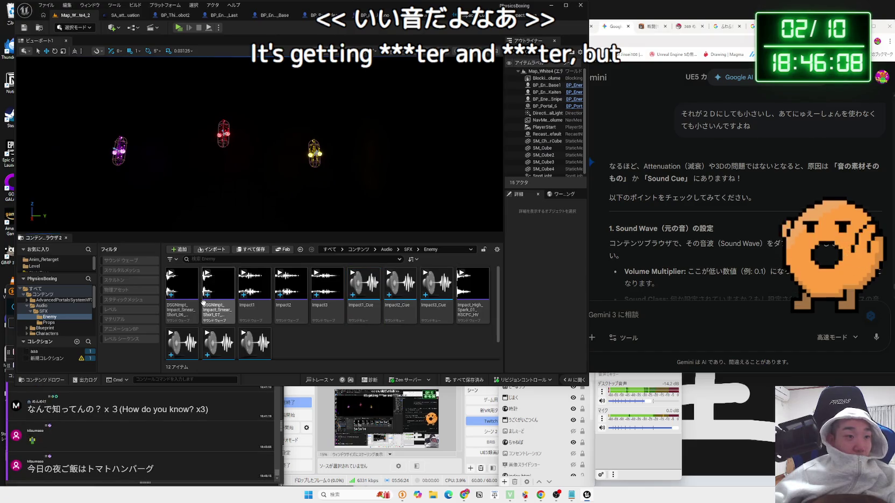
# Open the Audio > SFX > Enemy sound folder in the Content Browser.
pyautogui.click(45, 312)
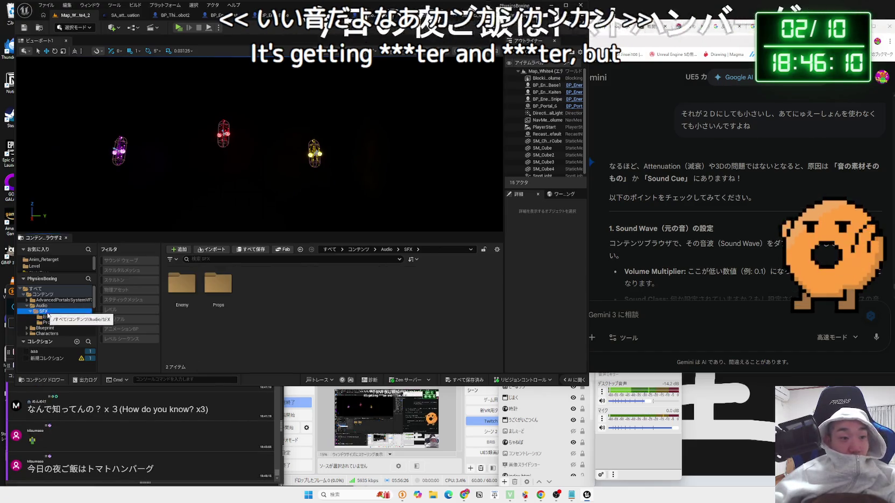
pyautogui.click(48, 317)
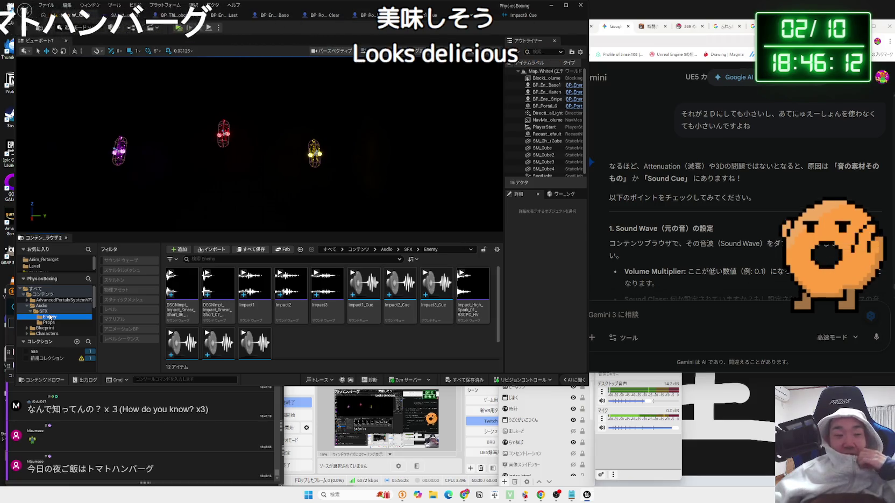
pyautogui.click(49, 314)
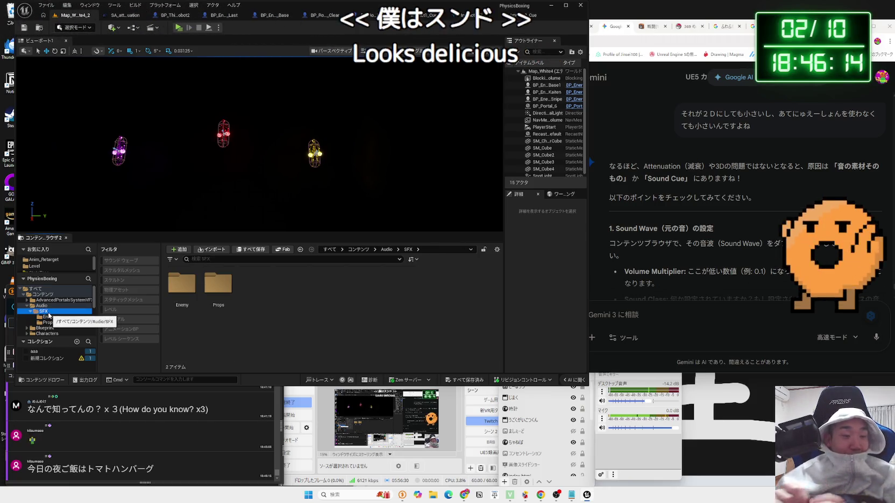
pyautogui.doubleClick(180, 285)
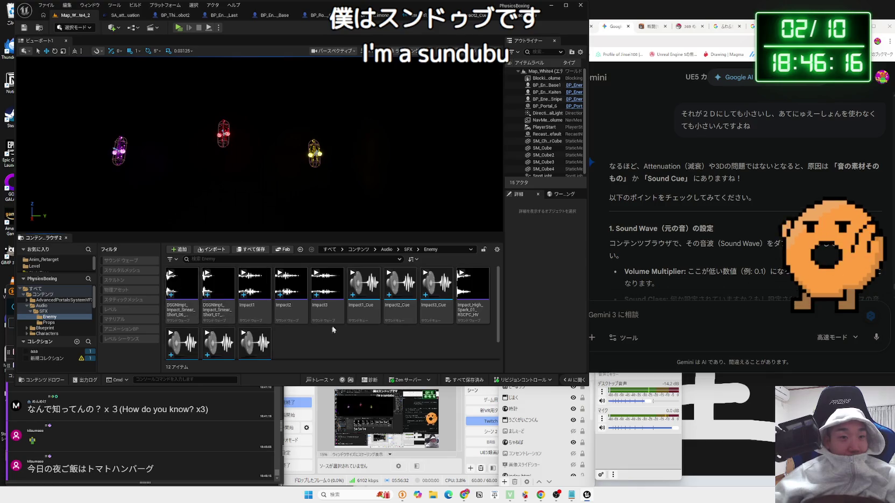
pyautogui.moveTo(365, 290)
pyautogui.scroll(-2, 288, 323)
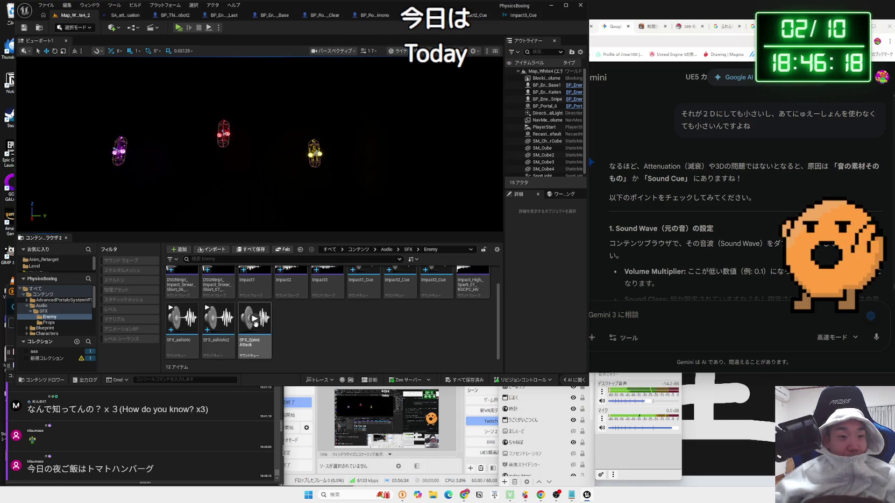
pyautogui.scroll(2, 258, 333)
# Audition SFX_SpineAttack and Impact1–3_Cue, then open SFX_SpineAttack in the Sound Cue editor.
pyautogui.click(259, 346)
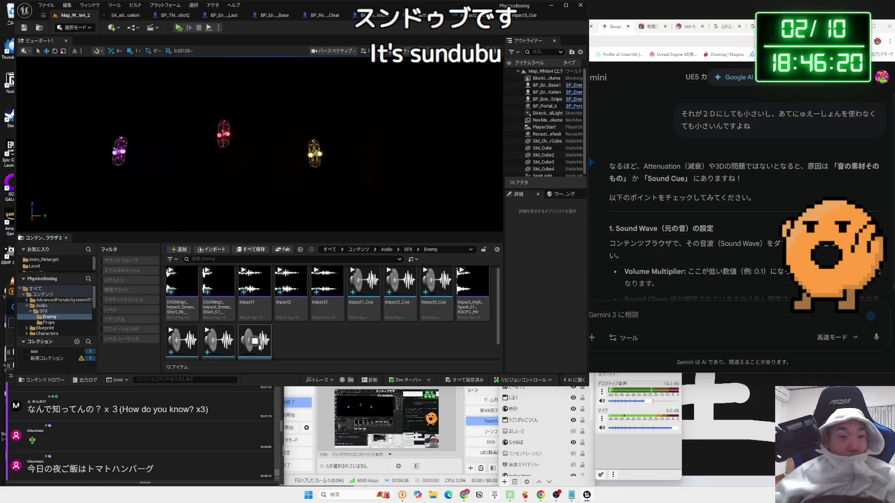
pyautogui.click(363, 280)
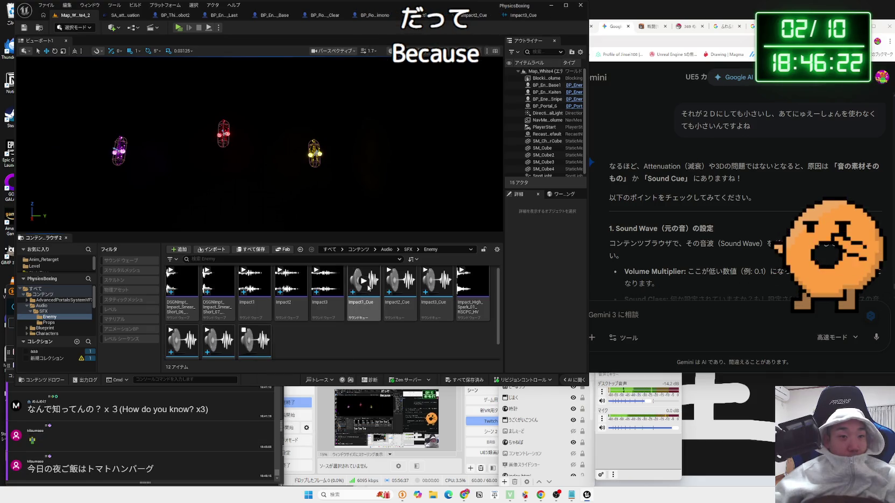
pyautogui.click(400, 281)
pyautogui.click(436, 284)
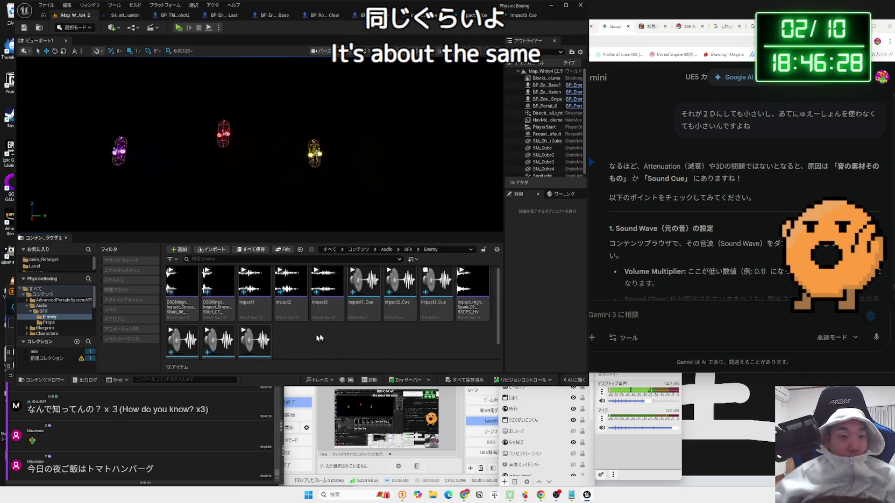
pyautogui.scroll(-1, 319, 337)
pyautogui.doubleClick(256, 336)
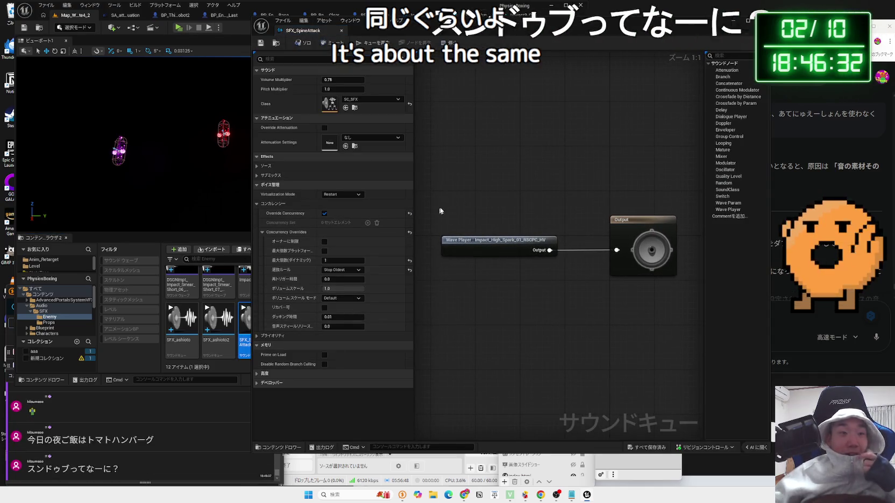
pyautogui.moveTo(829, 30); pyautogui.dragTo(633, 30)
pyautogui.click(630, 27)
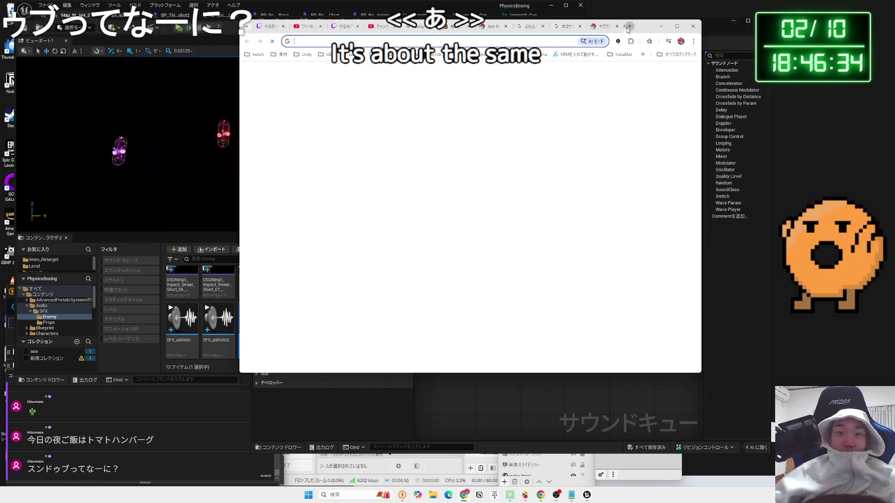
pyautogui.write('すん')
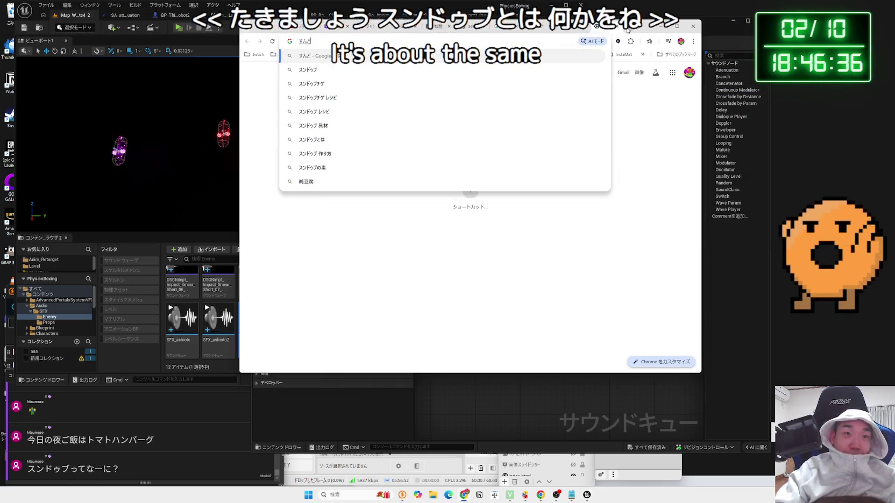
pyautogui.write('ど')
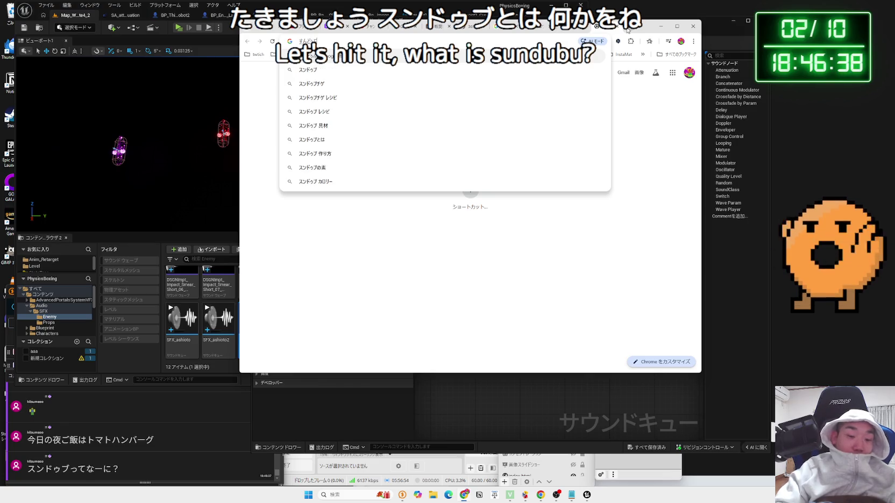
pyautogui.press('Return')
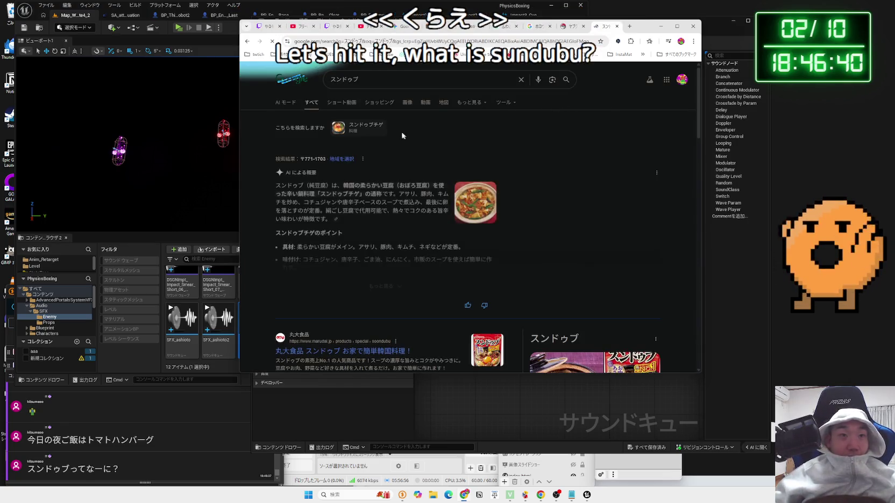
pyautogui.click(408, 103)
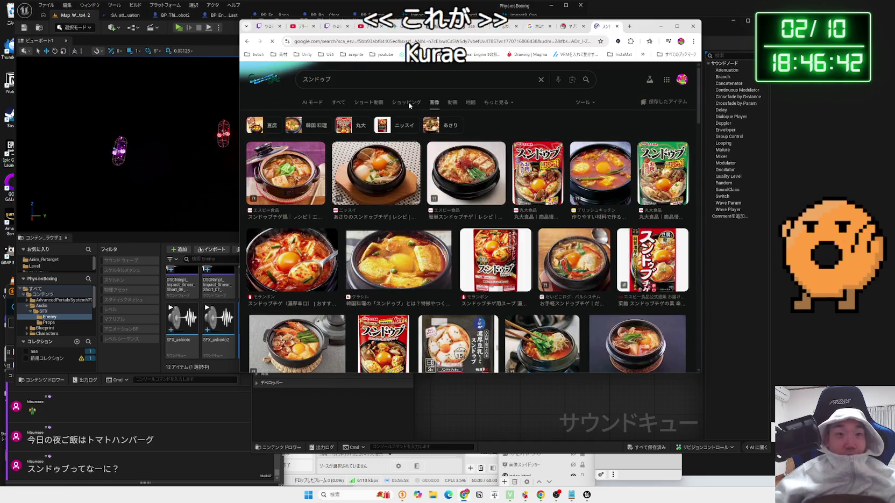
pyautogui.scroll(-2, 392, 198)
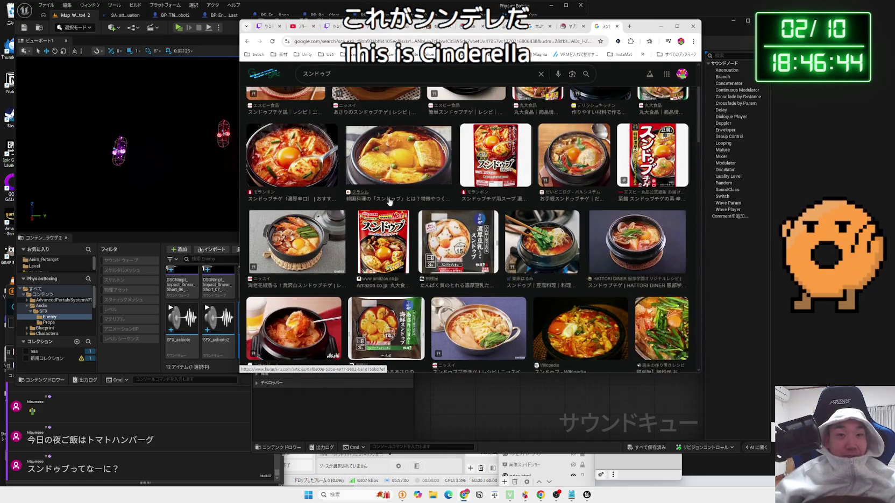
pyautogui.scroll(2, 390, 202)
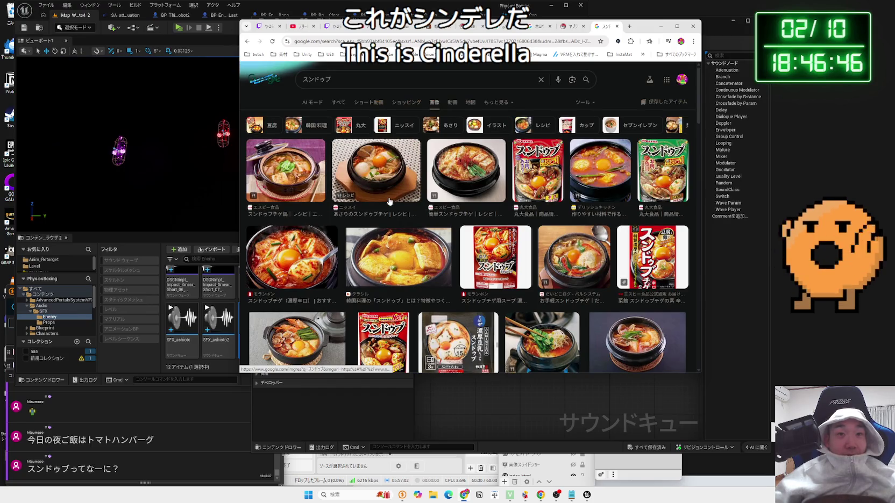
pyautogui.scroll(-5, 430, 199)
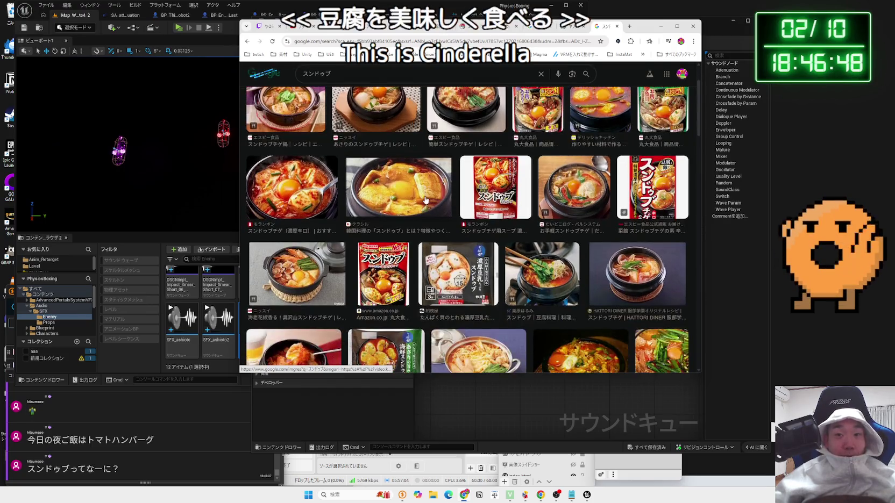
pyautogui.scroll(-2, 424, 199)
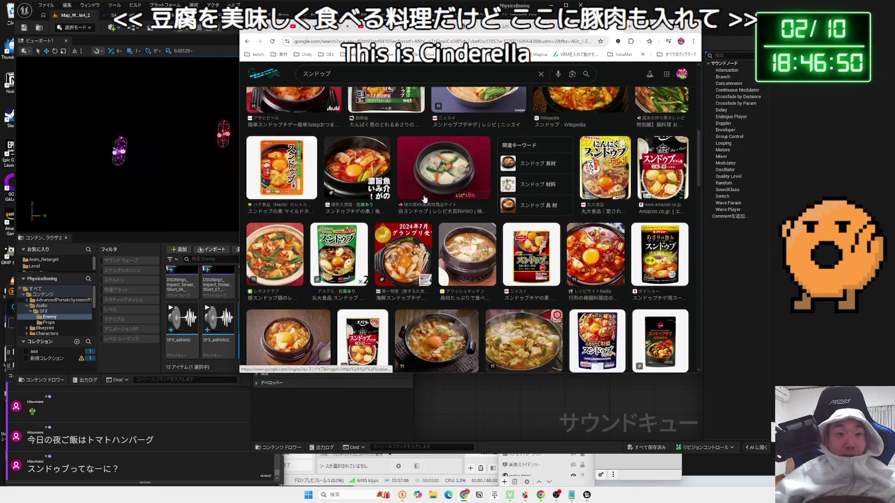
pyautogui.scroll(-3, 425, 198)
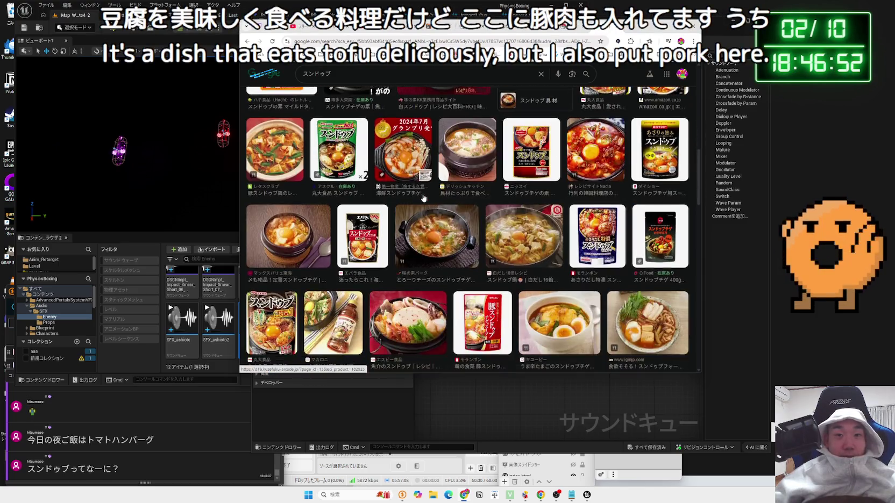
pyautogui.scroll(-3, 423, 198)
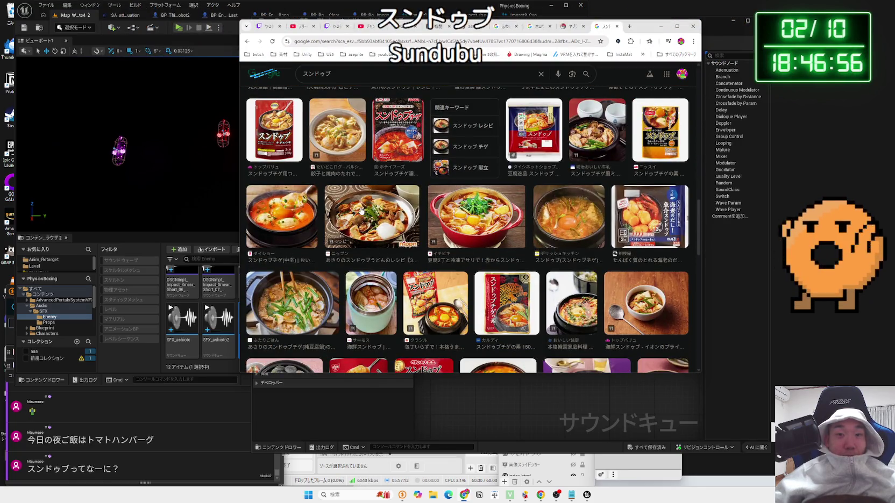
pyautogui.scroll(-2, 361, 211)
pyautogui.scroll(10, 361, 211)
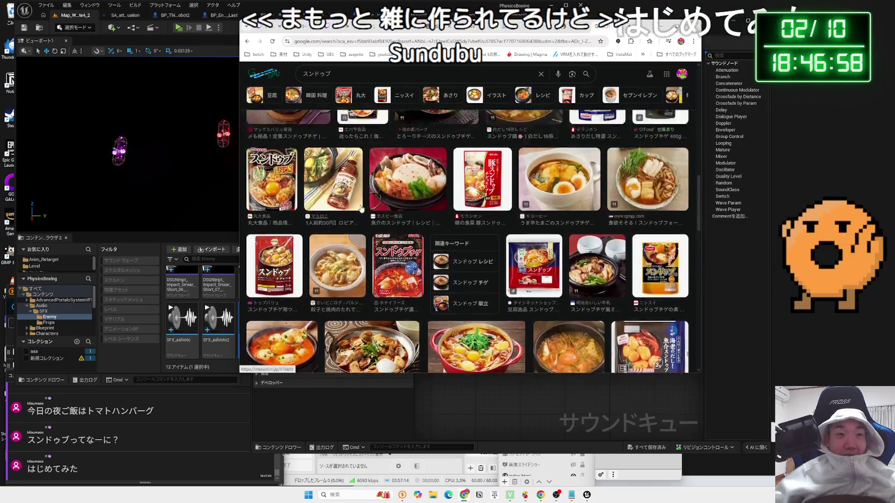
pyautogui.scroll(3, 361, 211)
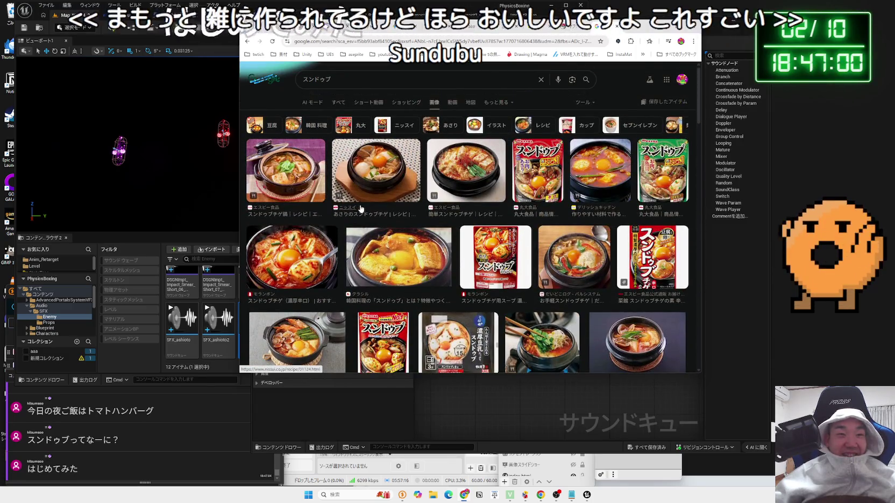
pyautogui.click(341, 203)
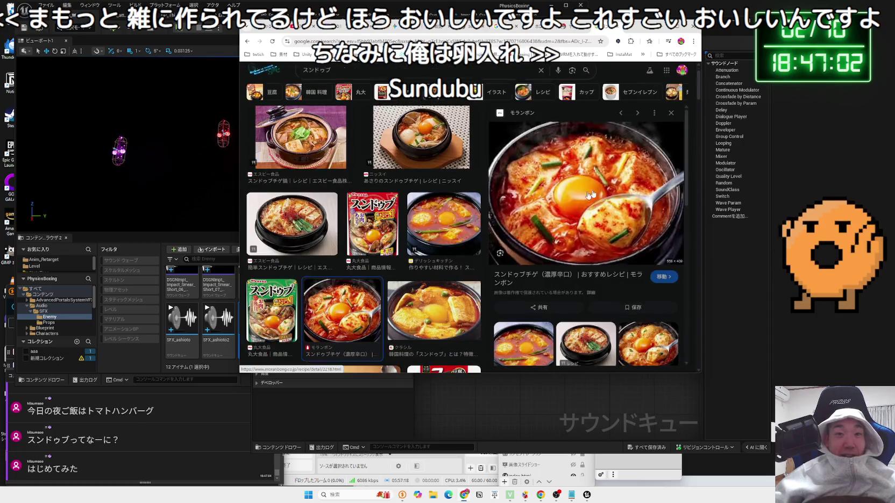
pyautogui.press('Escape')
pyautogui.click(499, 219)
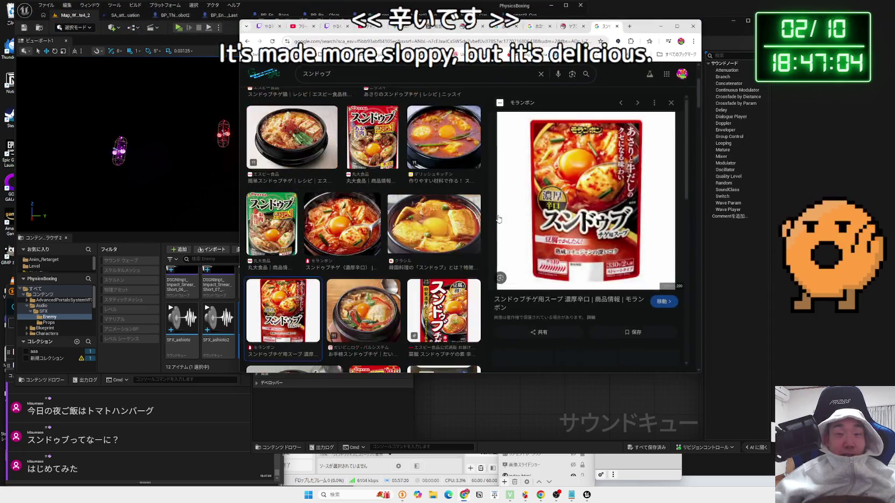
pyautogui.scroll(-2, 497, 218)
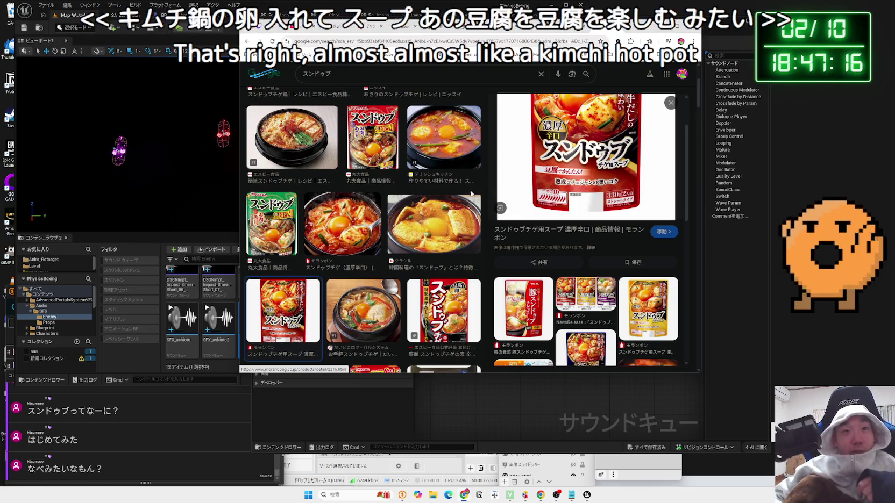
pyautogui.scroll(2, 455, 230)
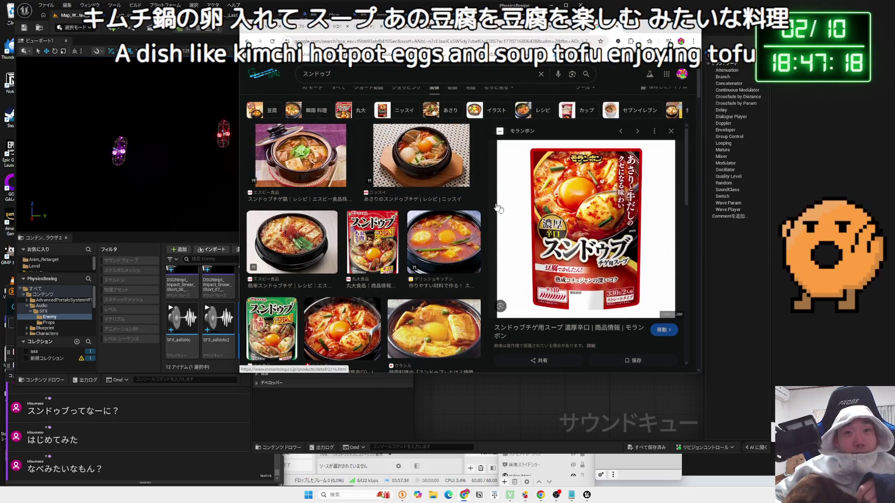
pyautogui.click(427, 165)
pyautogui.click(443, 242)
pyautogui.click(368, 240)
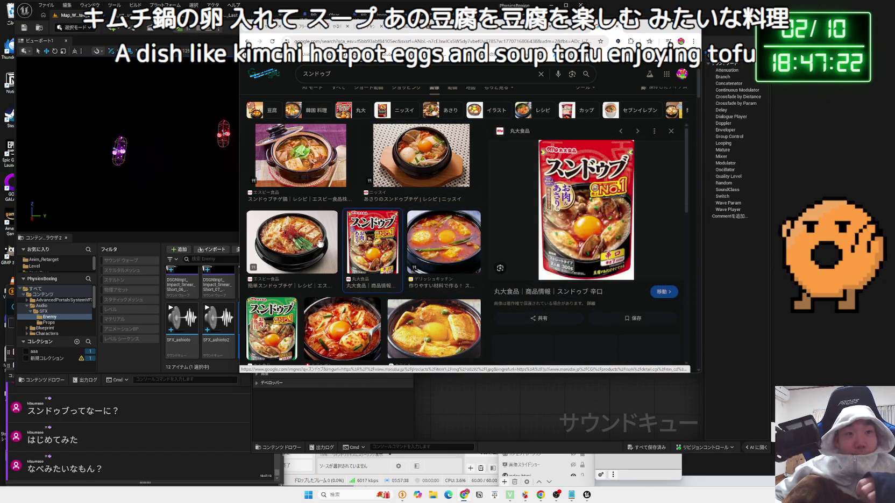
pyautogui.click(320, 243)
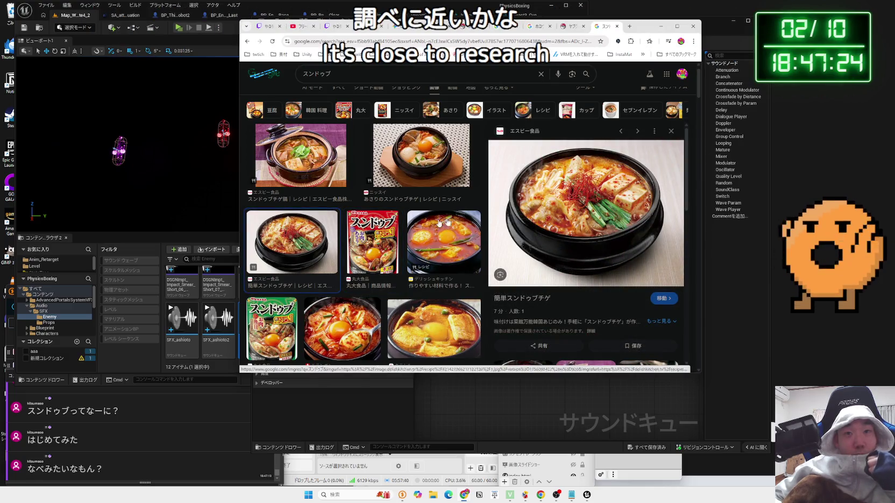
pyautogui.click(374, 236)
pyautogui.scroll(-1, 374, 237)
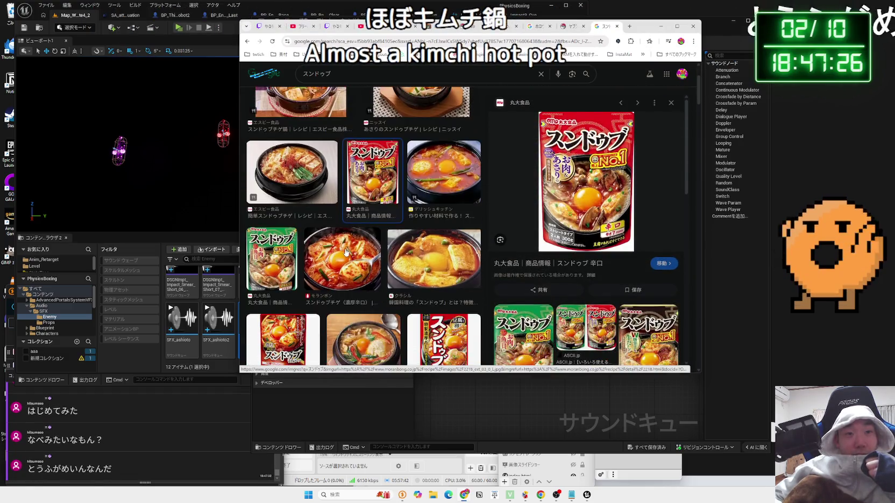
pyautogui.click(342, 257)
pyautogui.click(430, 254)
pyautogui.scroll(-1, 430, 254)
pyautogui.click(443, 269)
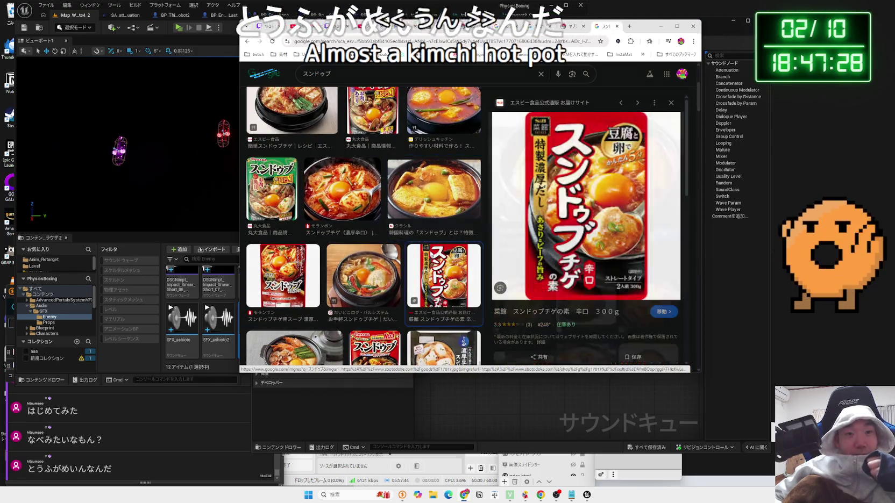
pyautogui.click(364, 254)
pyautogui.scroll(-1, 282, 224)
pyautogui.click(282, 223)
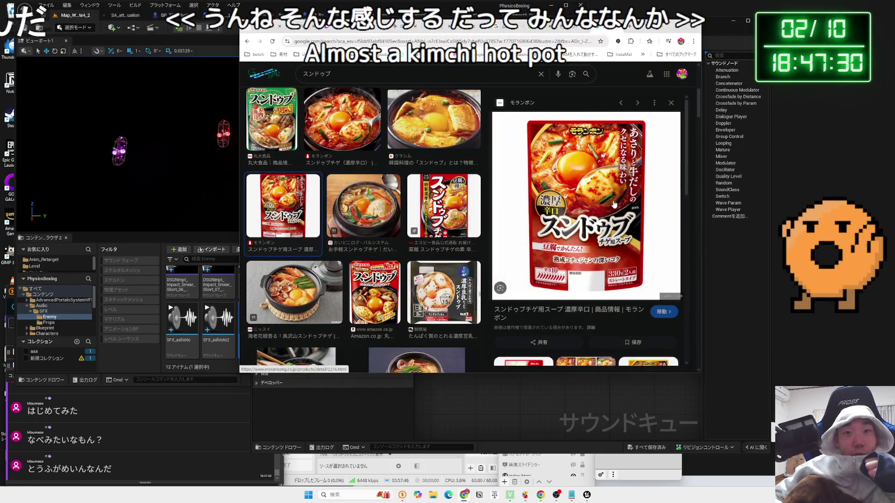
pyautogui.scroll(-1, 418, 210)
pyautogui.click(295, 274)
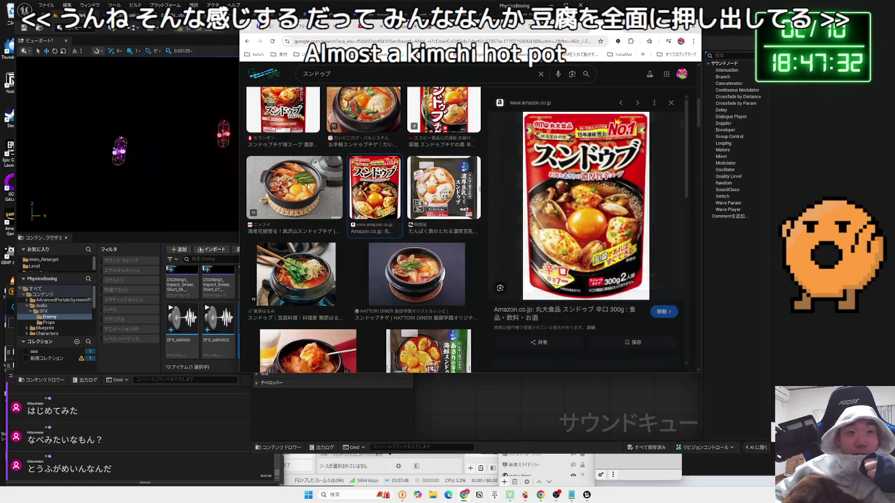
pyautogui.scroll(-1, 422, 260)
pyautogui.click(422, 231)
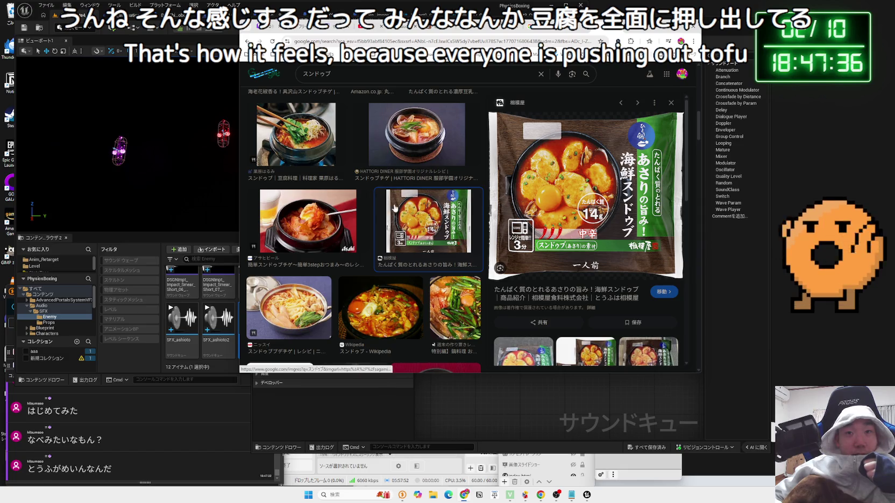
pyautogui.click(308, 218)
pyautogui.scroll(-1, 323, 218)
pyautogui.click(377, 220)
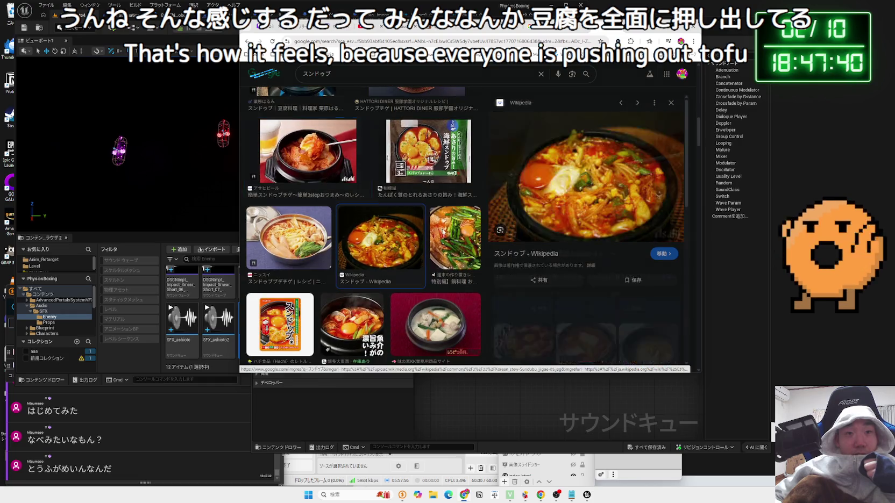
pyautogui.click(442, 233)
pyautogui.click(379, 236)
pyautogui.click(294, 234)
pyautogui.scroll(-1, 294, 233)
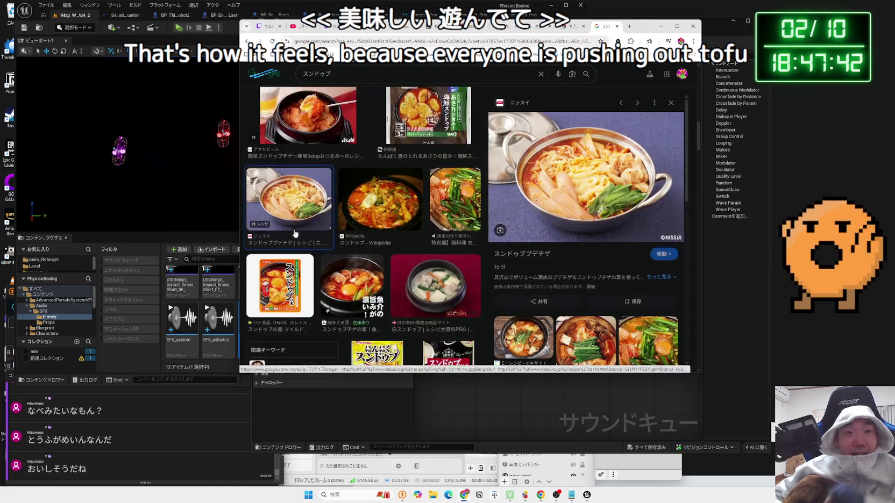
pyautogui.scroll(-4, 295, 233)
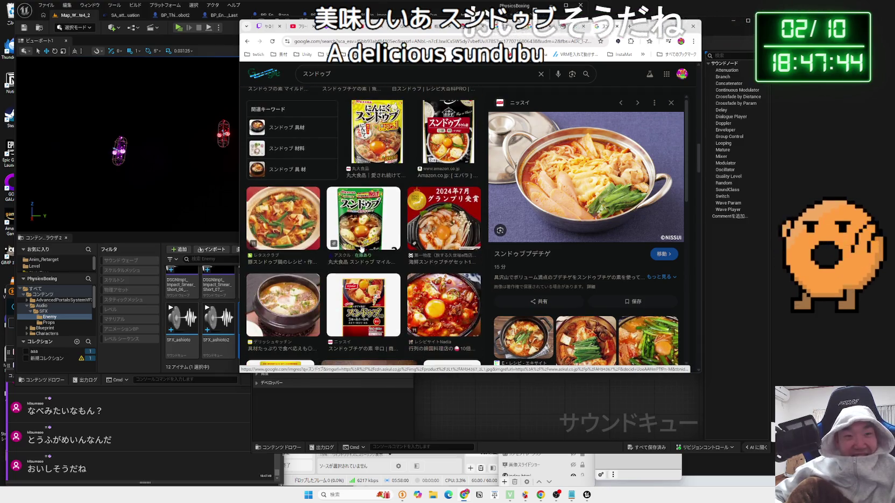
pyautogui.click(620, 27)
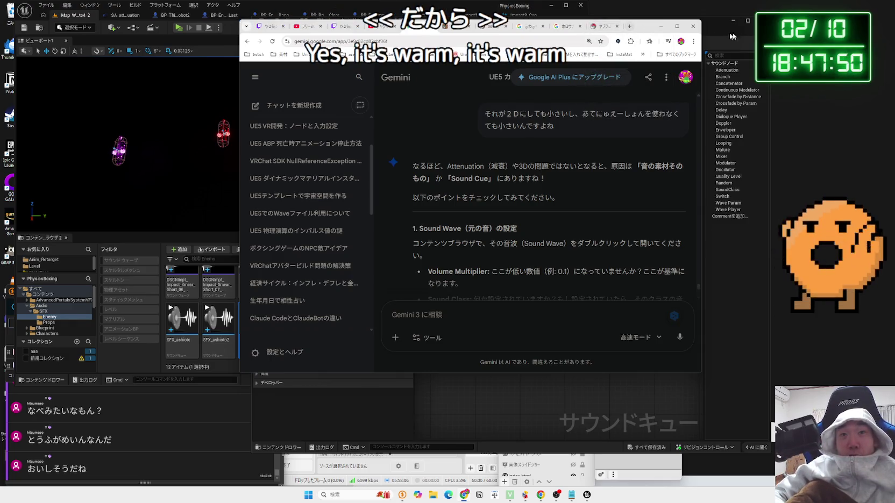
# View the grey plush toy's Rakuma listing, then close the plush search, Rakuma and Pokémon Center tabs.
pyautogui.click(656, 26)
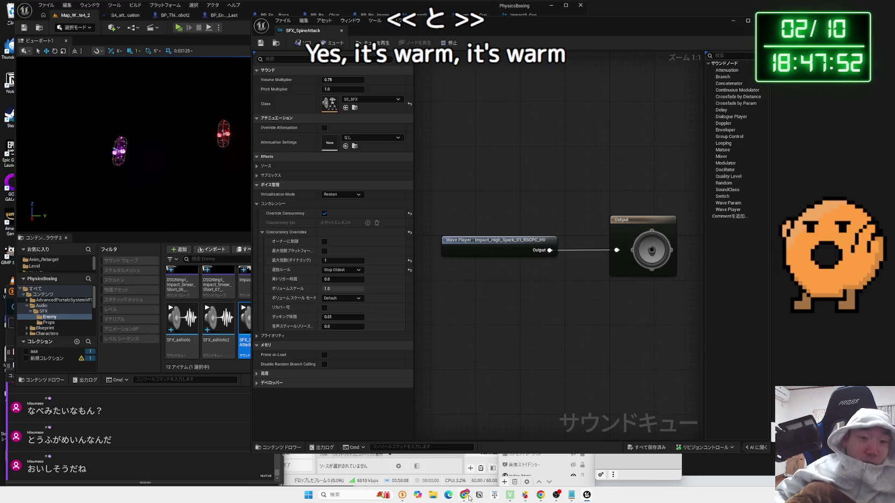
pyautogui.click(467, 496)
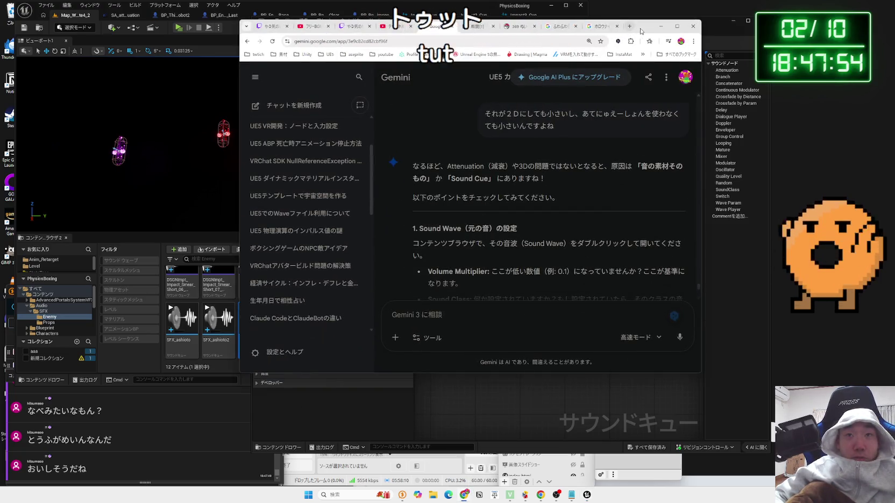
pyautogui.click(618, 26)
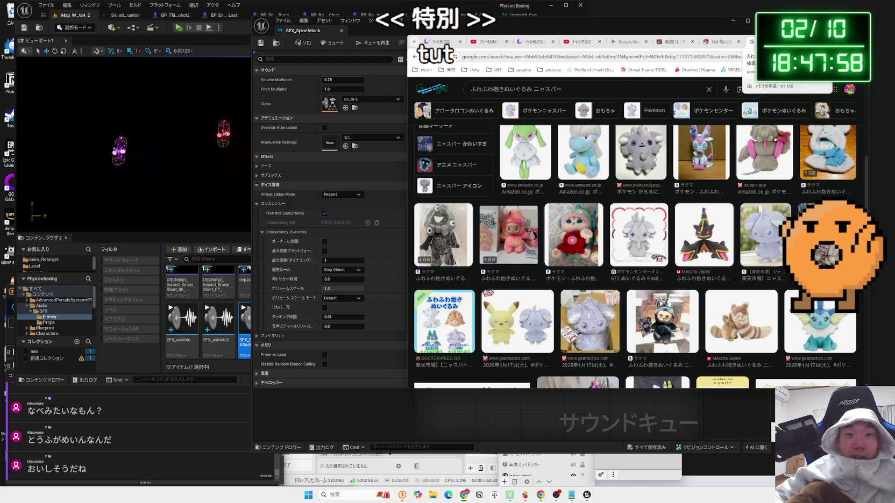
pyautogui.click(472, 237)
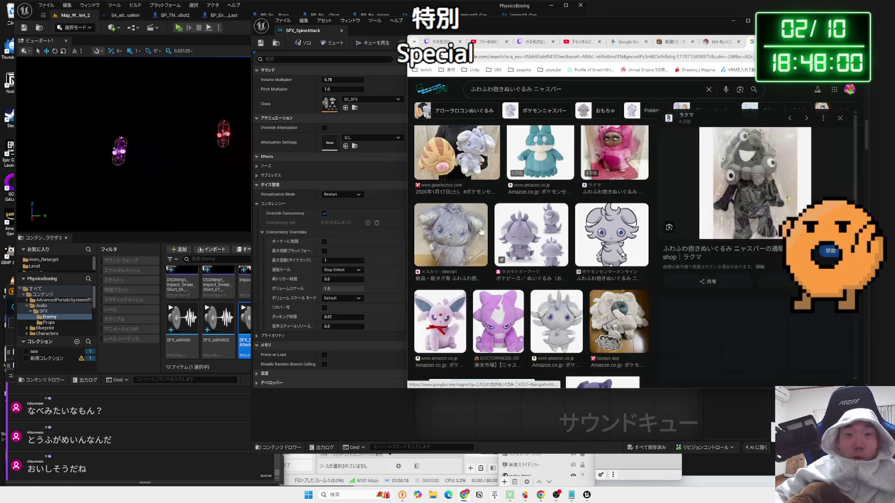
pyautogui.click(740, 250)
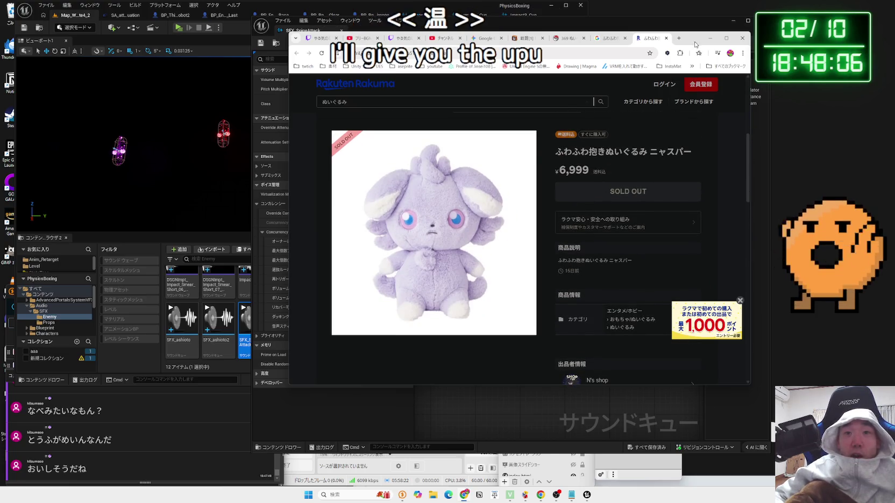
pyautogui.click(666, 38)
pyautogui.hotkey('ctrl', 'w')
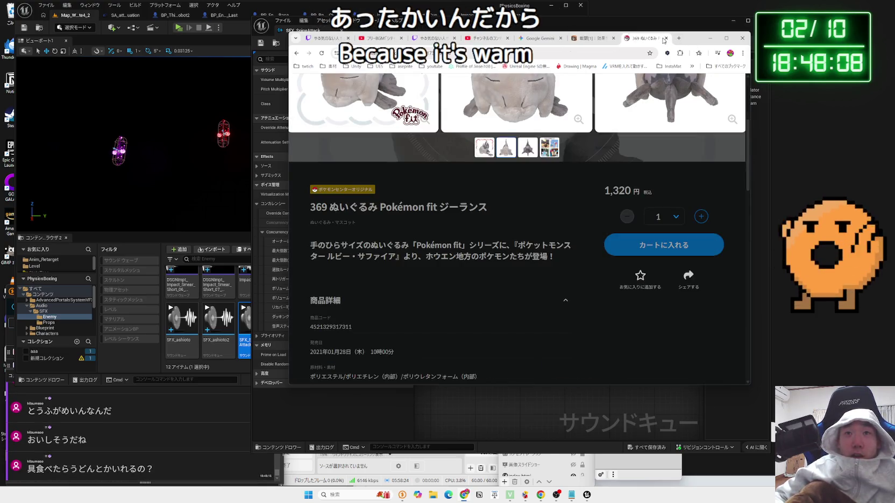
pyautogui.click(665, 39)
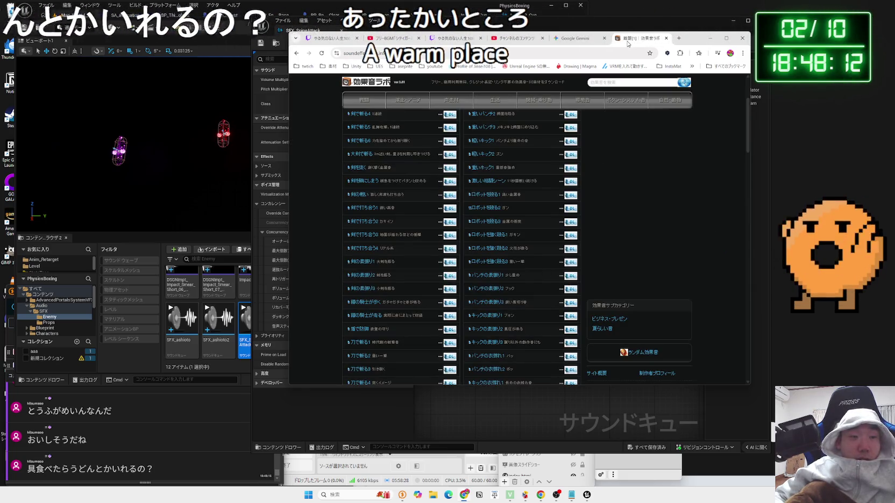
# Cycle through the Gemini, YouTube Studio and Twitch tabs to the YouTube video, moving the browser right.
pyautogui.click(575, 38)
pyautogui.click(517, 42)
pyautogui.click(448, 42)
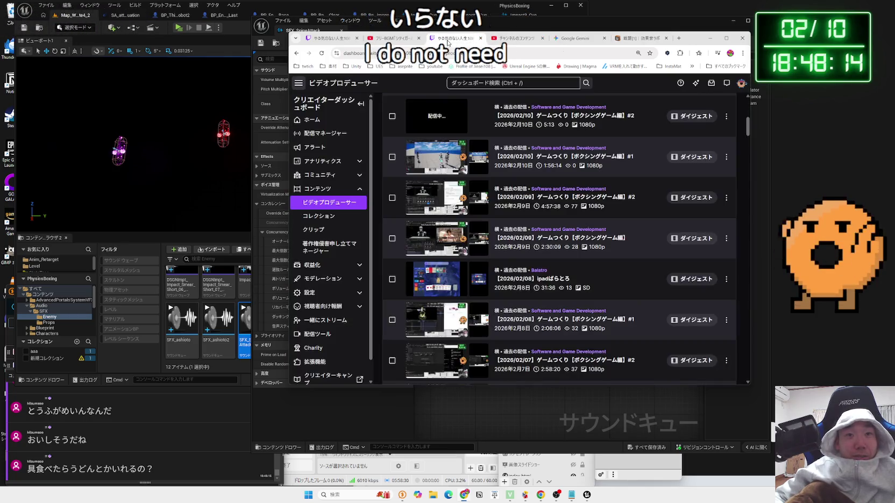
pyautogui.click(387, 39)
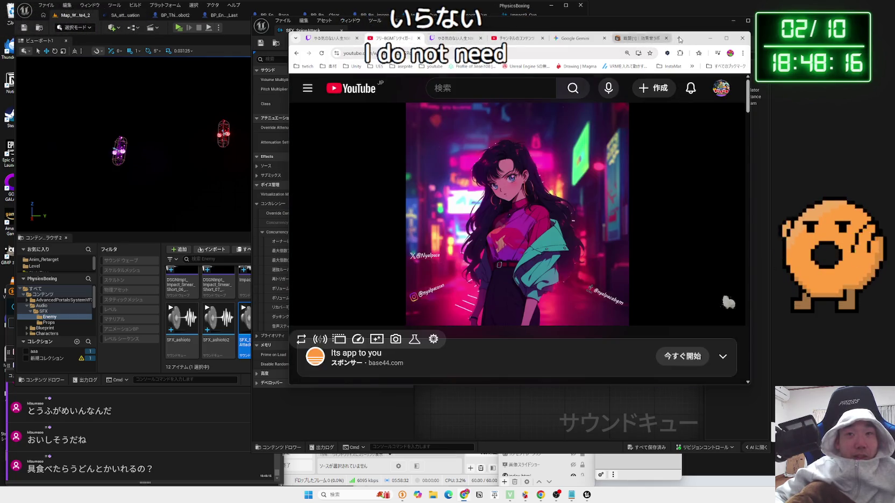
pyautogui.moveTo(679, 40); pyautogui.dragTo(767, 49)
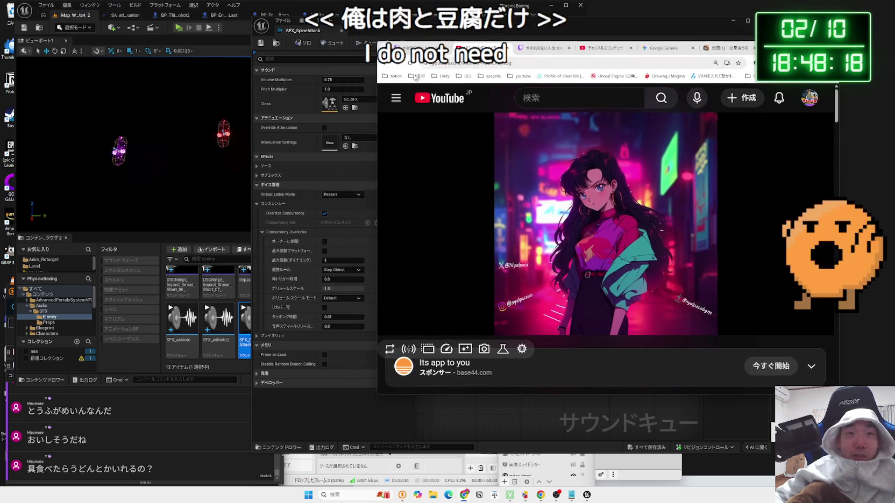
pyautogui.click(794, 48)
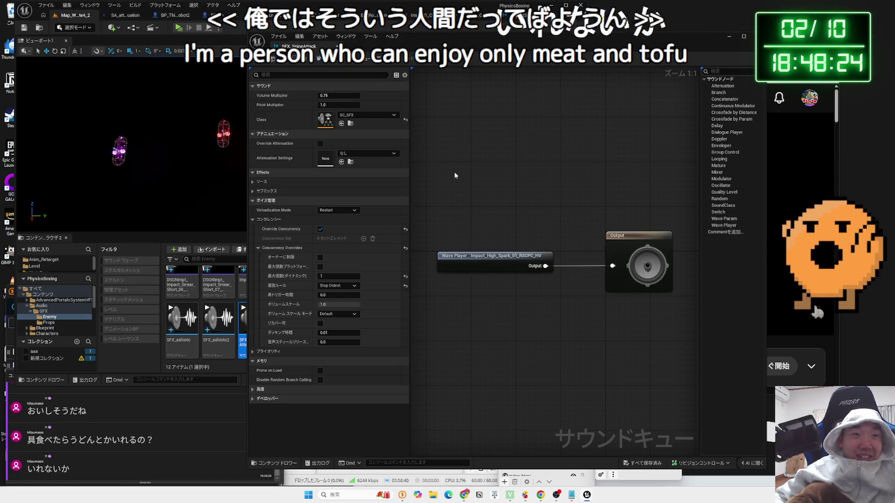
# Close the SFX_SpineAttack editor and open Impact1_Cue in its own editor.
pyautogui.click(319, 47)
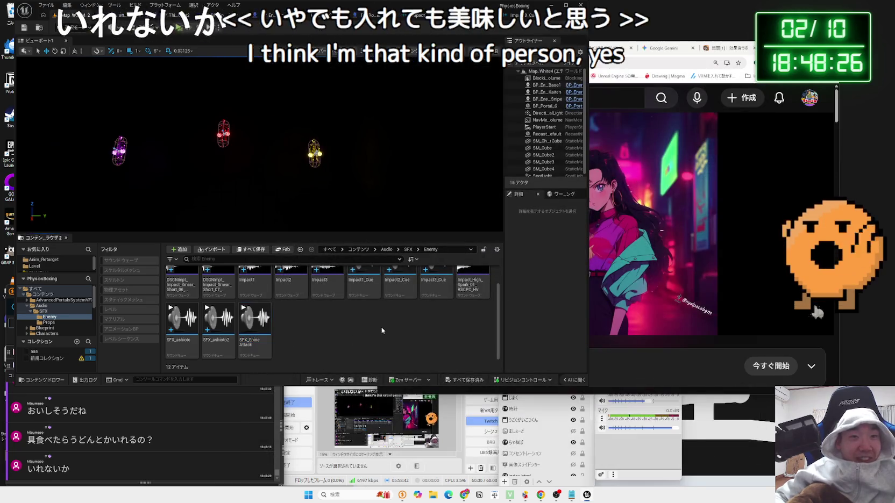
pyautogui.doubleClick(372, 308)
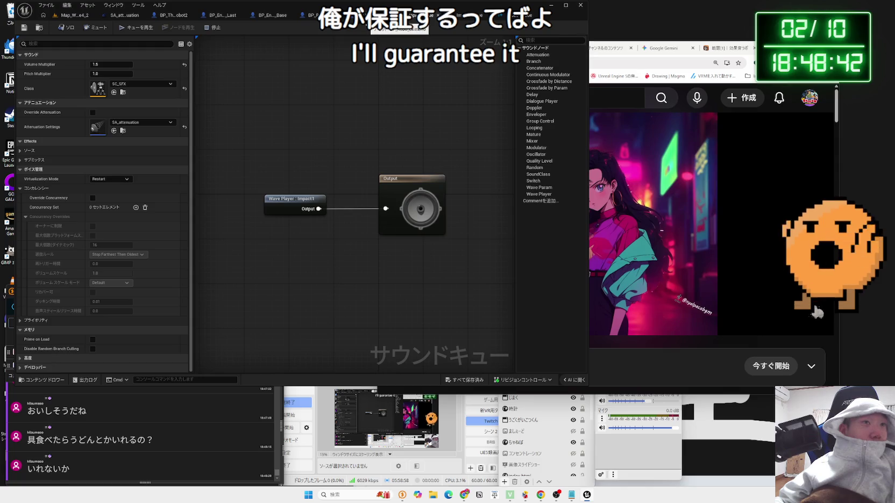
pyautogui.click(83, 18)
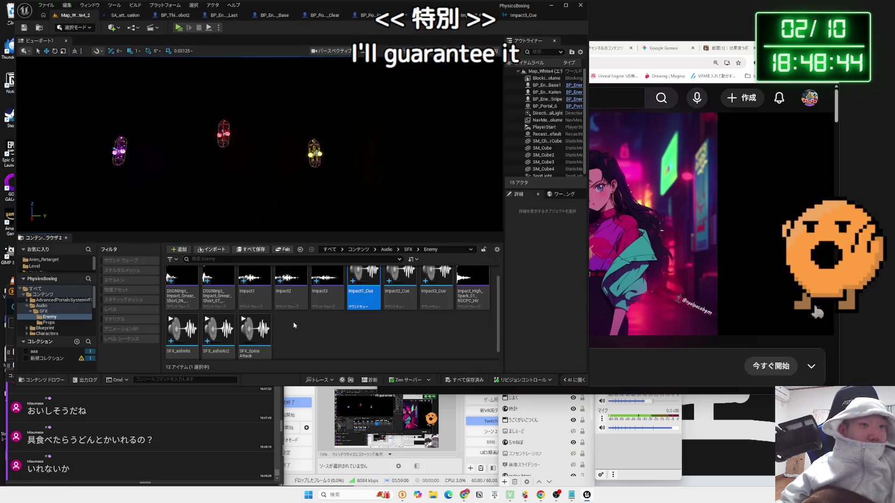
pyautogui.click(343, 311)
# Open SFX_ashioto and compare the Impact3 and Impact1 cue tabs before returning to Gemini.
pyautogui.scroll(-1, 341, 310)
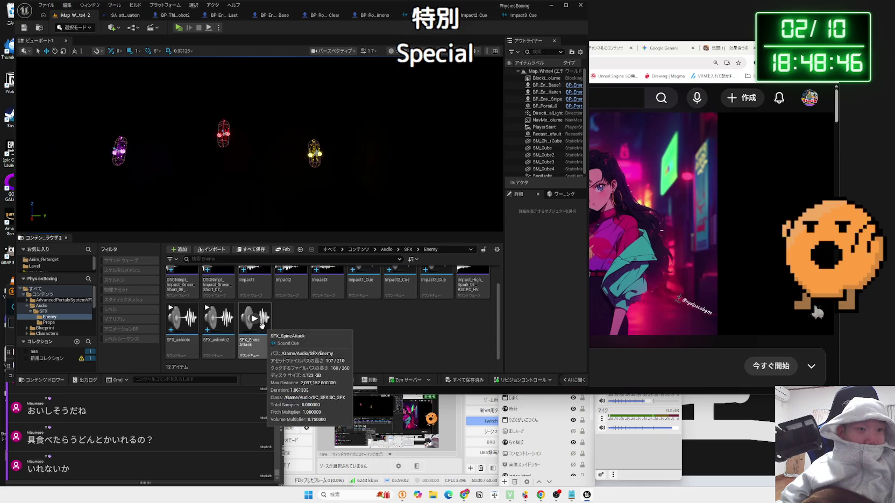
pyautogui.doubleClick(183, 323)
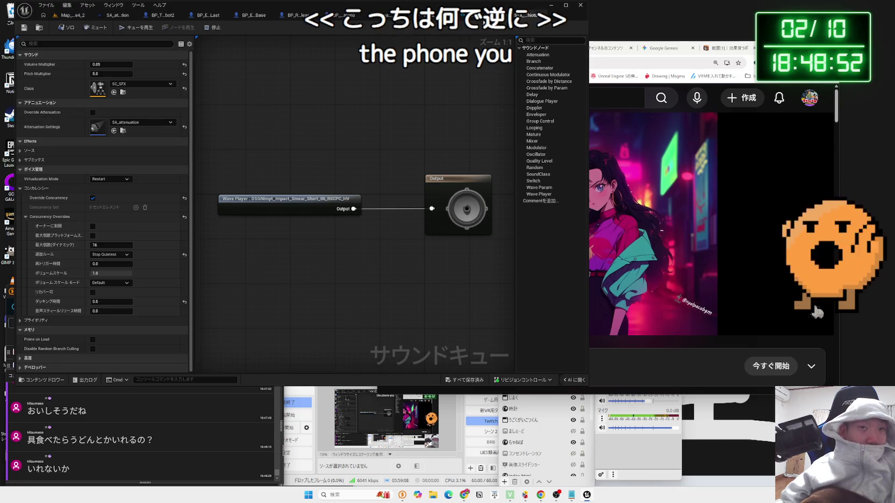
pyautogui.click(455, 21)
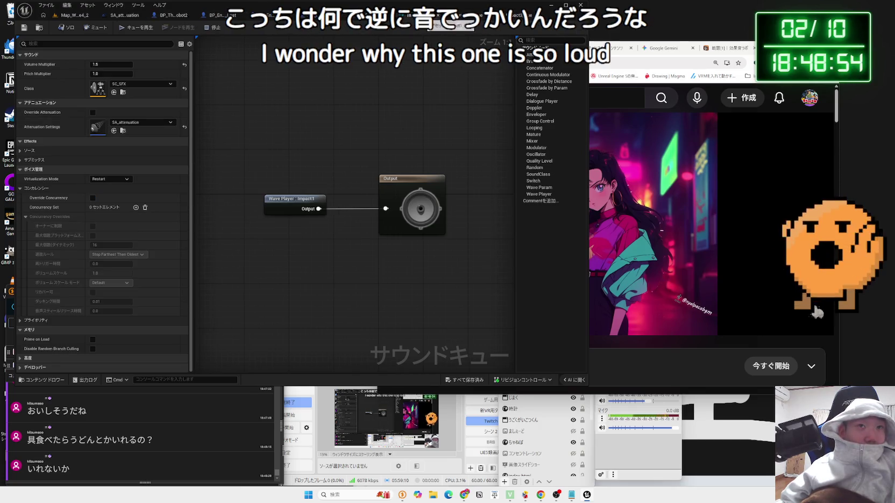
pyautogui.click(450, 16)
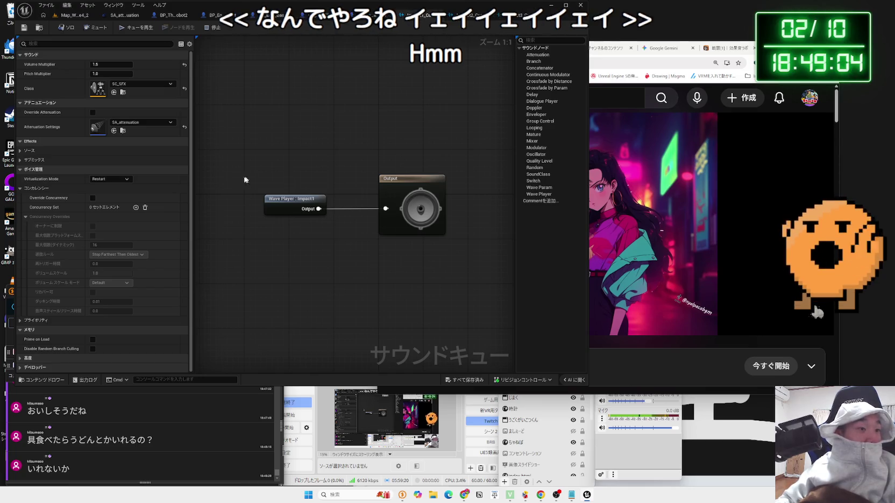
pyautogui.click(728, 37)
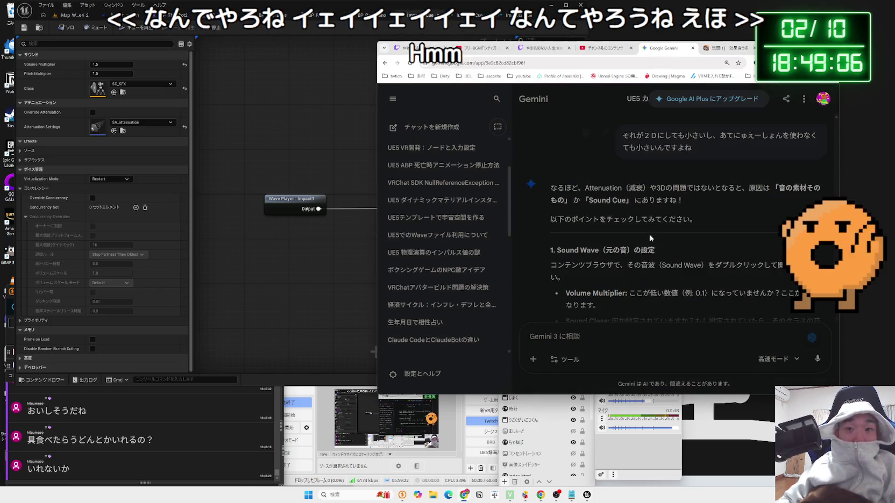
# Reread Gemini's Volume Multiplier and Sound Class advice, then return to the Unreal level map.
pyautogui.moveTo(699, 220); pyautogui.dragTo(553, 187)
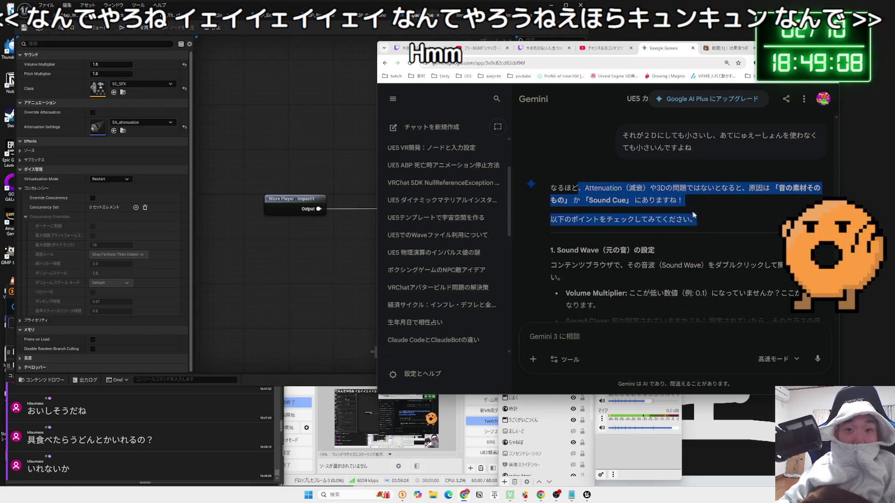
pyautogui.click(573, 193)
pyautogui.scroll(-3, 573, 193)
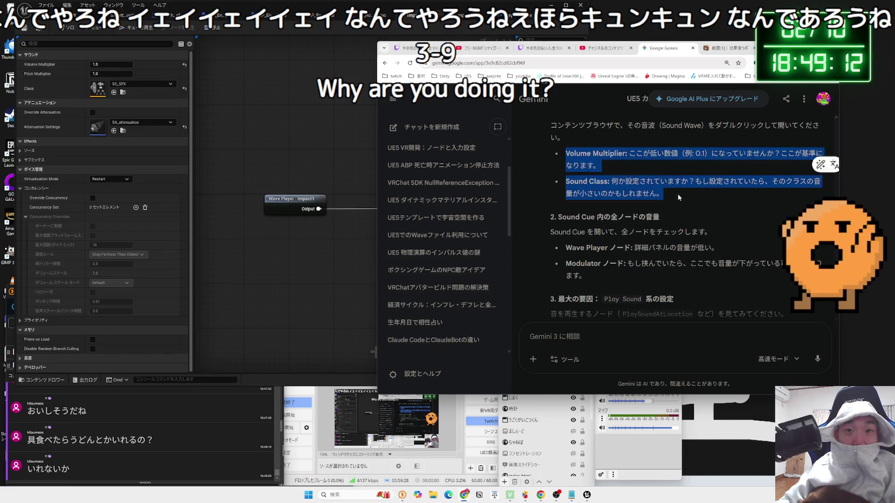
pyautogui.moveTo(565, 153); pyautogui.dragTo(583, 164)
pyautogui.click(698, 257)
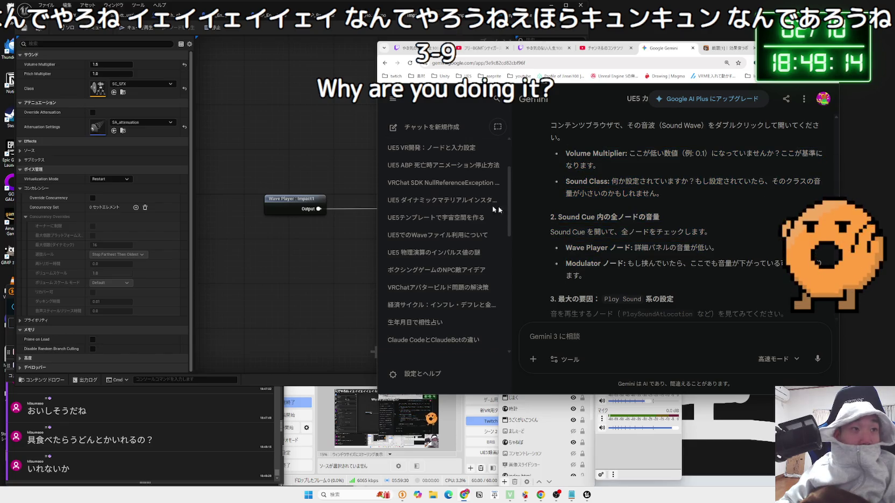
pyautogui.click(239, 160)
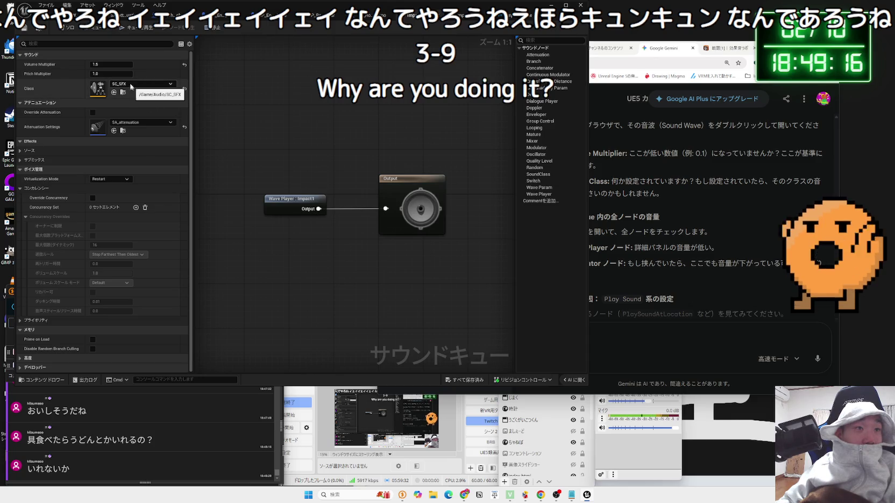
pyautogui.click(79, 16)
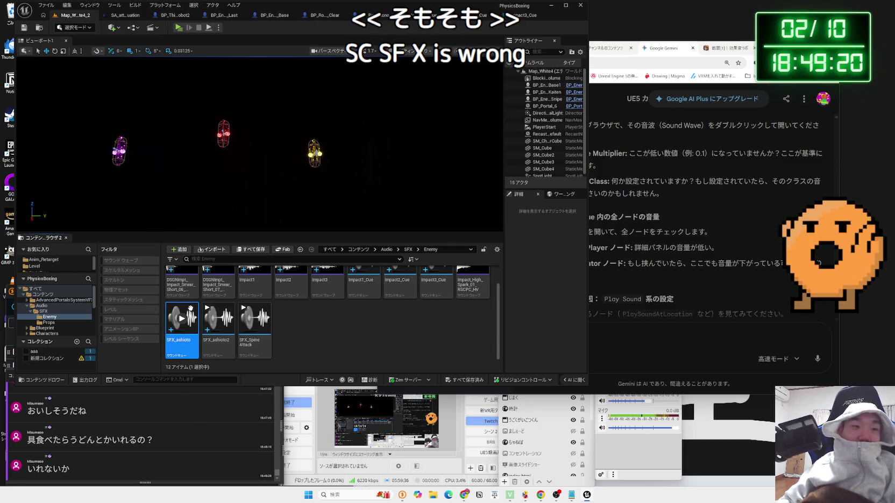
# Enable Override Concurrency on the Impact1 sound cue, then play-test the PhysicsBoxing level with Alt+P.
pyautogui.doubleClick(183, 317)
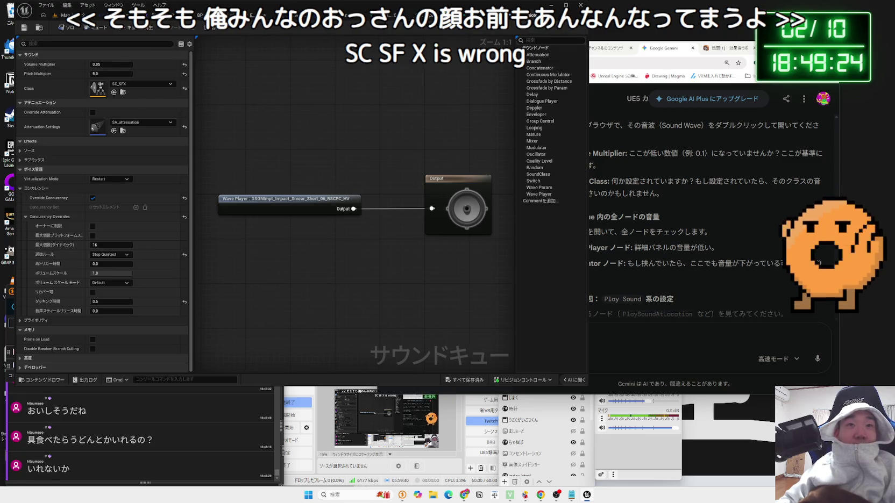
pyautogui.click(505, 14)
pyautogui.click(93, 198)
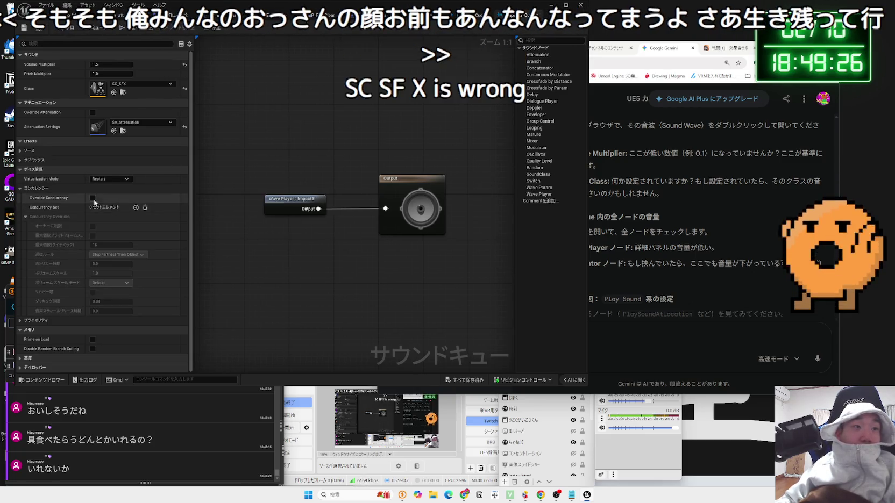
pyautogui.click(92, 198)
pyautogui.click(388, 28)
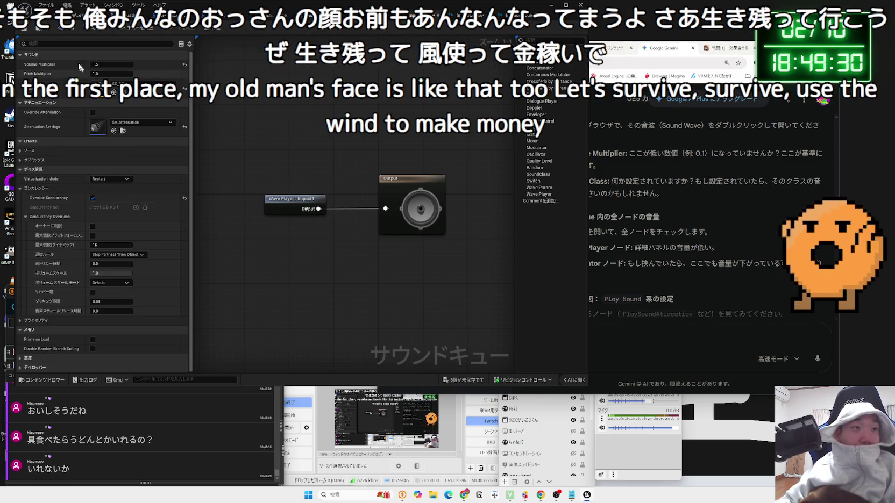
pyautogui.click(213, 30)
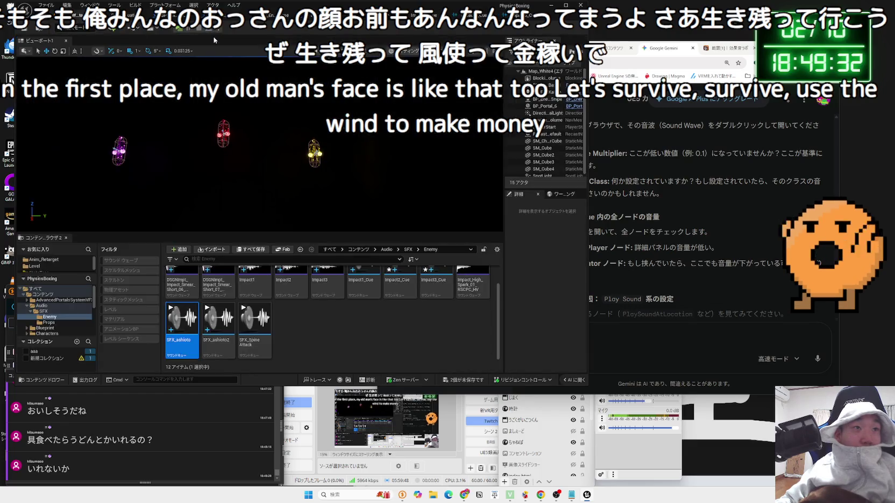
pyautogui.hotkey('alt', 'p')
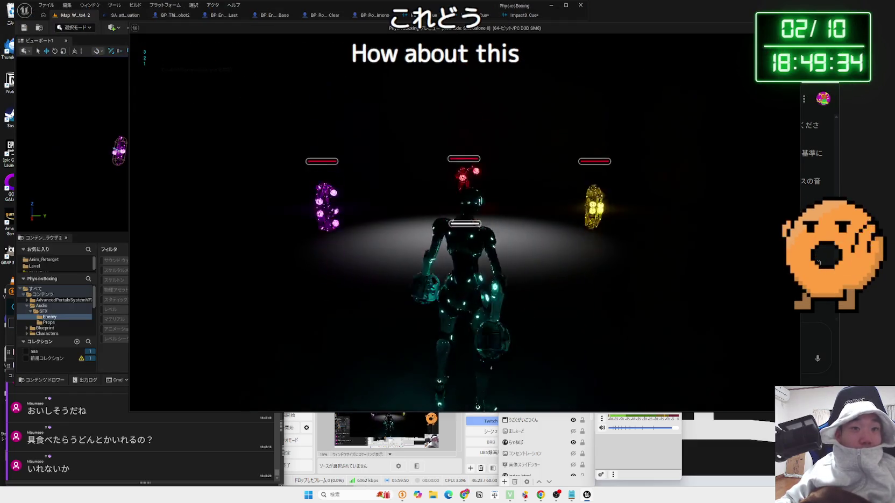
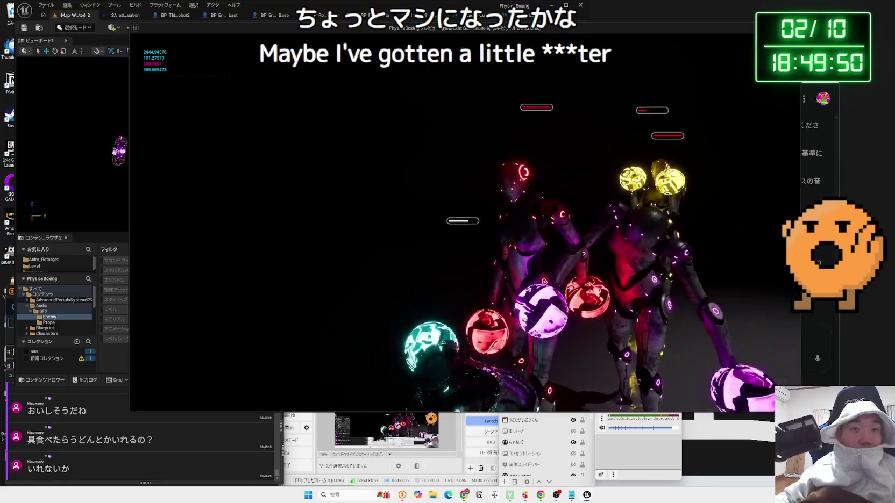
# Stop the play session and turn off Override Concurrency on Impact3_Cue.
pyautogui.press('Escape')
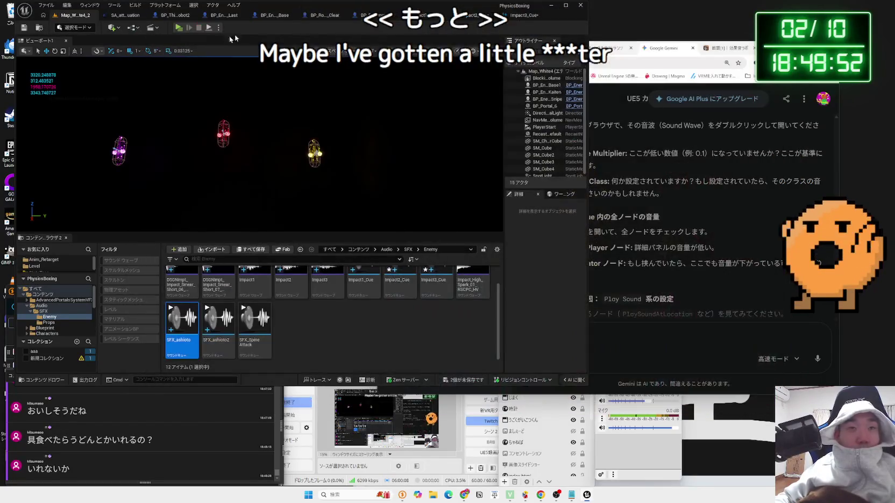
pyautogui.click(524, 15)
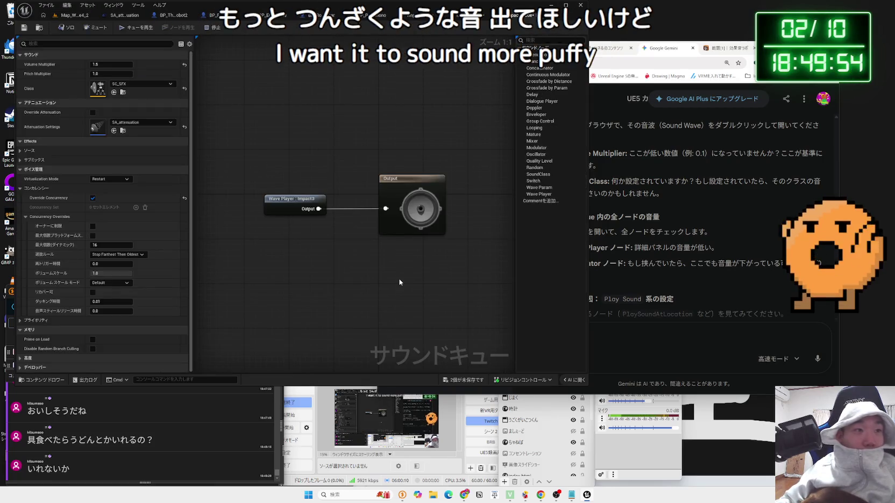
pyautogui.click(93, 198)
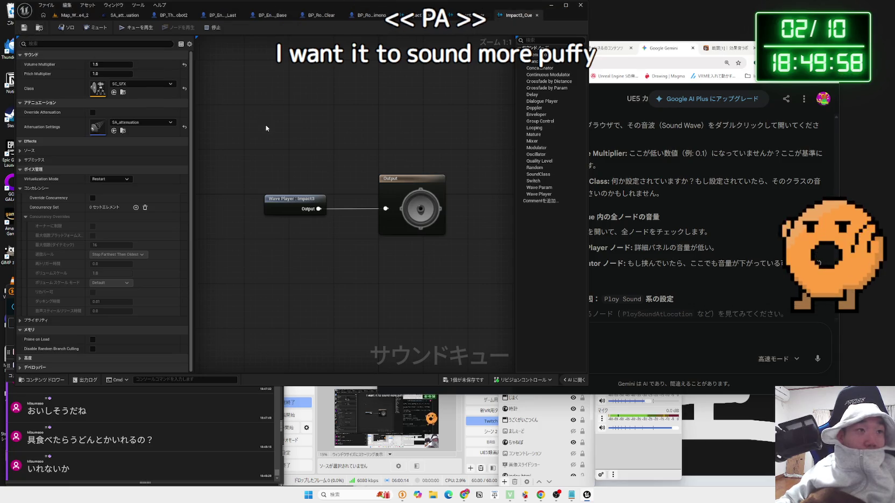
# Review the Impact2 and Impact3 cue tabs, then bring up BP_Enemy_Base's event graph.
pyautogui.click(466, 17)
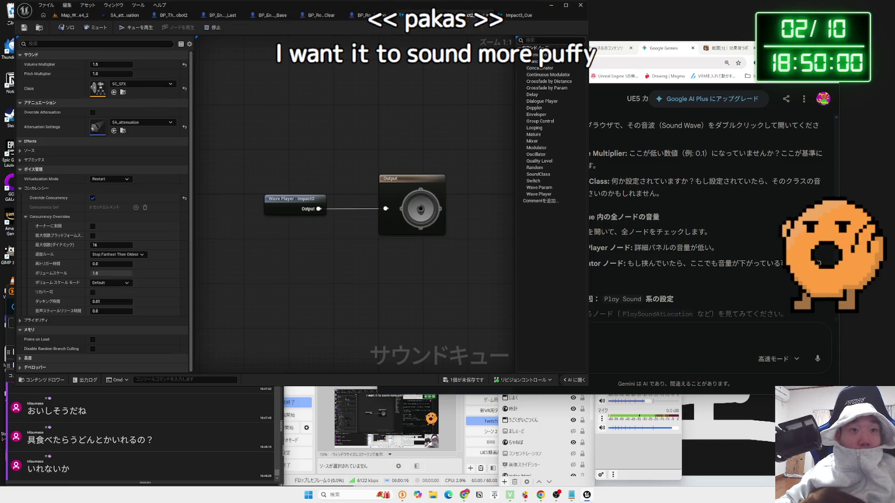
pyautogui.click(78, 16)
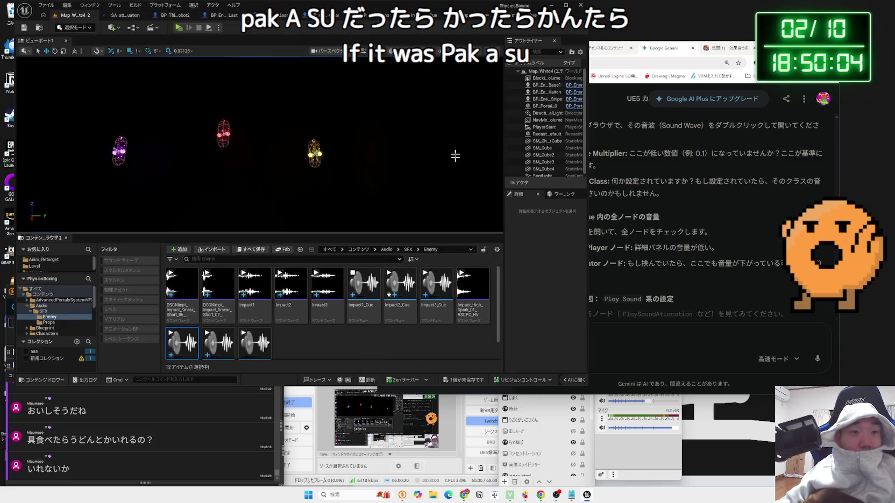
pyautogui.click(525, 20)
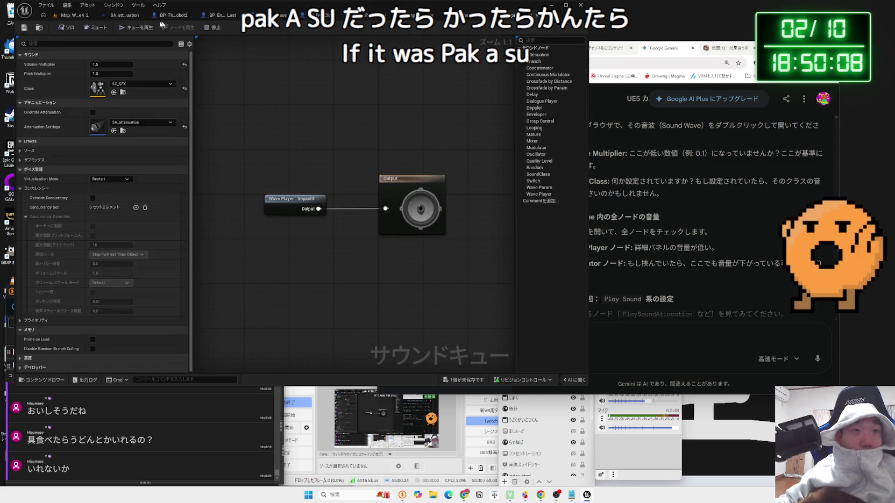
pyautogui.click(76, 15)
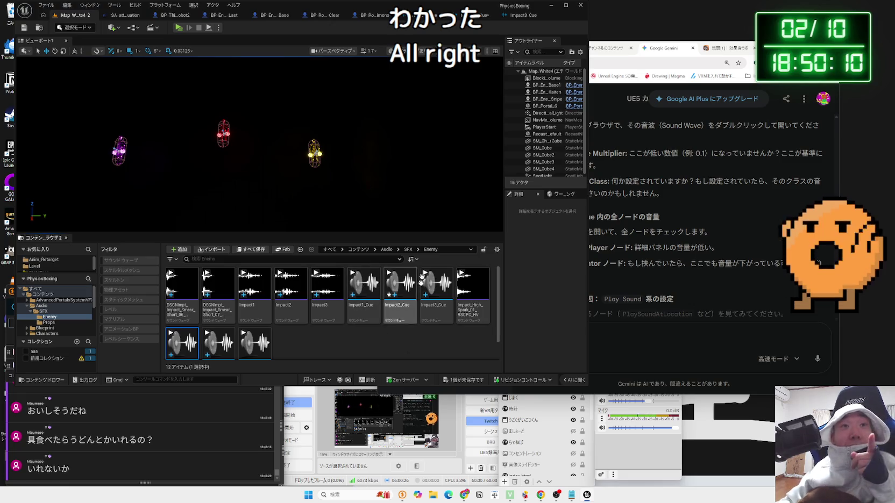
pyautogui.click(298, 19)
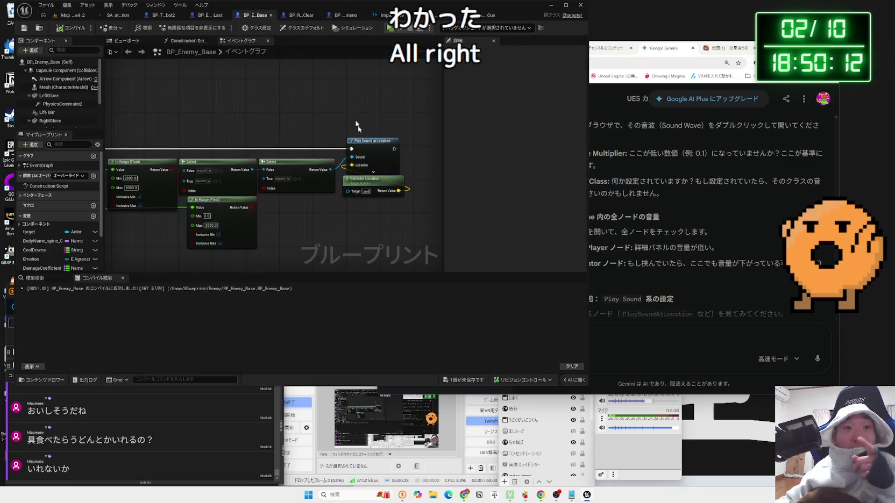
# Set BP_Enemy_Base's Select node inputs to Impact1_Cue, Impact2_Cue and Impact3_Cue.
pyautogui.scroll(2, 322, 218)
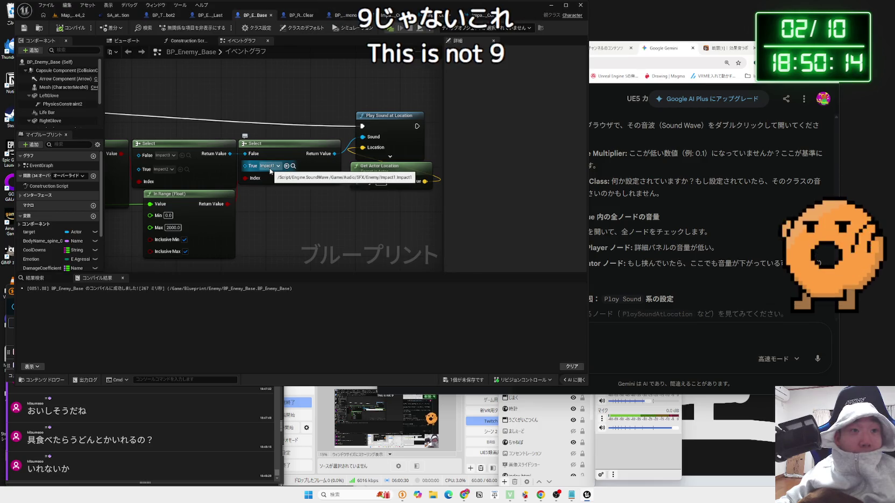
pyautogui.click(269, 168)
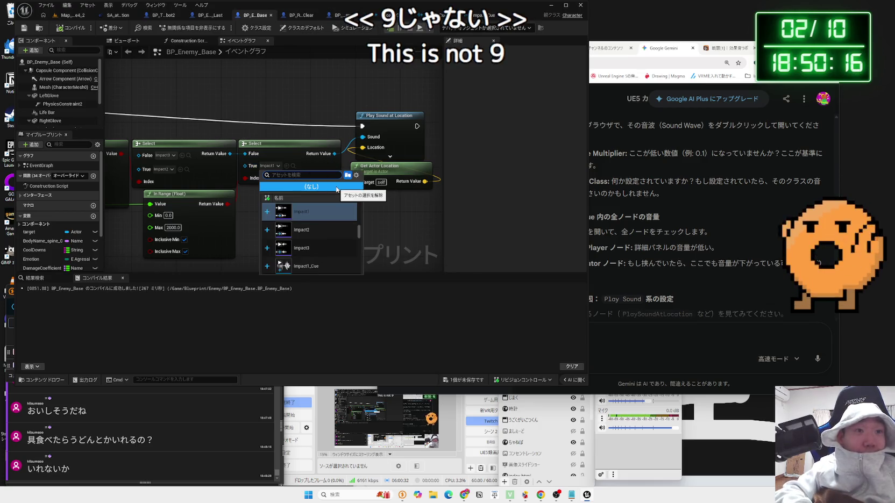
pyautogui.click(369, 239)
pyautogui.click(275, 166)
pyautogui.click(306, 267)
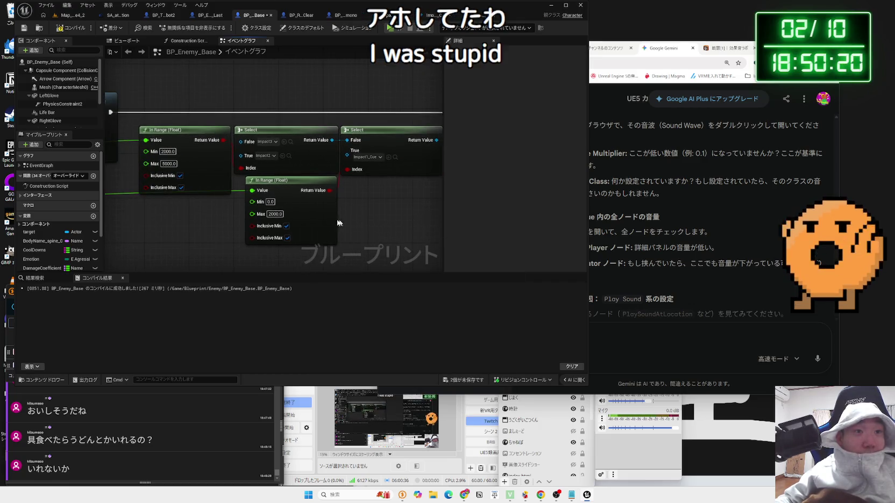
pyautogui.click(271, 158)
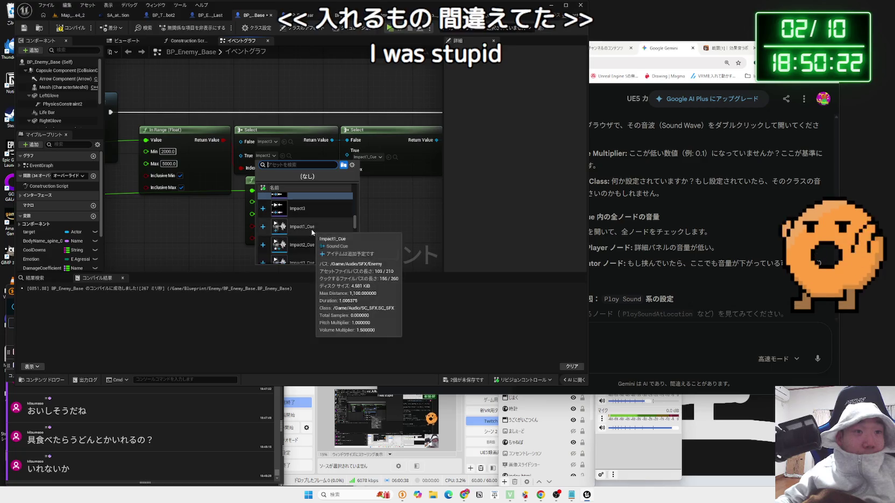
pyautogui.click(311, 229)
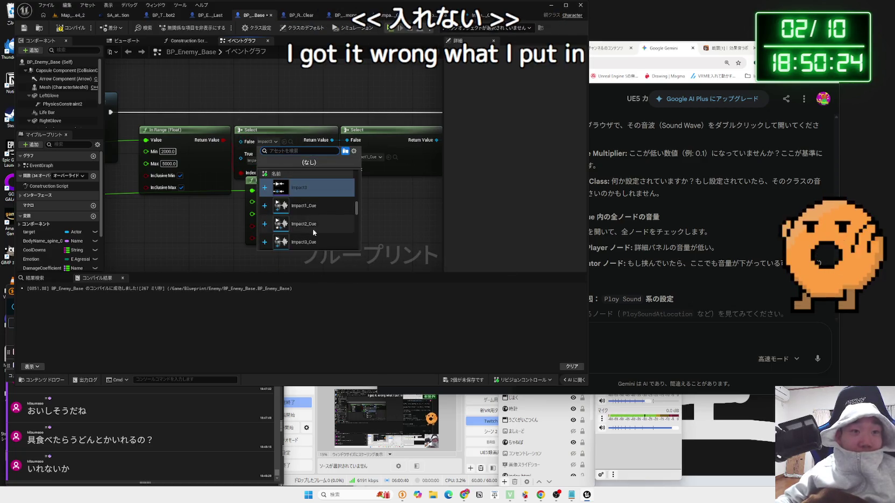
pyautogui.click(274, 141)
pyautogui.click(378, 234)
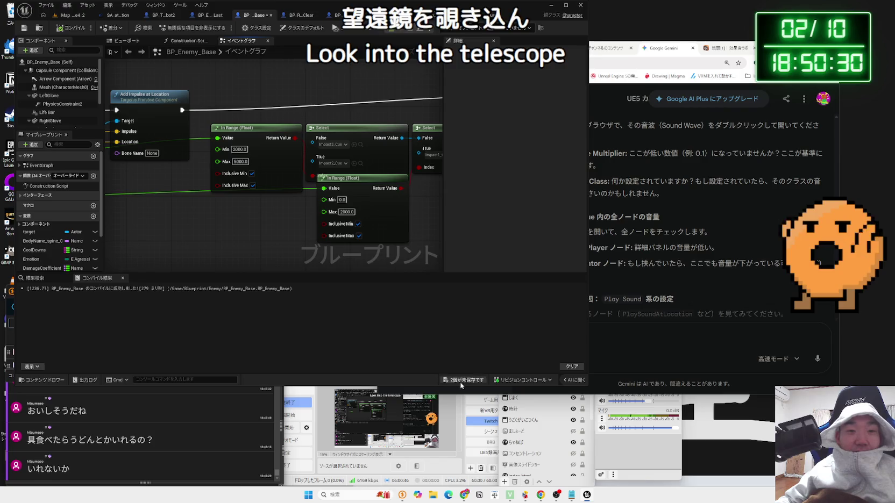
# Save all changed enemy assets and switch to BP_ThirdPersonCharacter_Robot2.
pyautogui.click(460, 385)
pyautogui.click(495, 327)
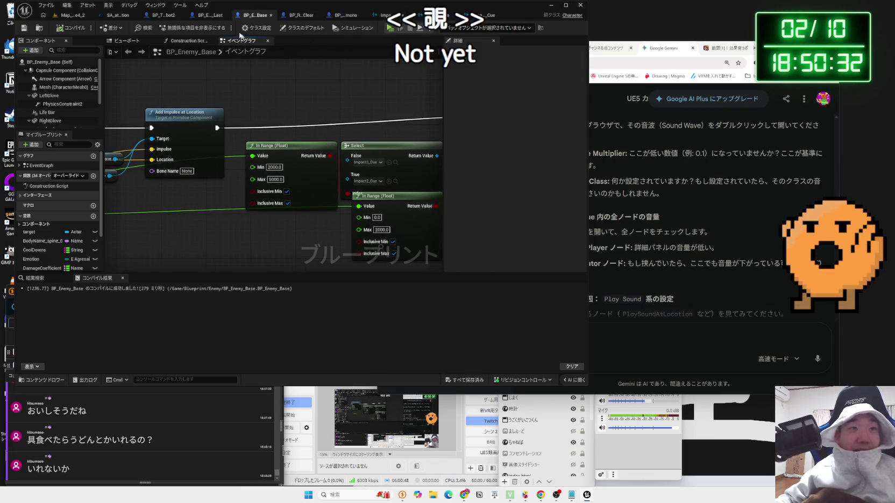
pyautogui.click(172, 18)
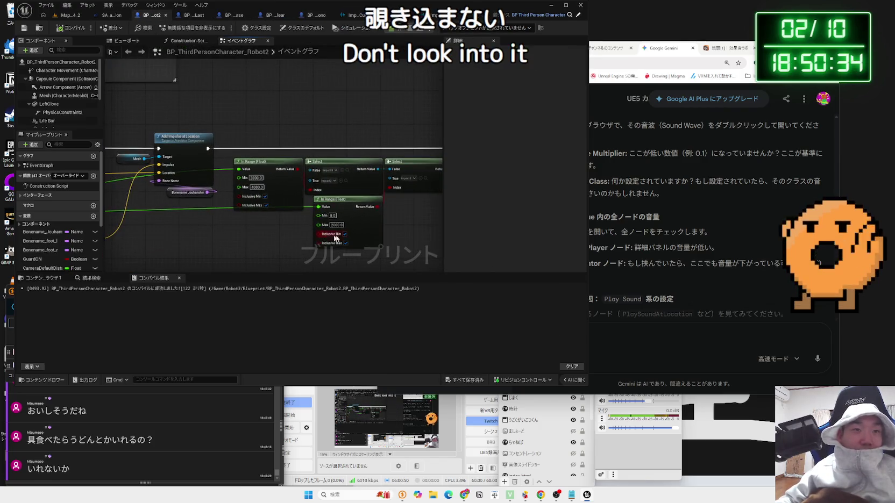
# Set the robot's Select node inputs to Impact1_Cue, Impact2_Cue and Impact3_Cue.
pyautogui.scroll(2, 248, 212)
pyautogui.click(275, 165)
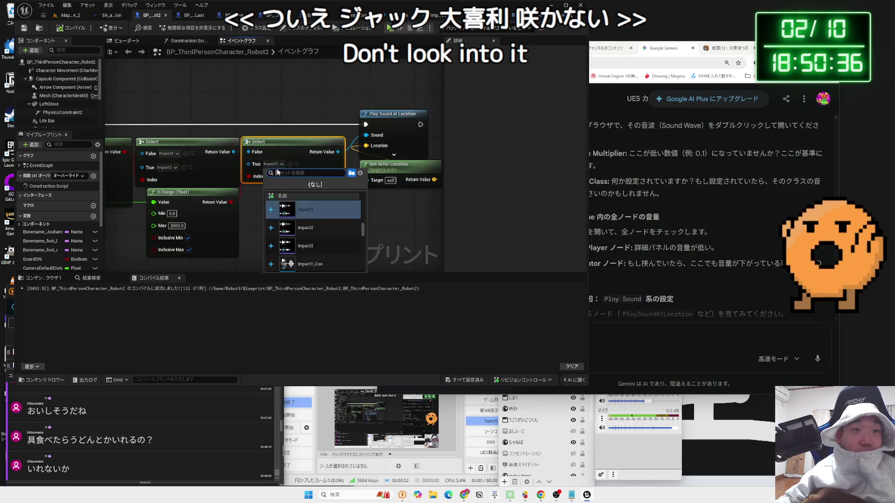
pyautogui.click(311, 264)
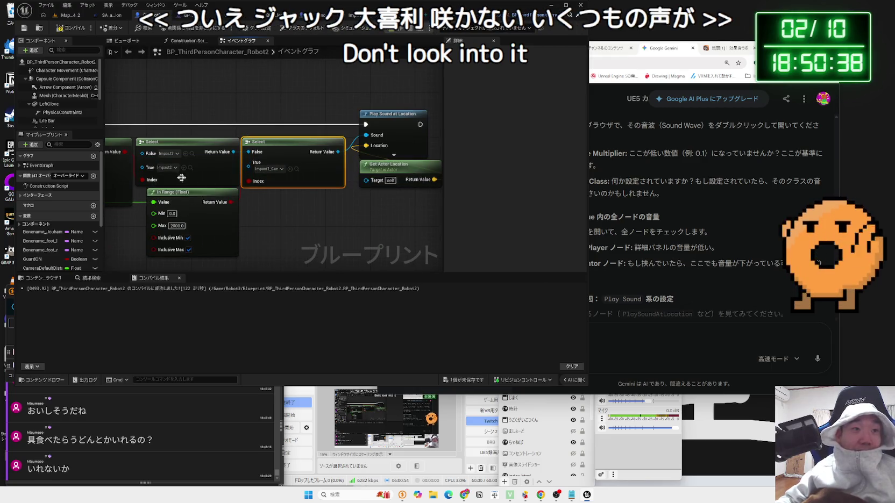
pyautogui.click(167, 168)
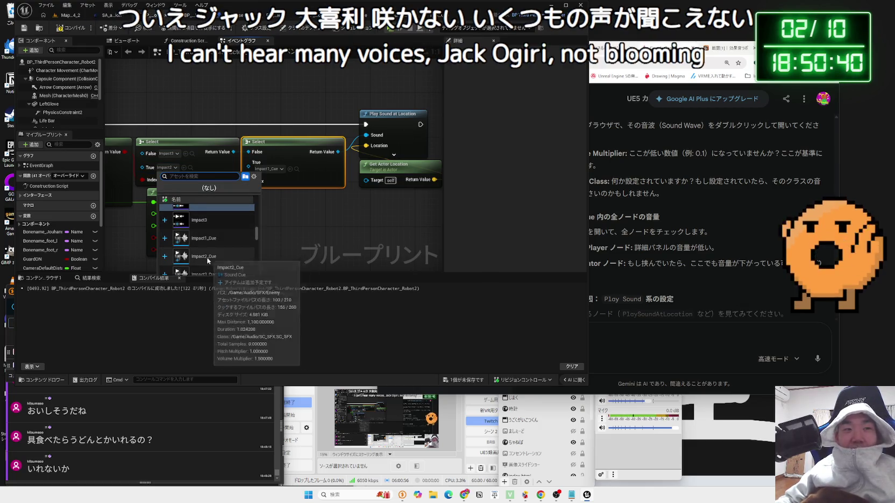
pyautogui.click(207, 255)
pyautogui.click(217, 158)
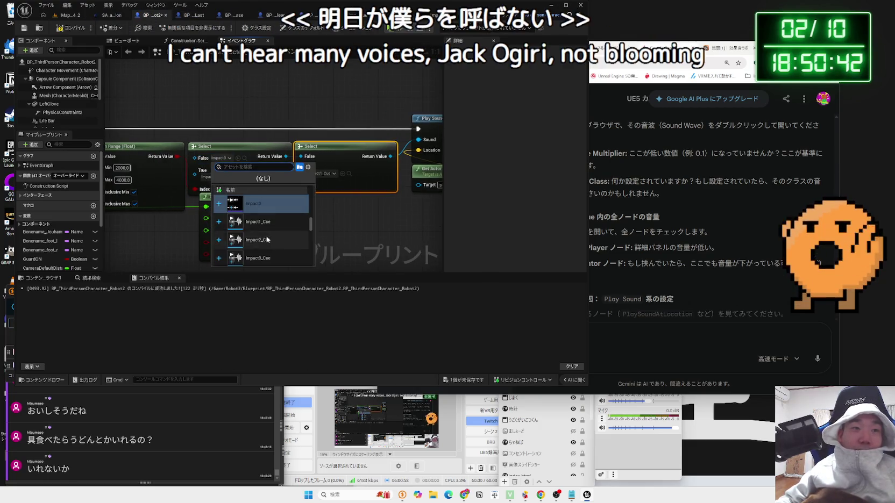
pyautogui.click(258, 248)
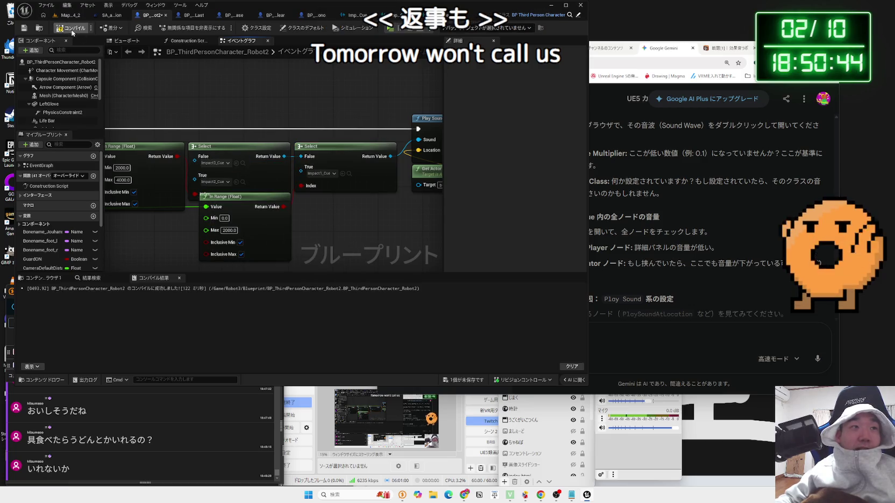
# Compile the robot blueprint, save all assets, and start a play test of the level.
pyautogui.click(457, 382)
pyautogui.click(493, 327)
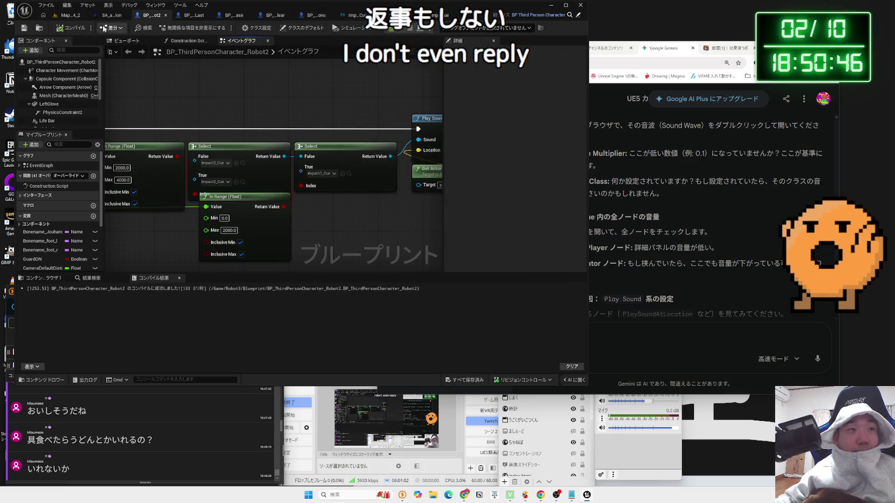
pyautogui.click(72, 15)
pyautogui.click(179, 28)
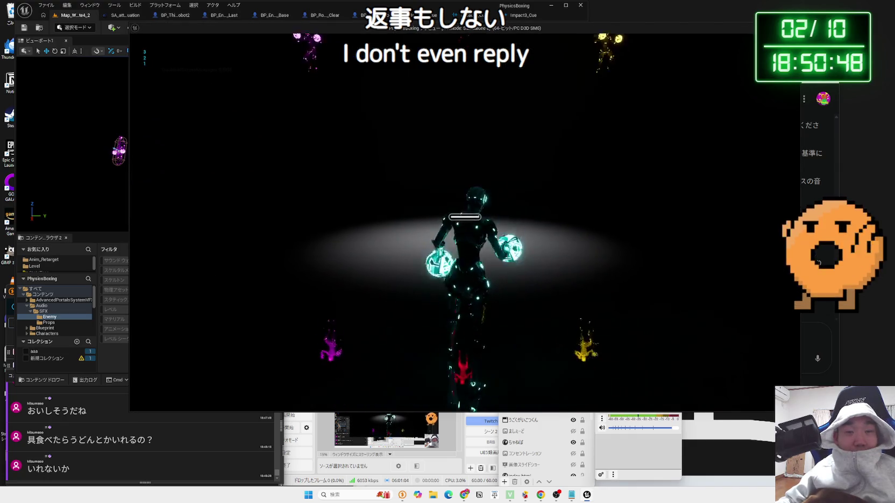